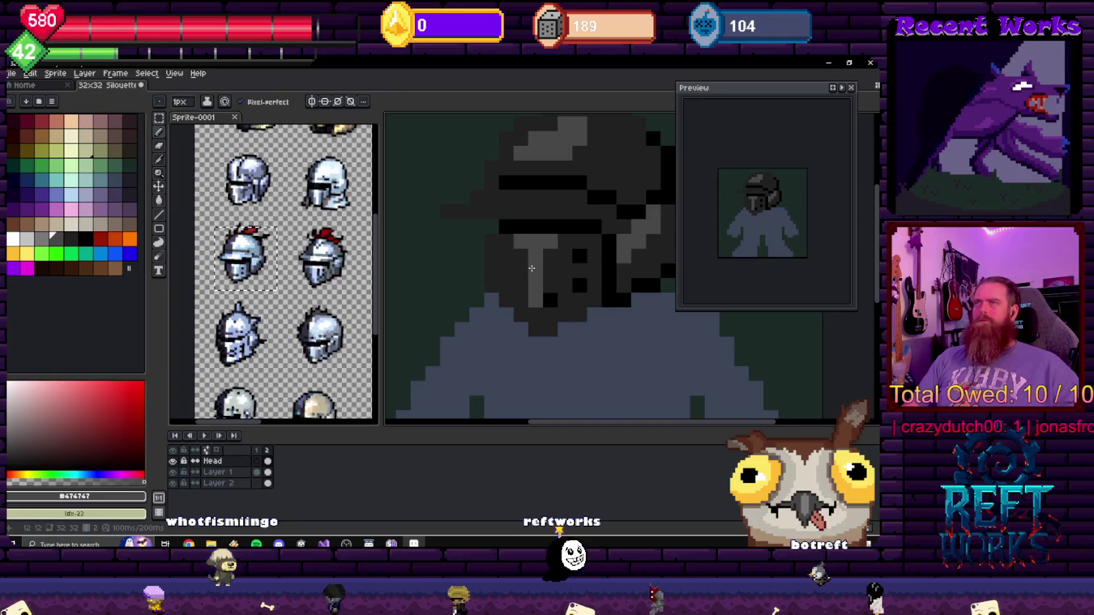
- Sample dark grey #212121 from the helmet and pencil a stroke near the brim's left tip
{"action": "scroll", "coordinate": [572, 250], "scroll_direction": "down", "scroll_amount": 3}
{"action": "scroll", "coordinate": [612, 230], "scroll_direction": "down", "scroll_amount": 3}
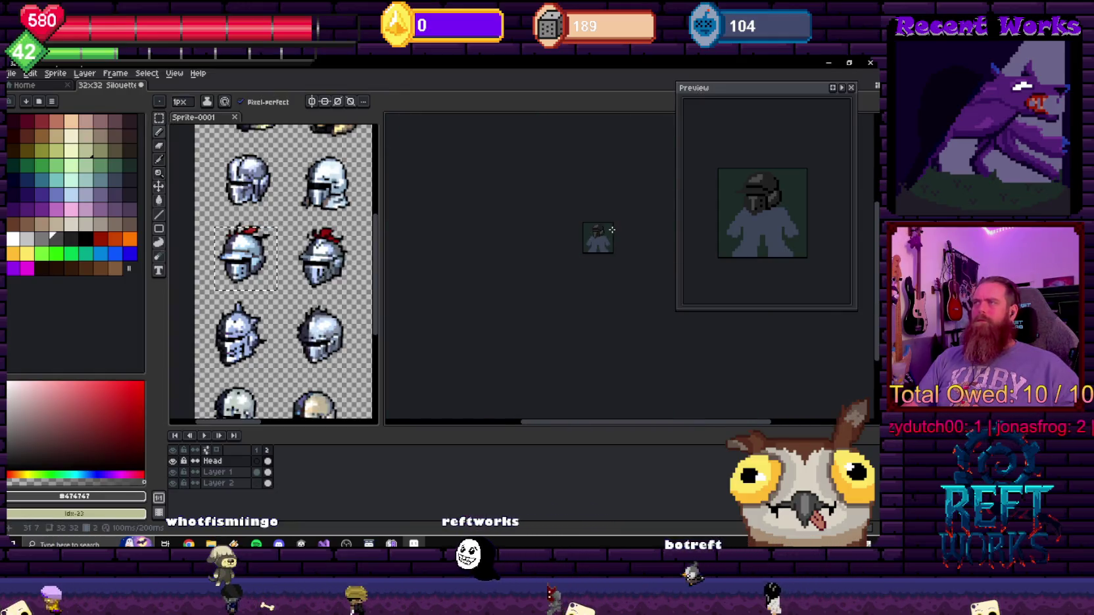
{"action": "scroll", "coordinate": [591, 243], "scroll_direction": "up", "scroll_amount": 4}
{"action": "scroll", "coordinate": [499, 277], "scroll_direction": "up", "scroll_amount": 1}
{"action": "key", "text": "i"}
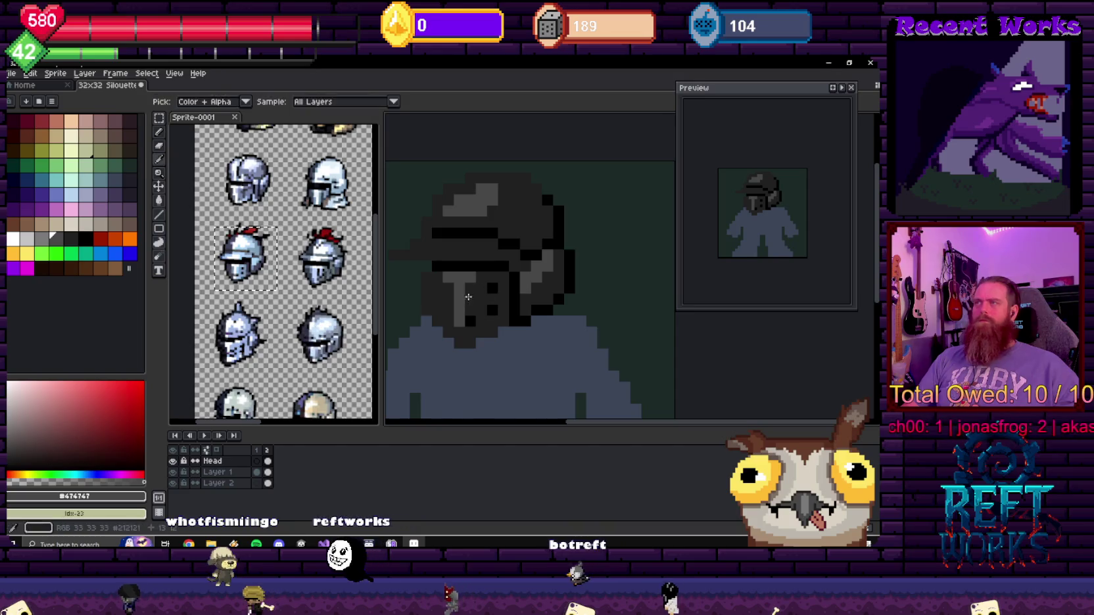
{"action": "left_click", "coordinate": [524, 283]}
{"action": "key", "text": "b"}
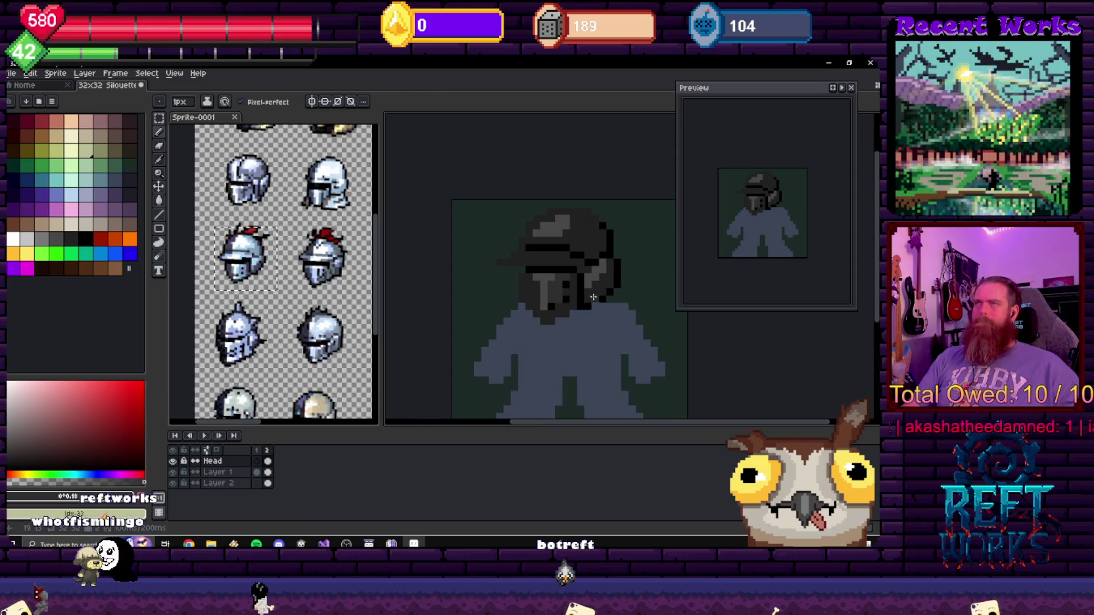
{"action": "scroll", "coordinate": [592, 308], "scroll_direction": "up", "scroll_amount": 1}
{"action": "left_click_drag", "start_coordinate": [520, 294], "coordinate": [540, 319]}
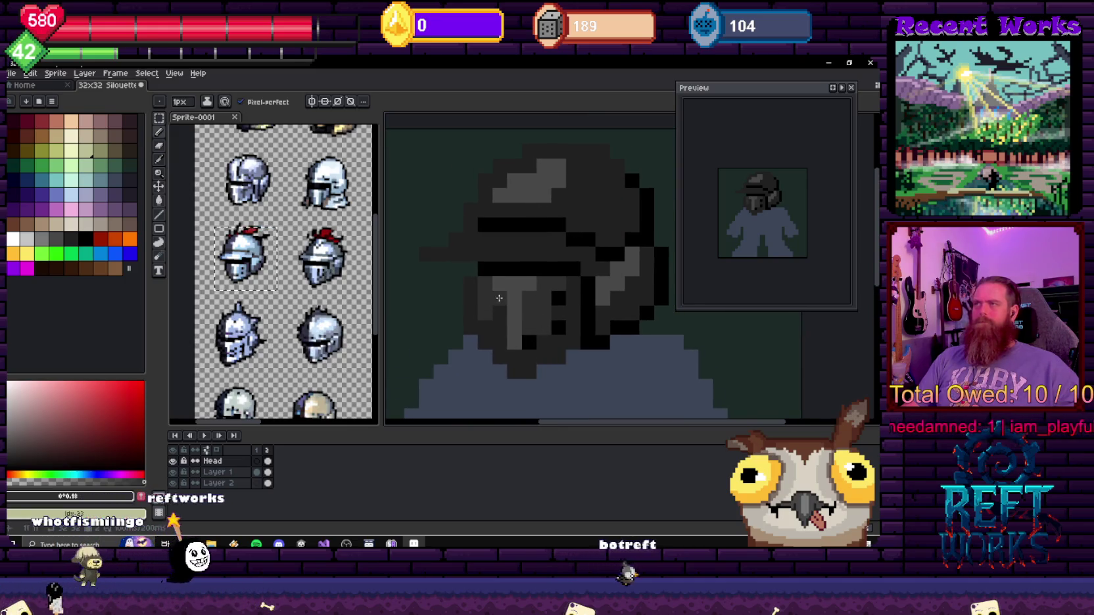
- Recentre the helmet in the view and undo the stray pencil stroke
{"action": "scroll", "coordinate": [488, 325], "scroll_direction": "down", "scroll_amount": 5}
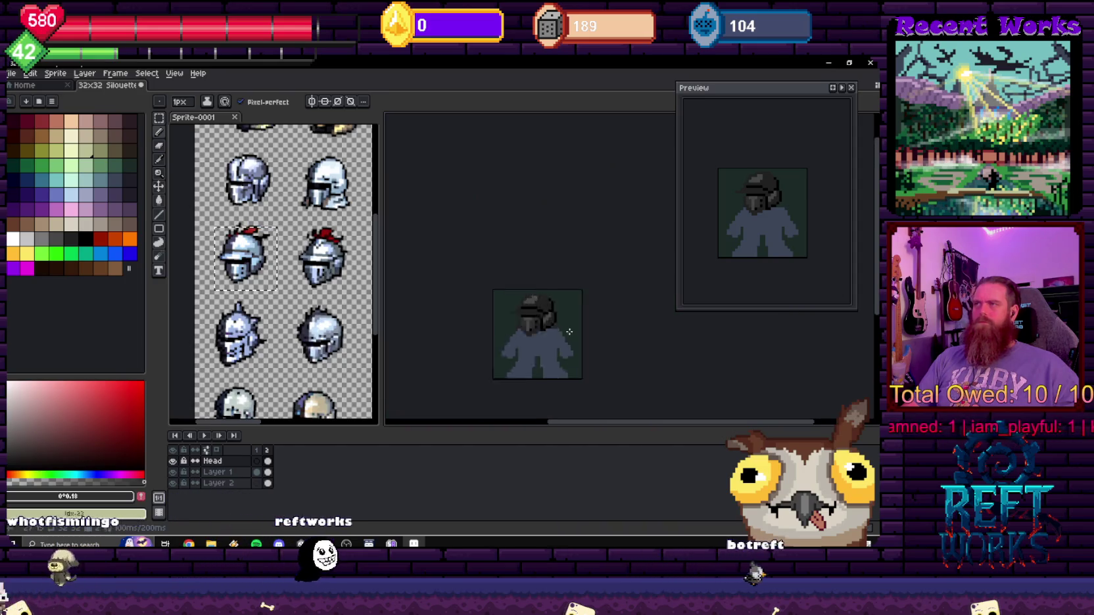
{"action": "scroll", "coordinate": [519, 306], "scroll_direction": "down", "scroll_amount": 1}
{"action": "scroll", "coordinate": [545, 287], "scroll_direction": "up", "scroll_amount": 4}
{"action": "left_click_drag", "start_coordinate": [545, 287], "coordinate": [500, 309]}
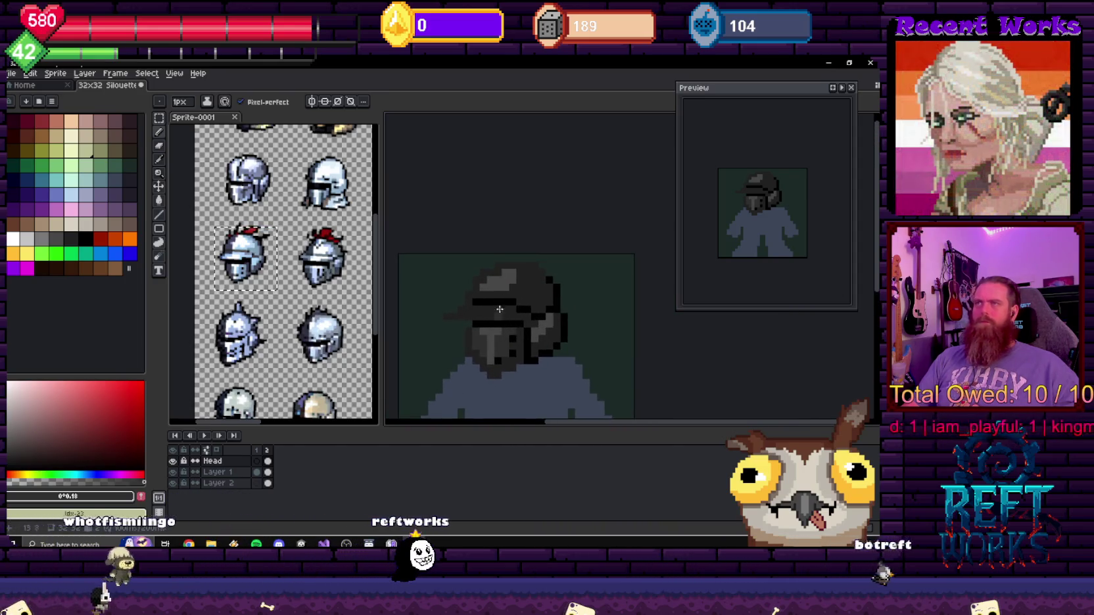
{"action": "scroll", "coordinate": [504, 281], "scroll_direction": "up", "scroll_amount": 1}
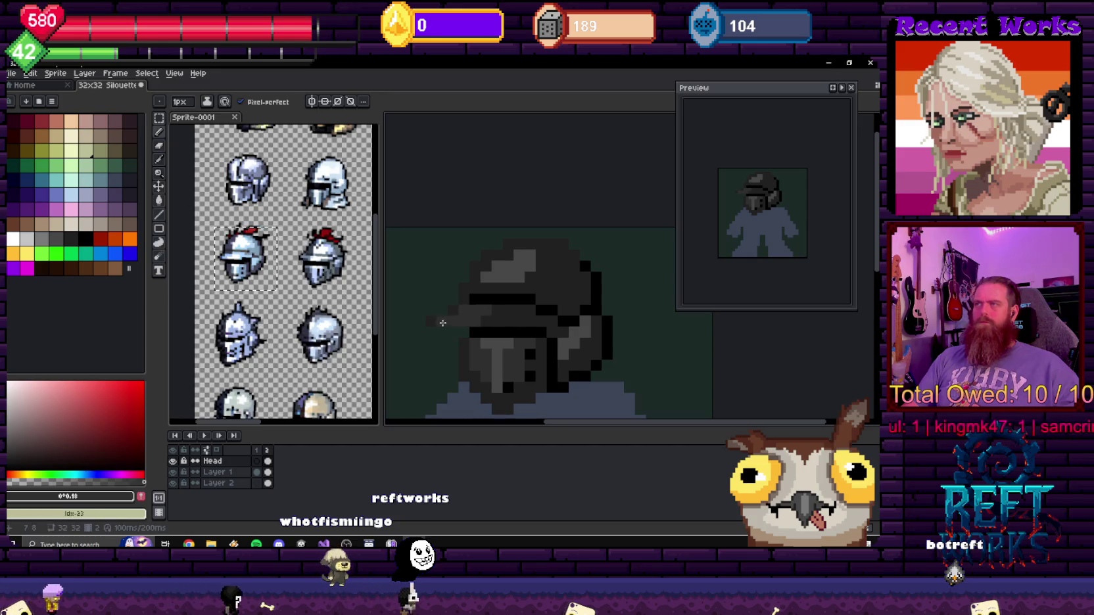
{"action": "scroll", "coordinate": [443, 323], "scroll_direction": "down", "scroll_amount": 2}
{"action": "scroll", "coordinate": [454, 315], "scroll_direction": "down", "scroll_amount": 1}
{"action": "scroll", "coordinate": [464, 309], "scroll_direction": "up", "scroll_amount": 1}
{"action": "scroll", "coordinate": [471, 304], "scroll_direction": "up", "scroll_amount": 2}
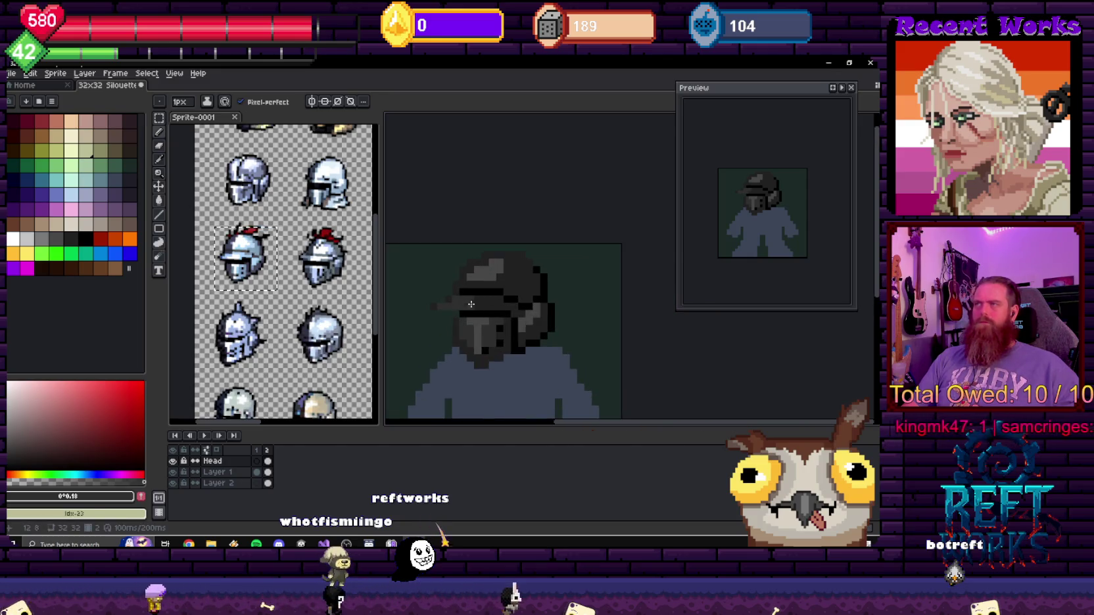
{"action": "scroll", "coordinate": [479, 305], "scroll_direction": "down", "scroll_amount": 1}
{"action": "scroll", "coordinate": [539, 305], "scroll_direction": "down", "scroll_amount": 5}
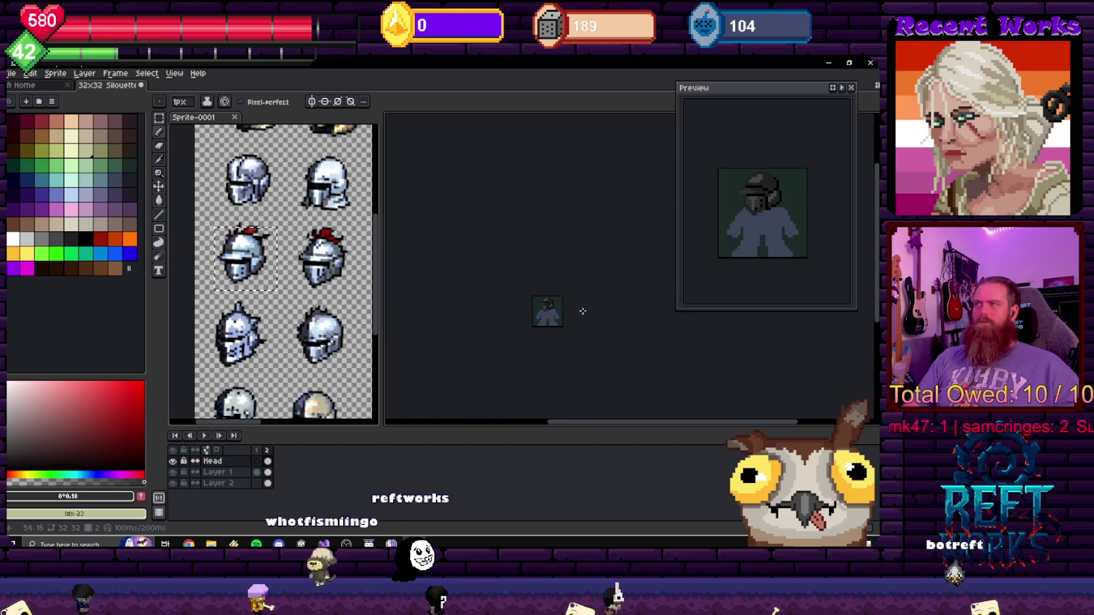
{"action": "scroll", "coordinate": [582, 311], "scroll_direction": "up", "scroll_amount": 6}
{"action": "key", "text": "ctrl+z"}
{"action": "key", "text": "v"}
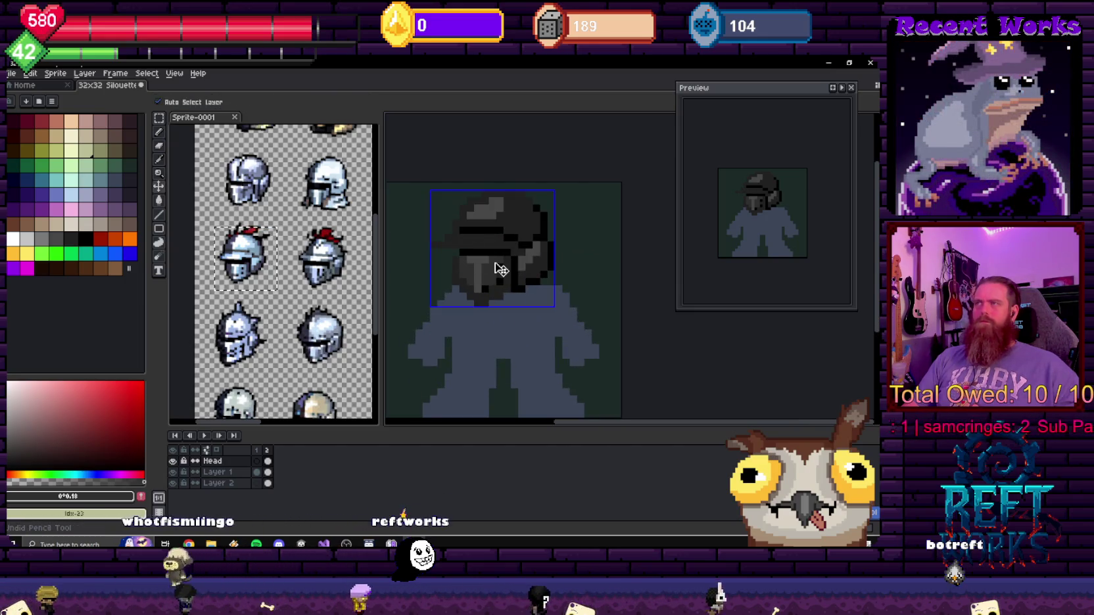
{"action": "scroll", "coordinate": [501, 270], "scroll_direction": "up", "scroll_amount": 4}
{"action": "key", "text": "b"}
- Make dark grey #212121 from the palette the drawing colour
{"action": "scroll", "coordinate": [448, 260], "scroll_direction": "down", "scroll_amount": 2}
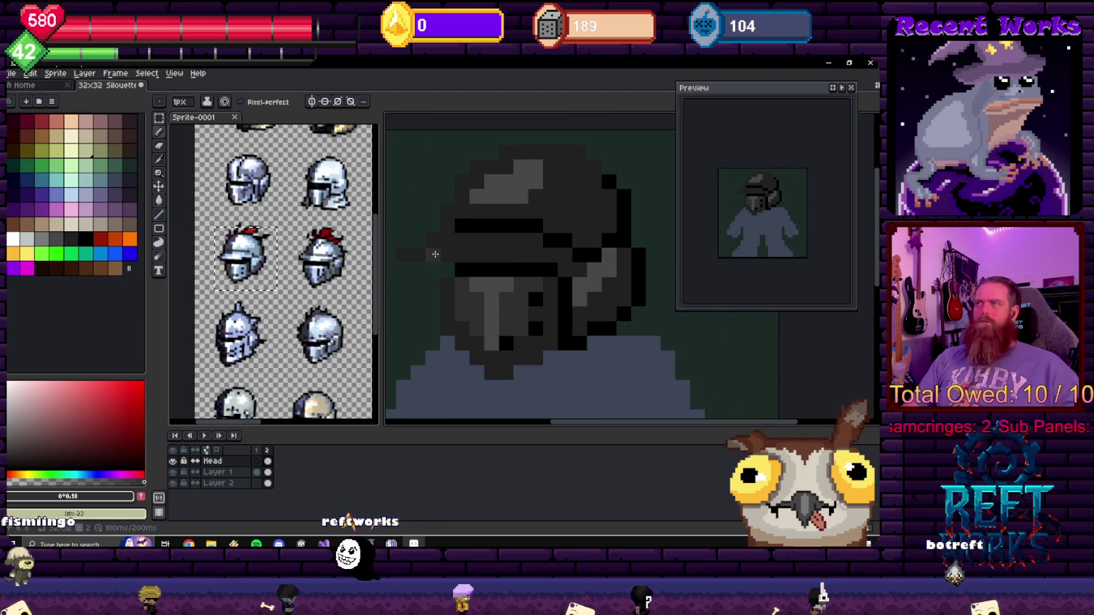
{"action": "scroll", "coordinate": [447, 253], "scroll_direction": "down", "scroll_amount": 2}
{"action": "scroll", "coordinate": [460, 253], "scroll_direction": "up", "scroll_amount": 2}
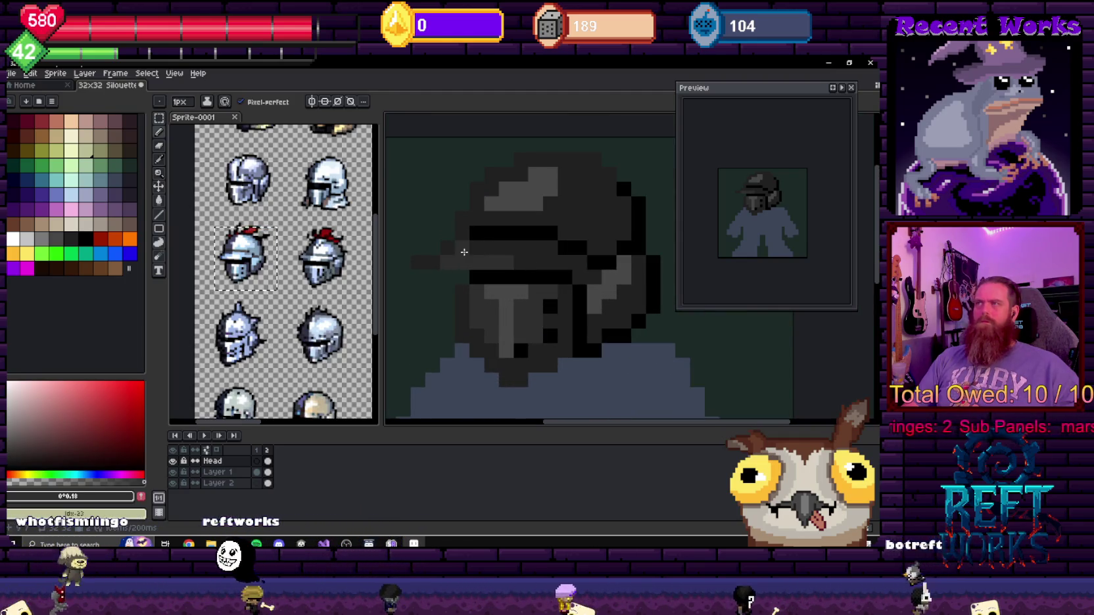
{"action": "left_click", "coordinate": [464, 251], "text": "alt"}
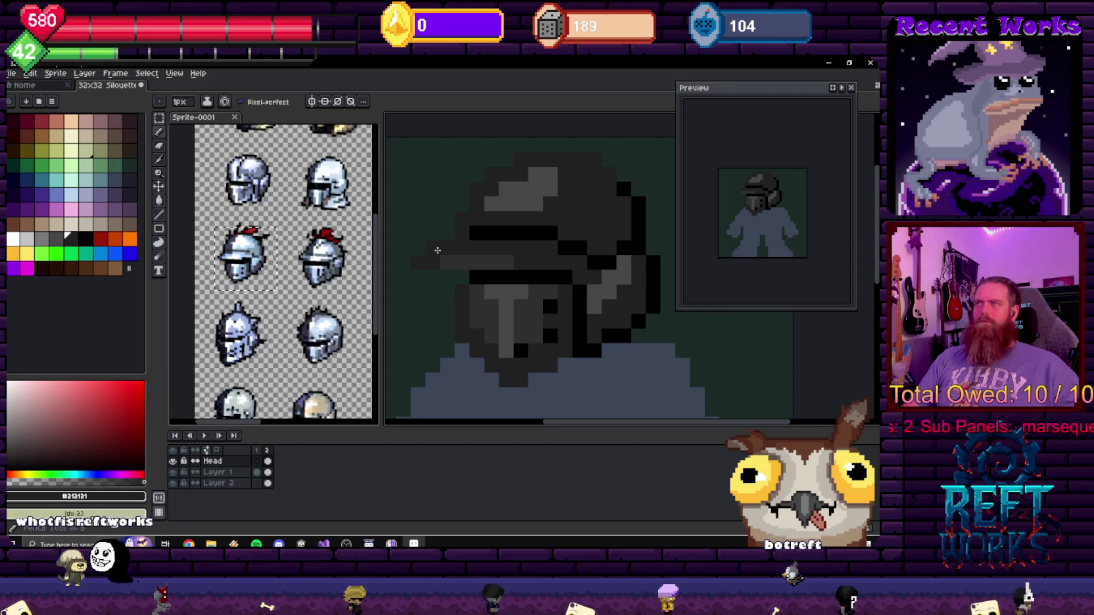
{"action": "scroll", "coordinate": [437, 249], "scroll_direction": "down", "scroll_amount": 2}
{"action": "scroll", "coordinate": [583, 254], "scroll_direction": "down", "scroll_amount": 1}
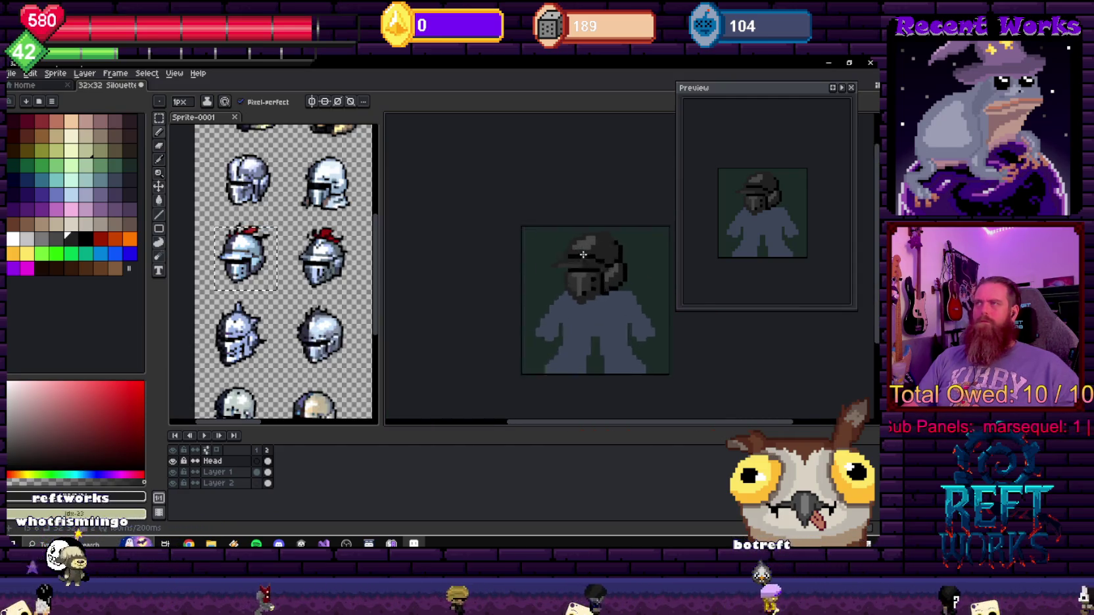
{"action": "scroll", "coordinate": [582, 254], "scroll_direction": "up", "scroll_amount": 3}
- Draw a rectangular marquee selection around the helmet brim's left tip
{"action": "left_click_drag", "start_coordinate": [559, 289], "coordinate": [510, 254]}
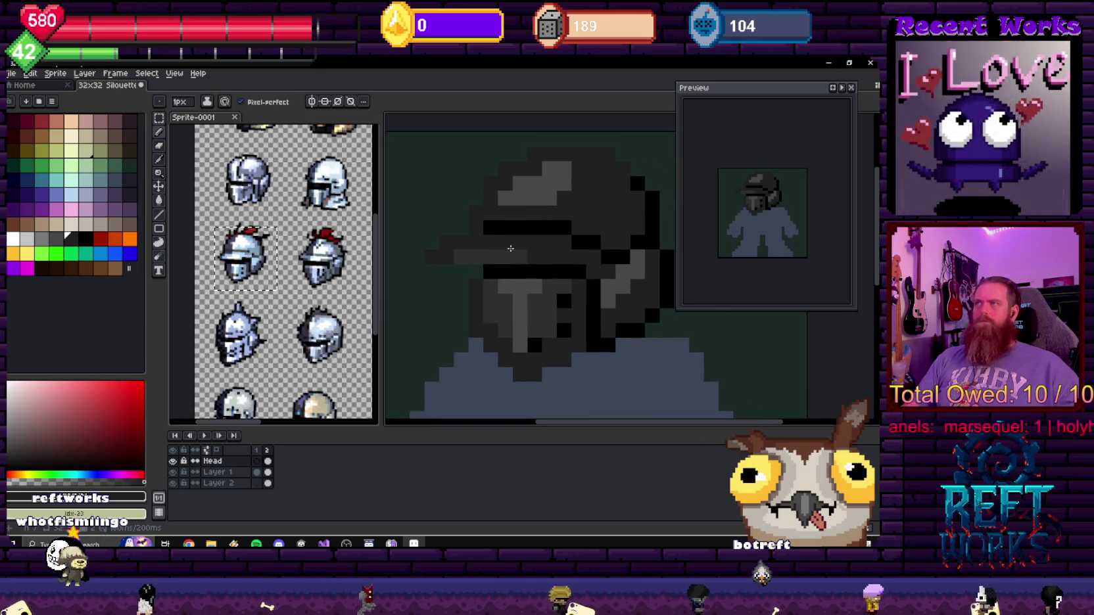
{"action": "key", "text": "m"}
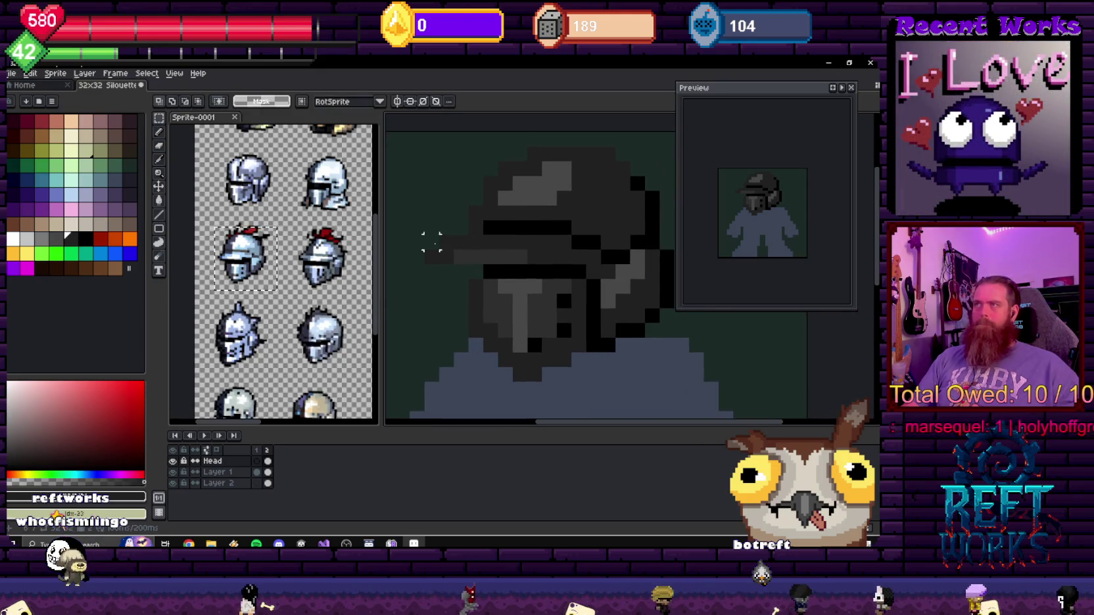
{"action": "left_click_drag", "start_coordinate": [422, 234], "coordinate": [484, 265]}
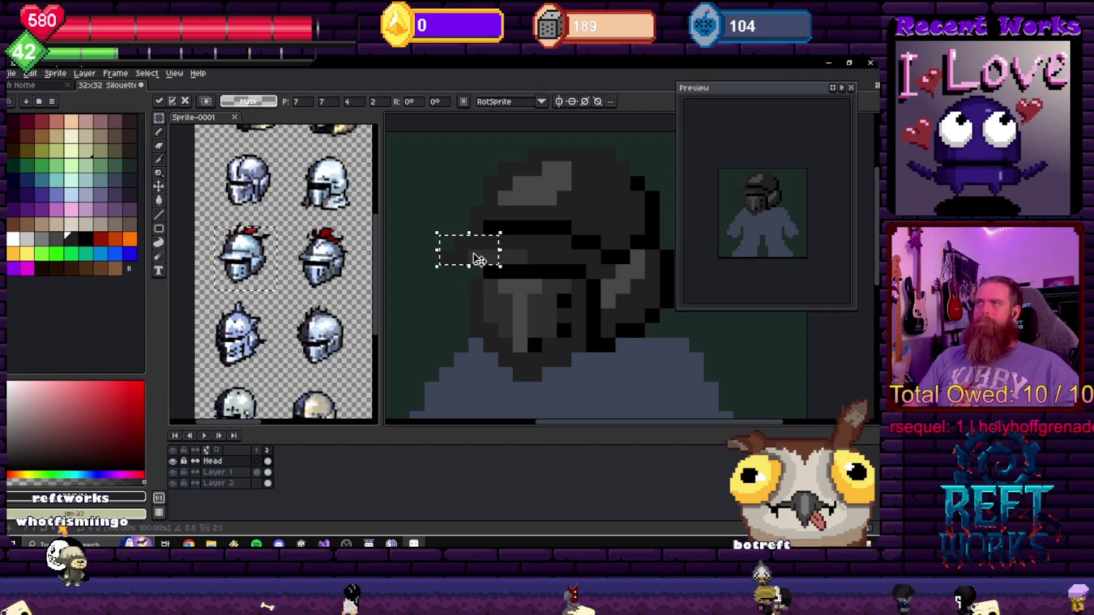
{"action": "scroll", "coordinate": [479, 256], "scroll_direction": "down", "scroll_amount": 3}
{"action": "scroll", "coordinate": [566, 274], "scroll_direction": "up", "scroll_amount": 3}
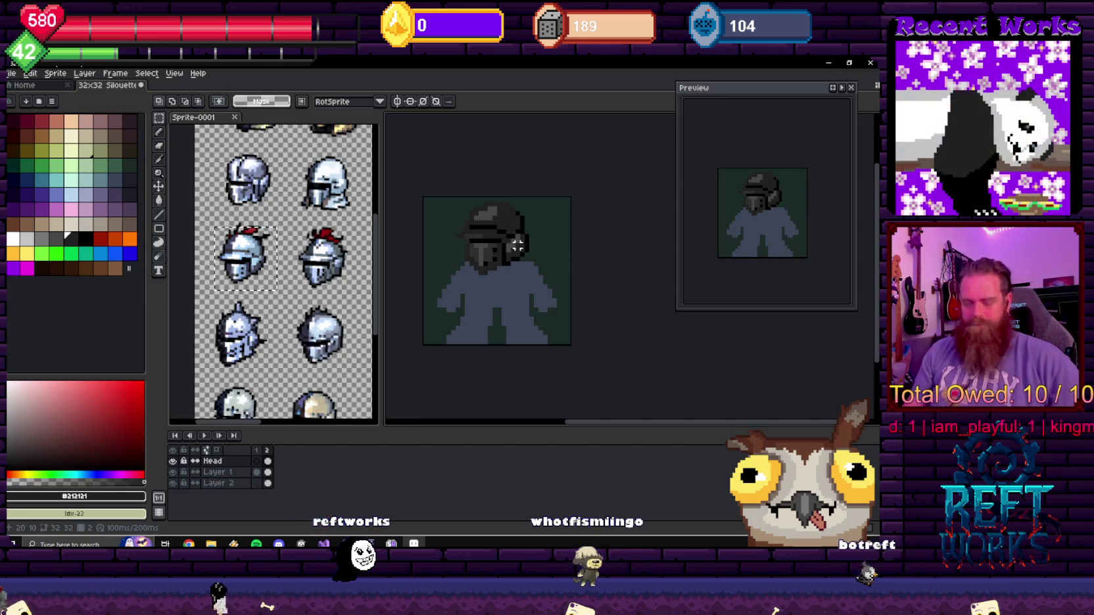
{"action": "key", "text": "b"}
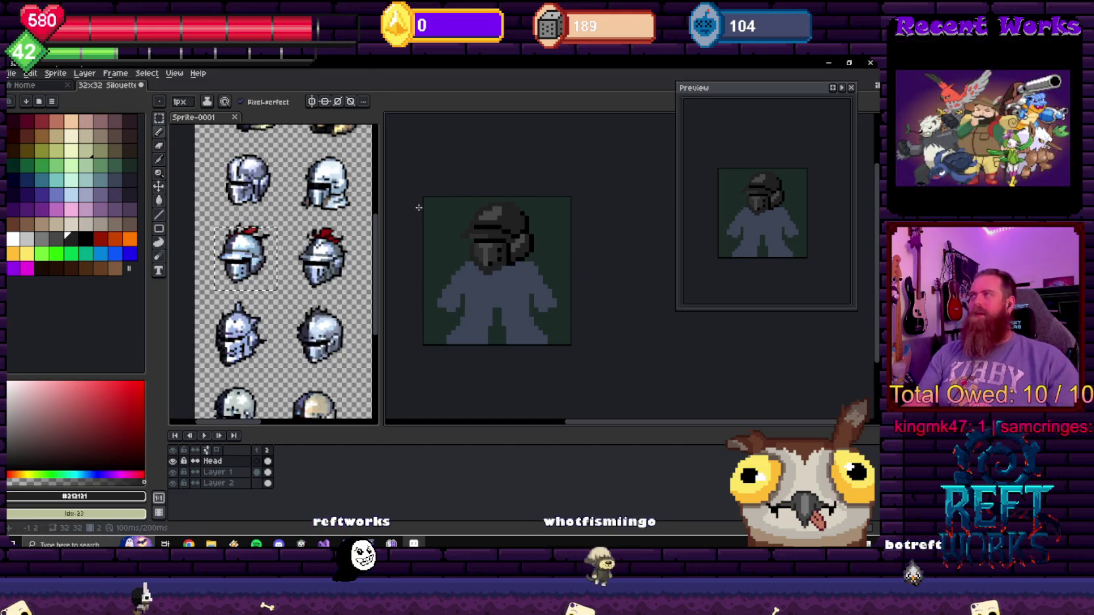
{"action": "scroll", "coordinate": [474, 253], "scroll_direction": "up", "scroll_amount": 3}
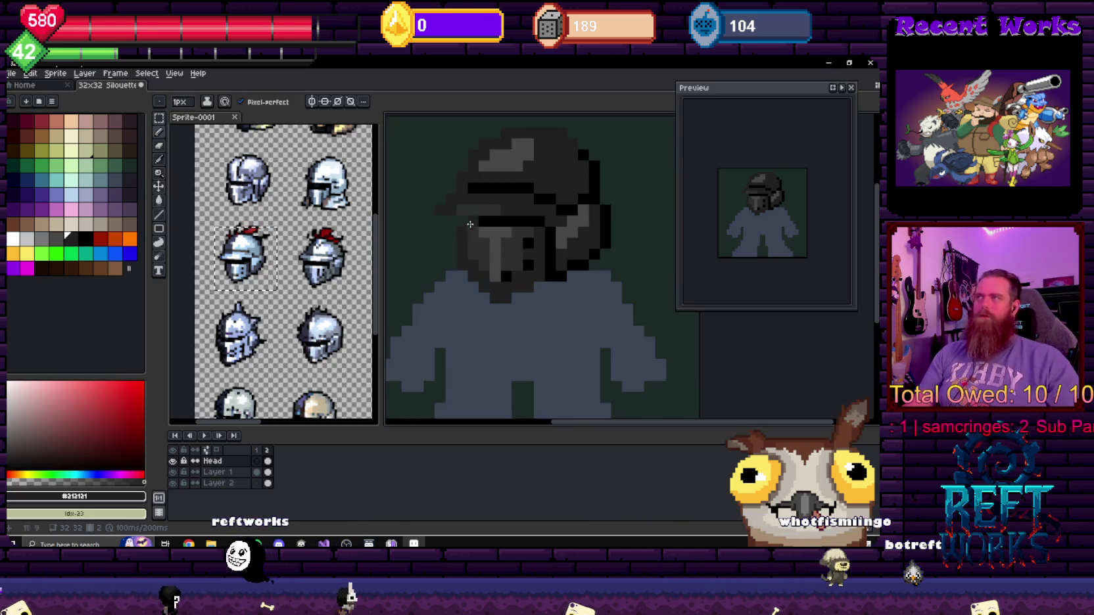
{"action": "scroll", "coordinate": [529, 231], "scroll_direction": "up", "scroll_amount": 1}
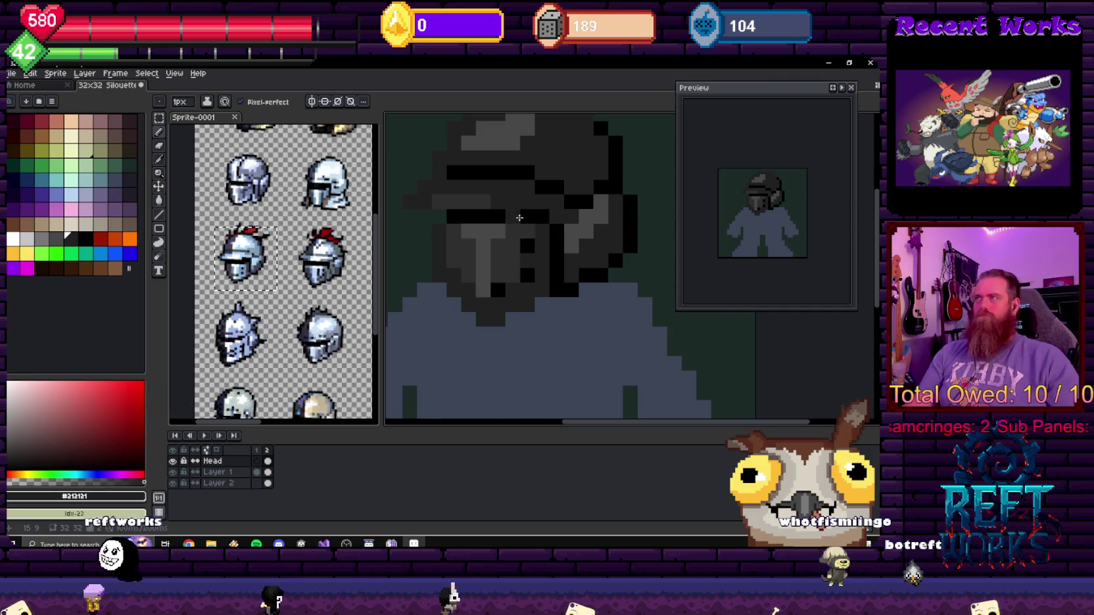
{"action": "scroll", "coordinate": [520, 217], "scroll_direction": "down", "scroll_amount": 3}
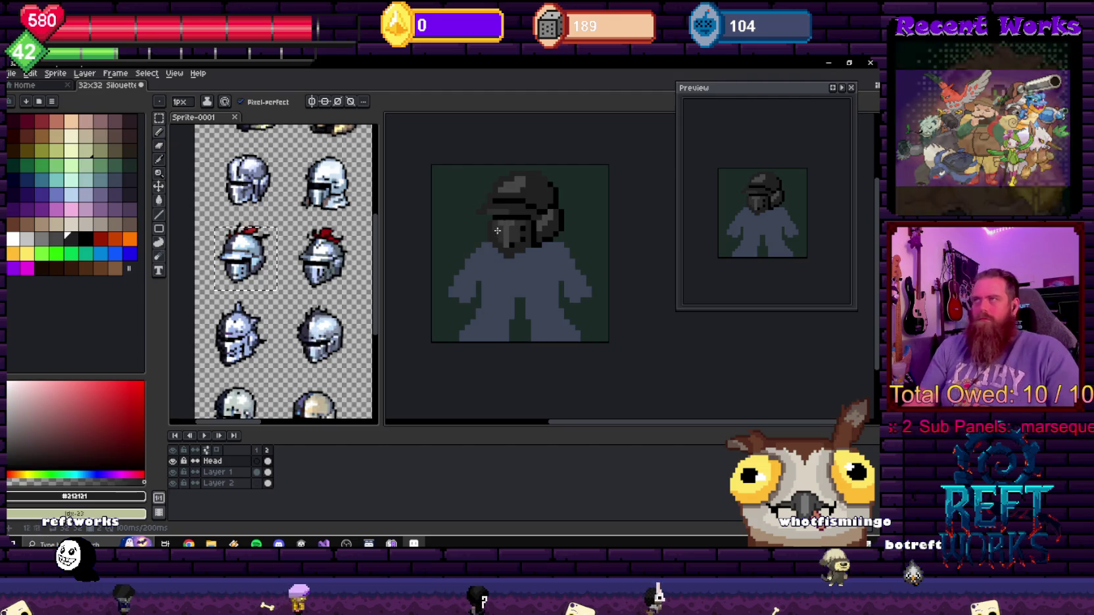
{"action": "key", "text": "i"}
{"action": "left_click", "coordinate": [506, 208]}
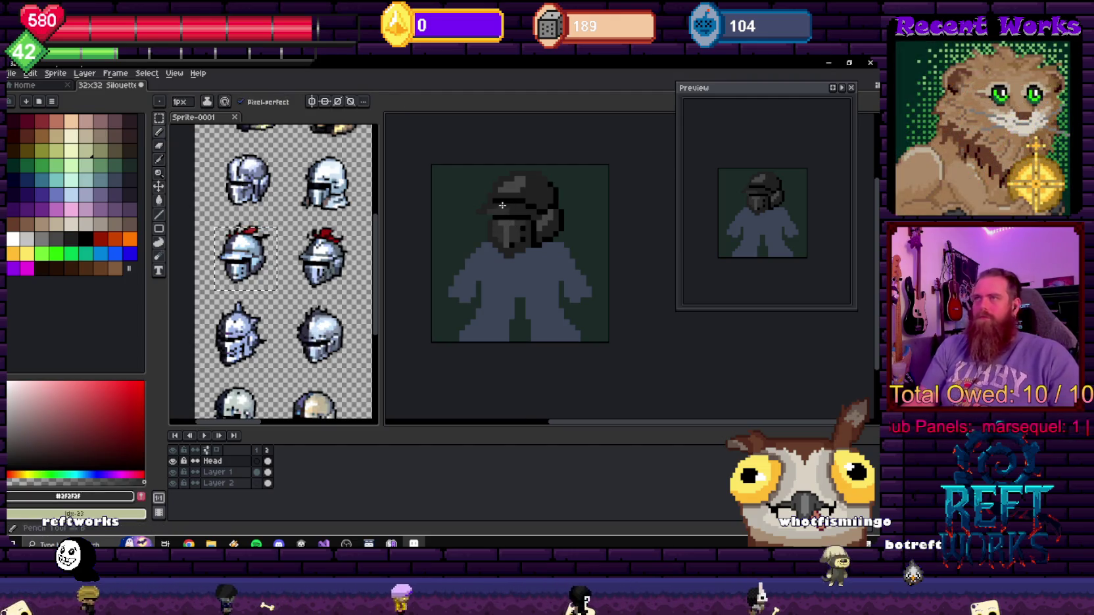
{"action": "scroll", "coordinate": [504, 207], "scroll_direction": "up", "scroll_amount": 2}
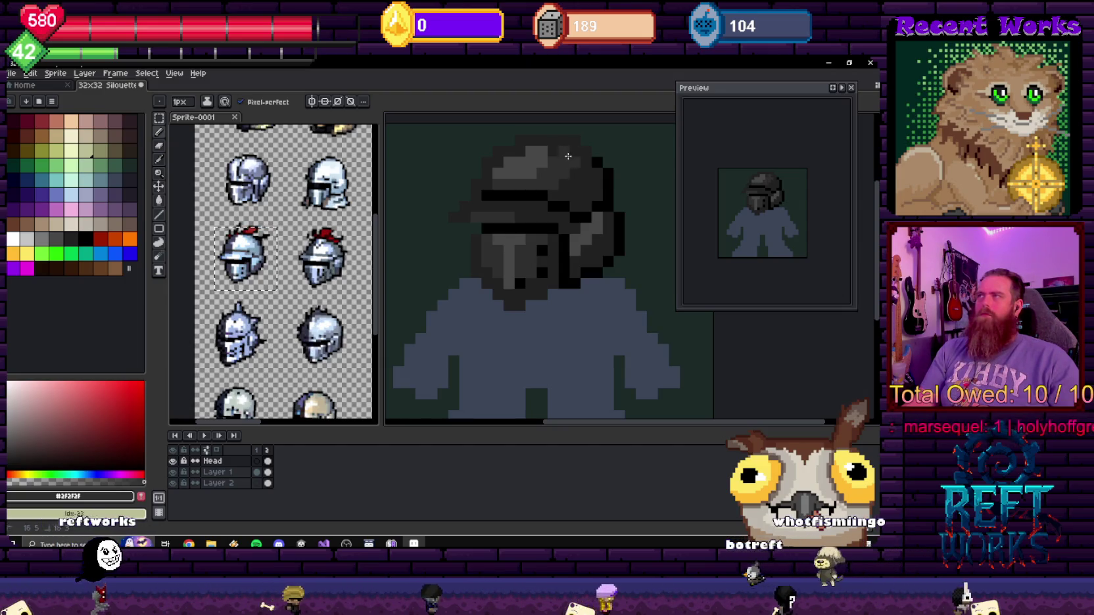
{"action": "scroll", "coordinate": [590, 180], "scroll_direction": "down", "scroll_amount": 2}
{"action": "scroll", "coordinate": [591, 179], "scroll_direction": "down", "scroll_amount": 1}
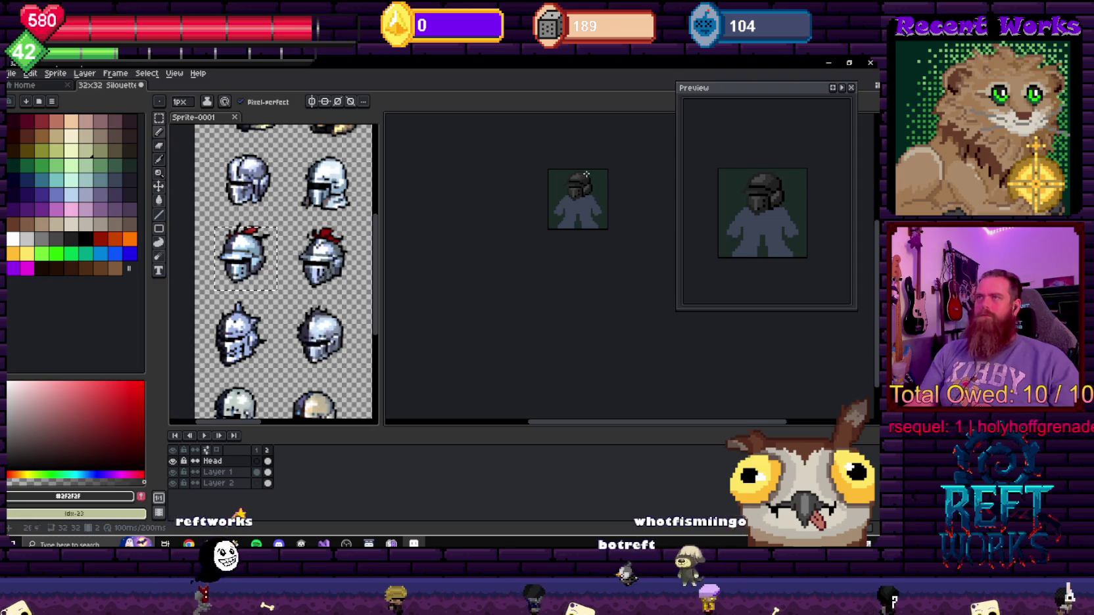
{"action": "scroll", "coordinate": [532, 259], "scroll_direction": "up", "scroll_amount": 3}
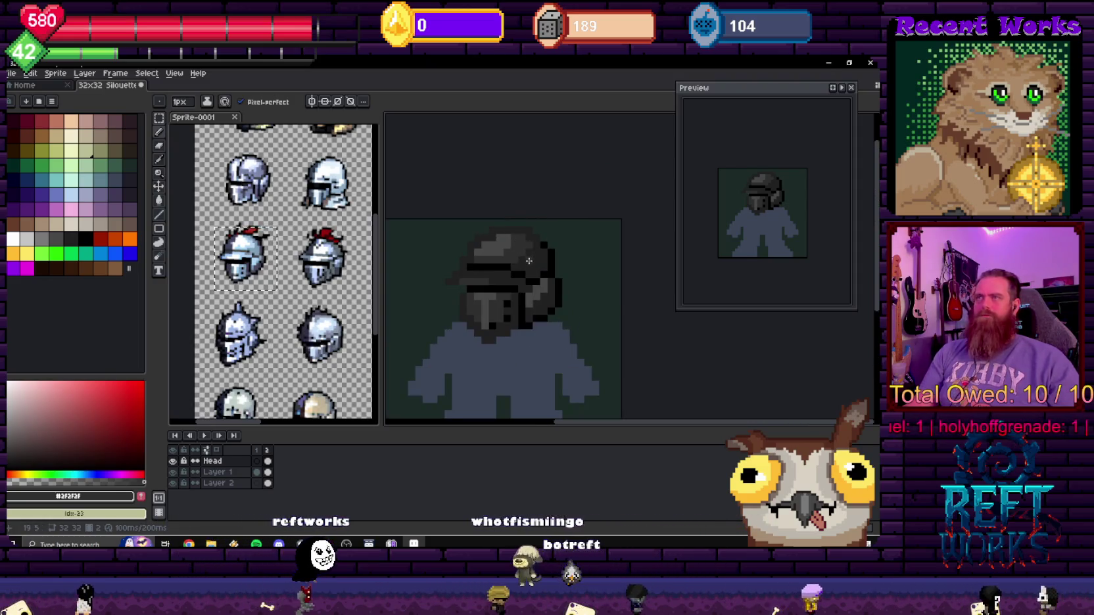
{"action": "scroll", "coordinate": [557, 269], "scroll_direction": "up", "scroll_amount": 2}
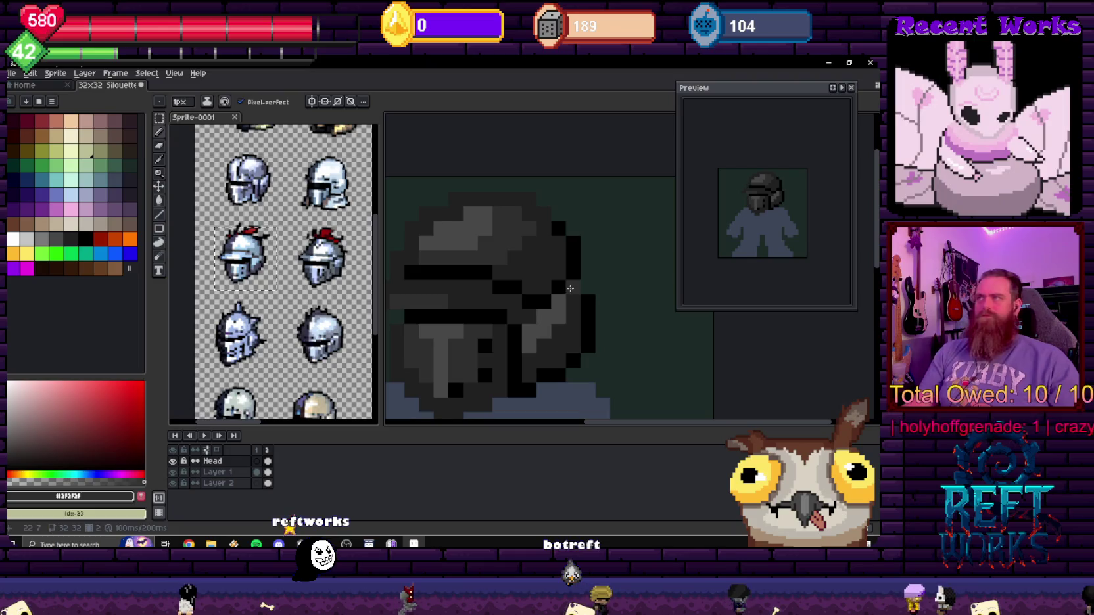
{"action": "left_click", "coordinate": [71, 239]}
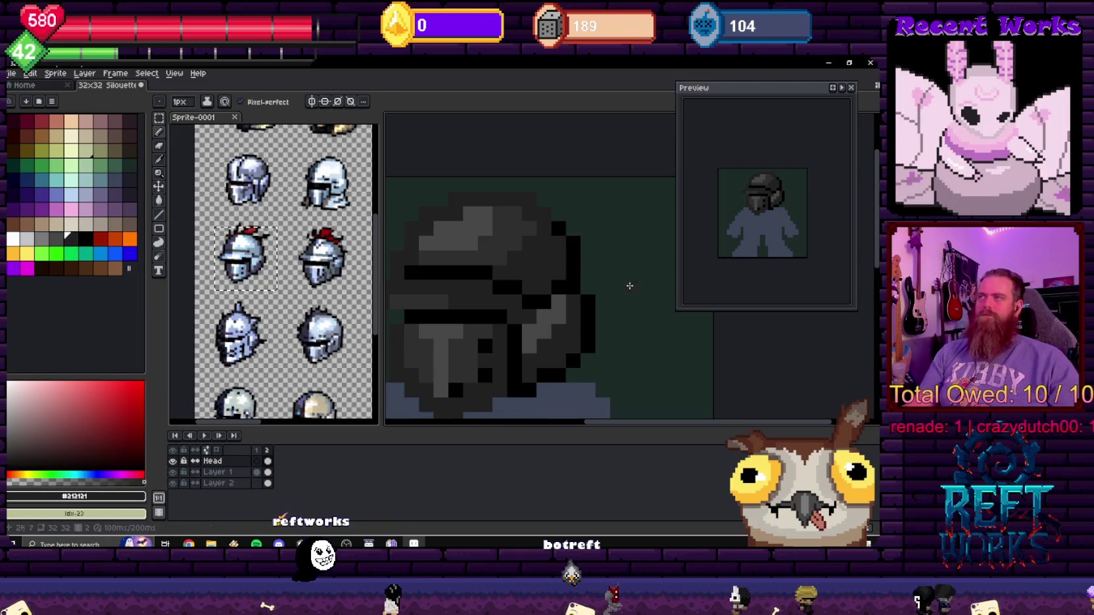
{"action": "scroll", "coordinate": [630, 286], "scroll_direction": "down", "scroll_amount": 3}
{"action": "scroll", "coordinate": [558, 293], "scroll_direction": "down", "scroll_amount": 2}
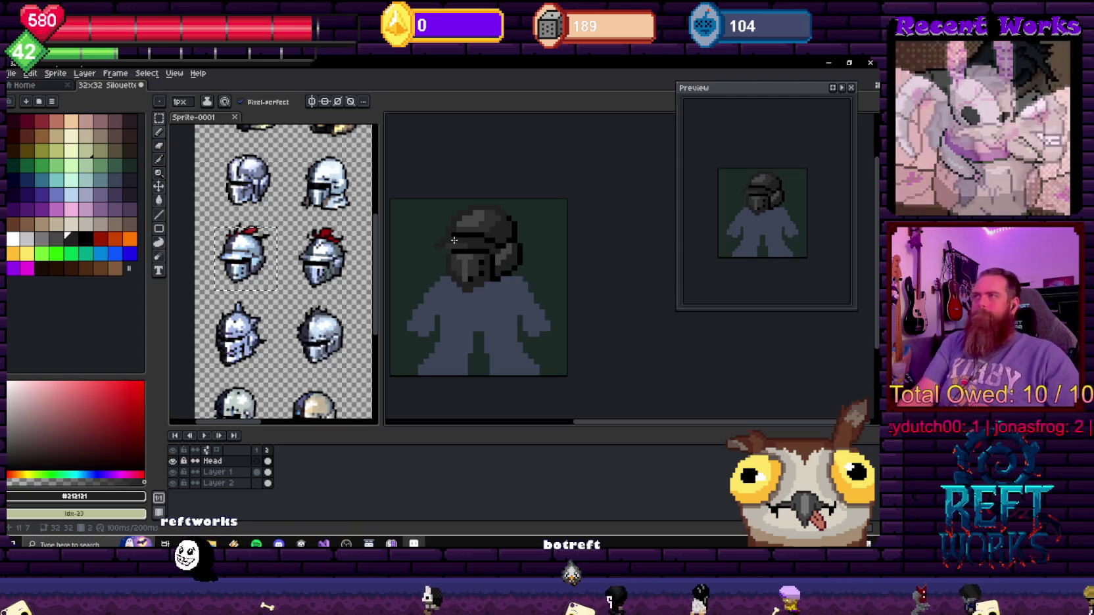
{"action": "scroll", "coordinate": [519, 242], "scroll_direction": "up", "scroll_amount": 3}
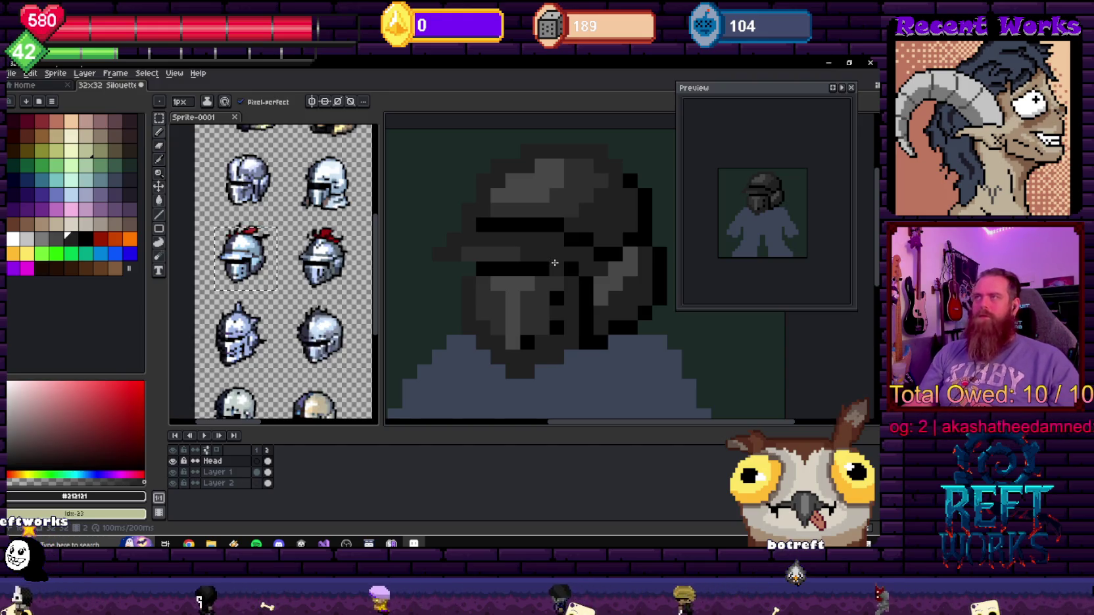
{"action": "left_click", "coordinate": [103, 179]}
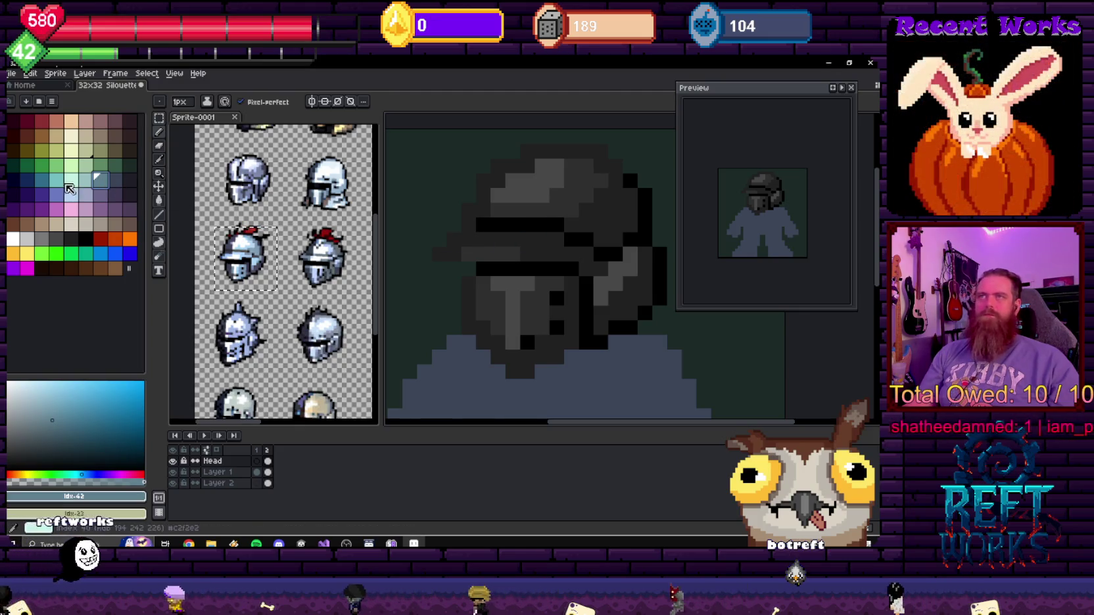
{"action": "left_click", "coordinate": [129, 179]}
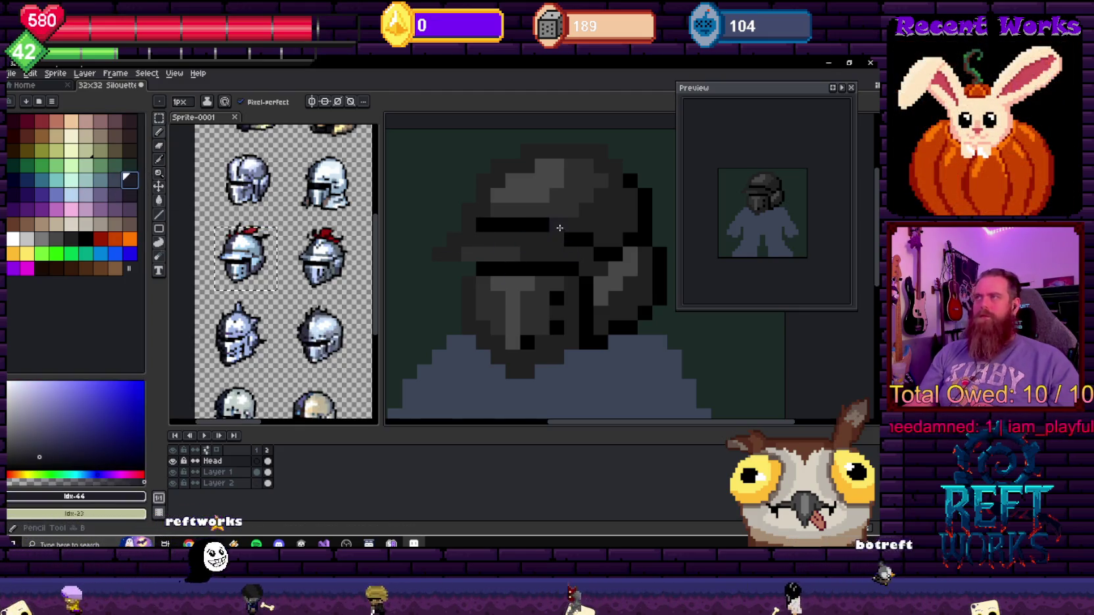
{"action": "left_click_drag", "start_coordinate": [557, 224], "coordinate": [527, 224]}
{"action": "key", "text": "ctrl+z"}
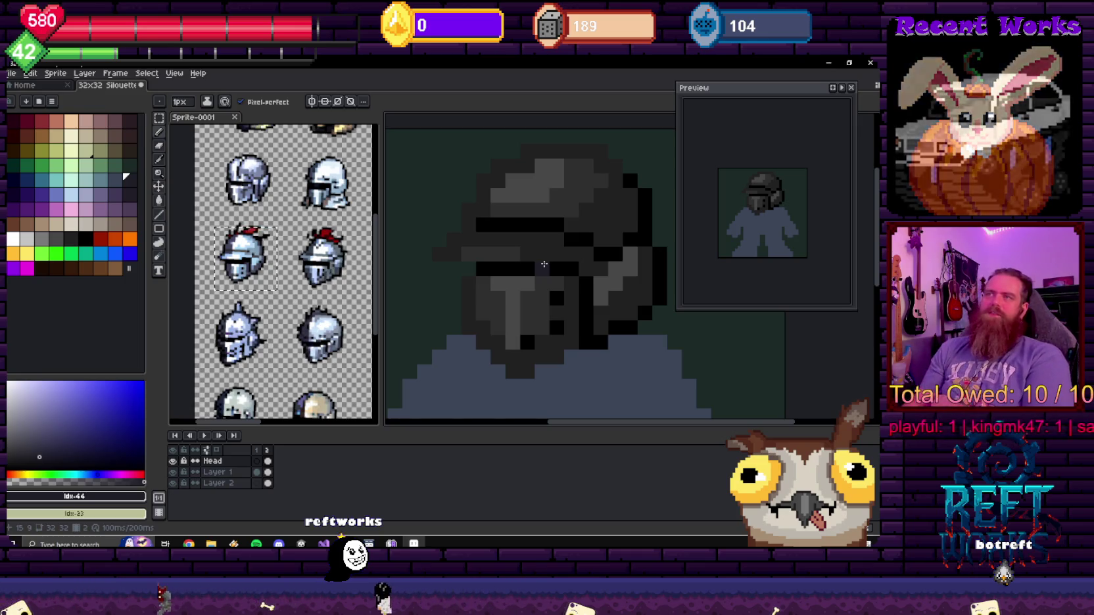
- Zoom in and out on the plumed helmet reference sheet to study its details
{"action": "scroll", "coordinate": [324, 240], "scroll_direction": "up", "scroll_amount": 3}
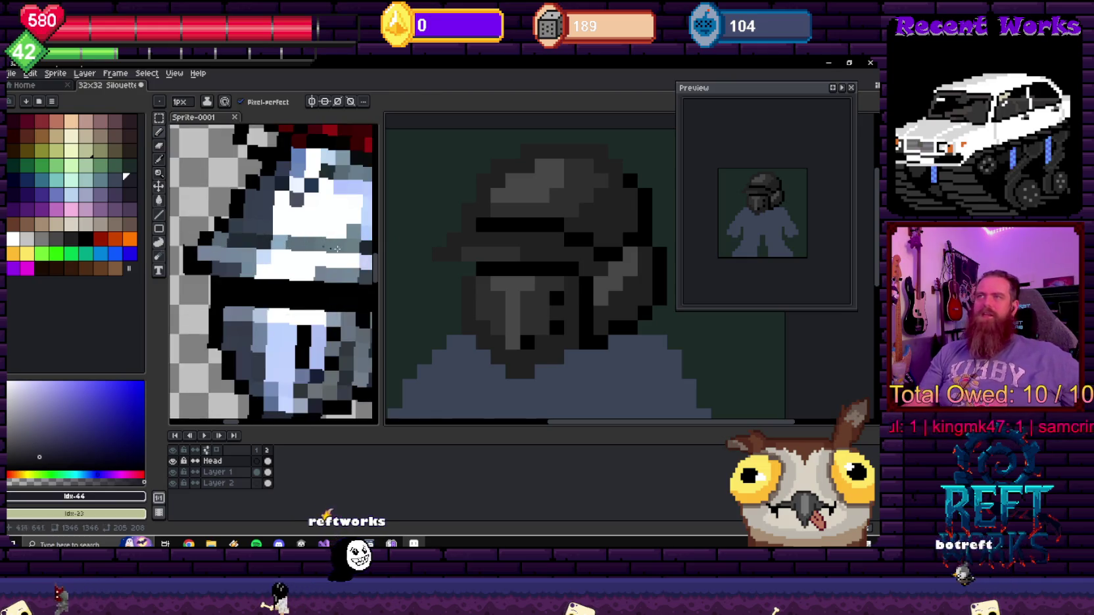
{"action": "scroll", "coordinate": [337, 249], "scroll_direction": "down", "scroll_amount": 2}
{"action": "scroll", "coordinate": [234, 245], "scroll_direction": "up", "scroll_amount": 2}
{"action": "scroll", "coordinate": [321, 252], "scroll_direction": "down", "scroll_amount": 3}
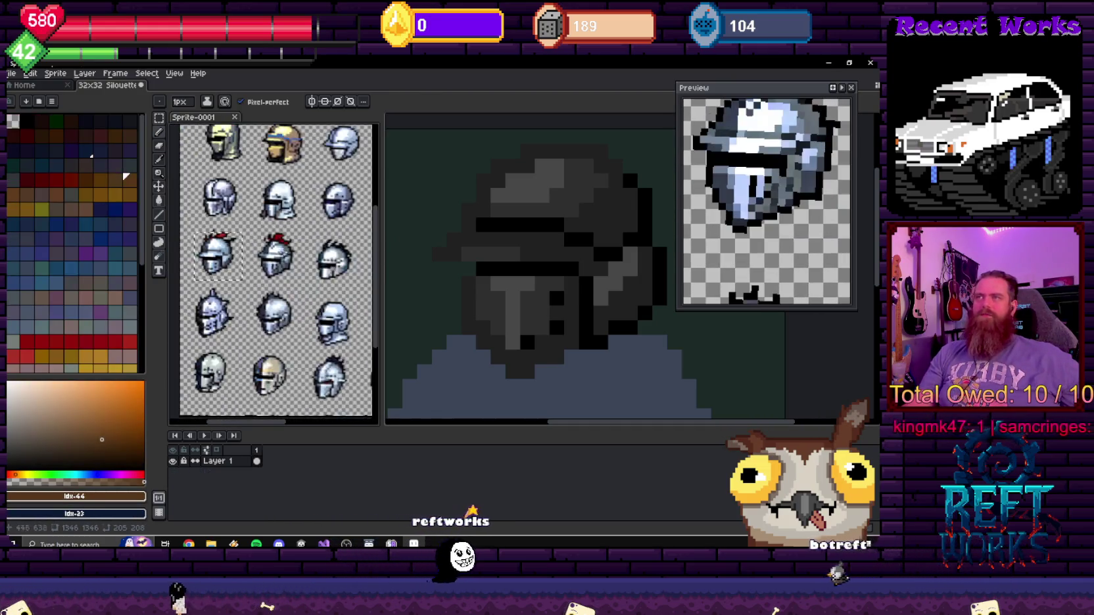
{"action": "scroll", "coordinate": [263, 214], "scroll_direction": "up", "scroll_amount": 3}
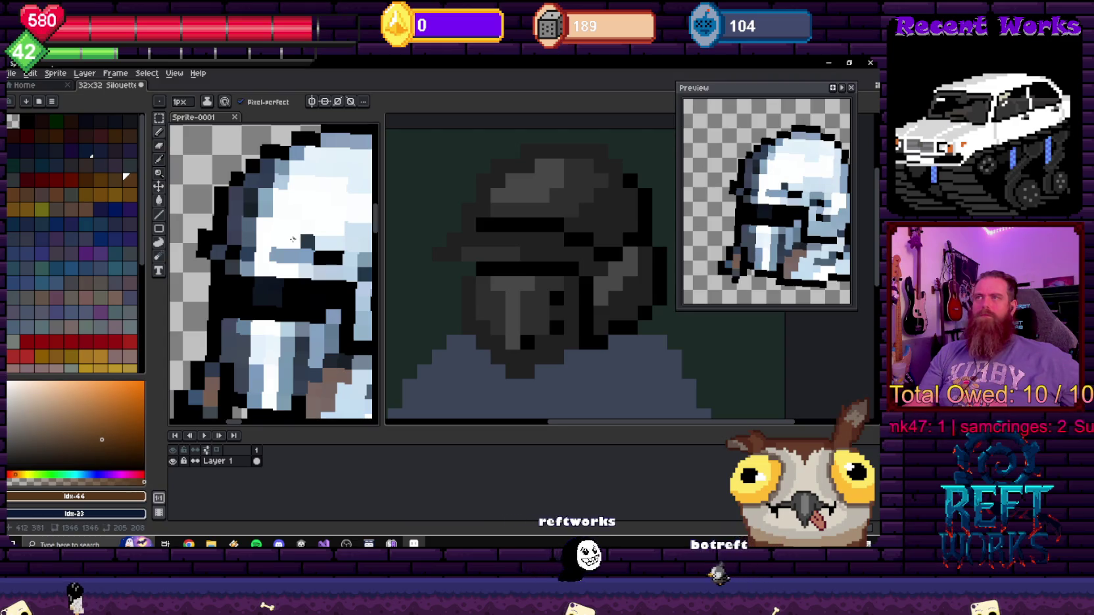
{"action": "scroll", "coordinate": [290, 250], "scroll_direction": "down", "scroll_amount": 3}
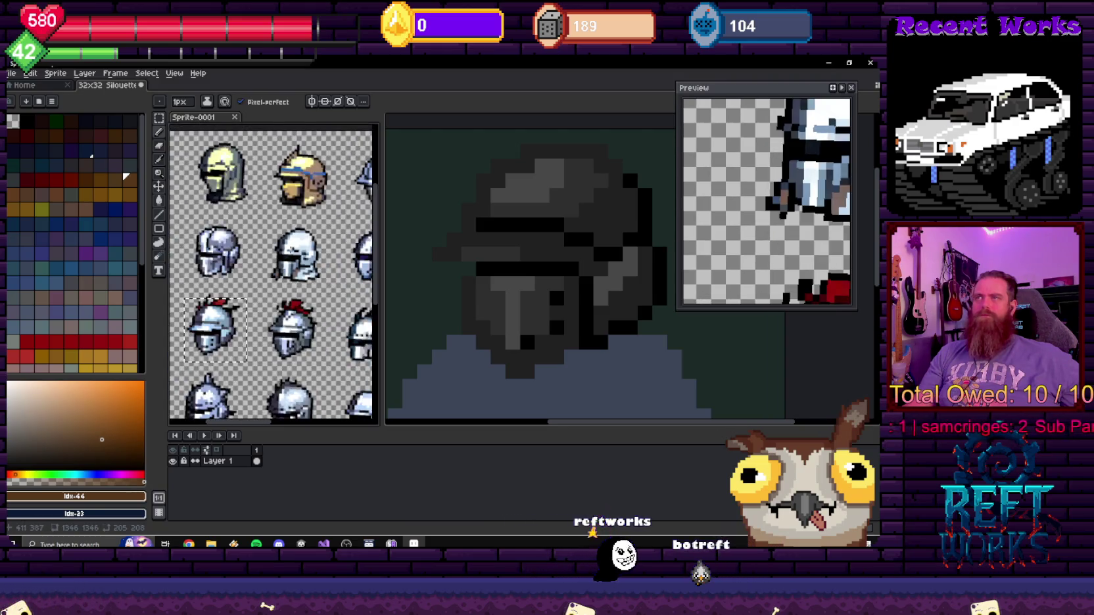
{"action": "scroll", "coordinate": [204, 241], "scroll_direction": "up", "scroll_amount": 3}
{"action": "scroll", "coordinate": [219, 236], "scroll_direction": "down", "scroll_amount": 3}
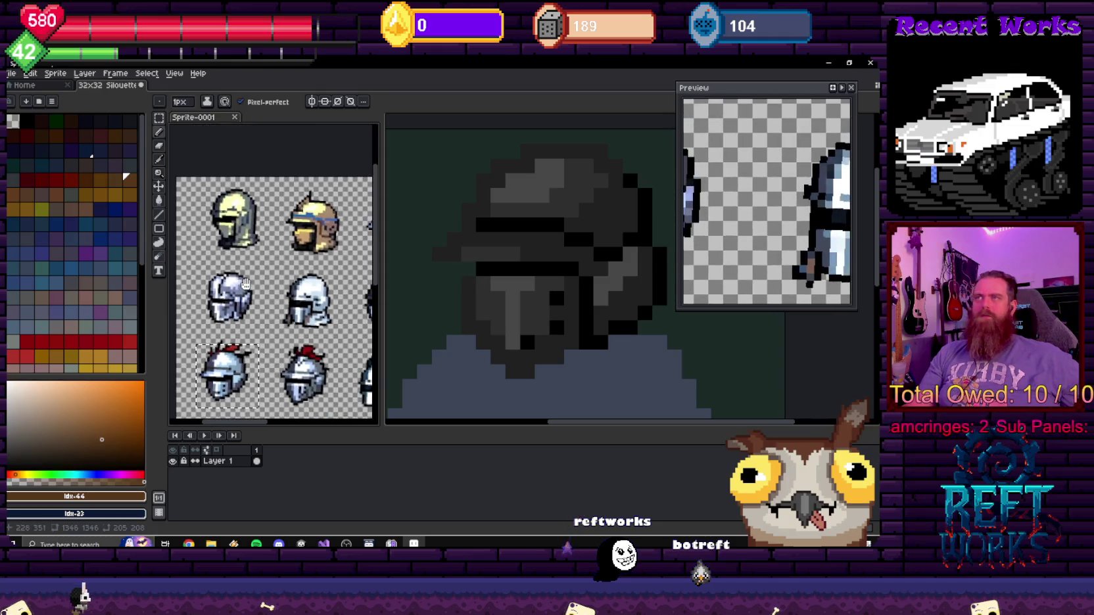
- Pan to another reference helmet and its brim, then return to the reference sheet
{"action": "left_click_drag", "start_coordinate": [247, 284], "coordinate": [199, 293]}
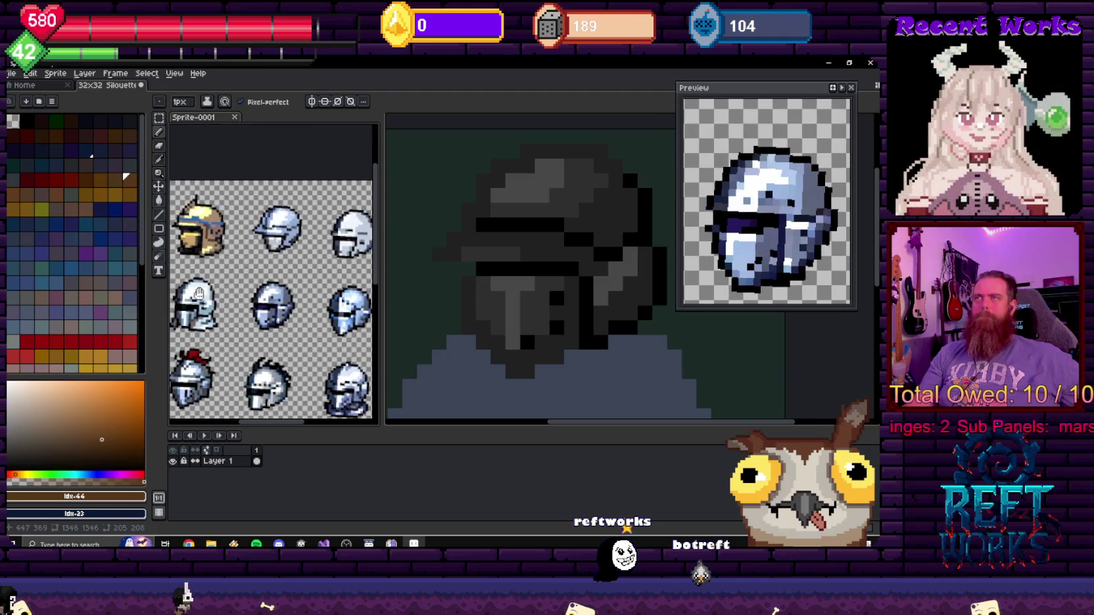
{"action": "scroll", "coordinate": [246, 311], "scroll_direction": "up", "scroll_amount": 3}
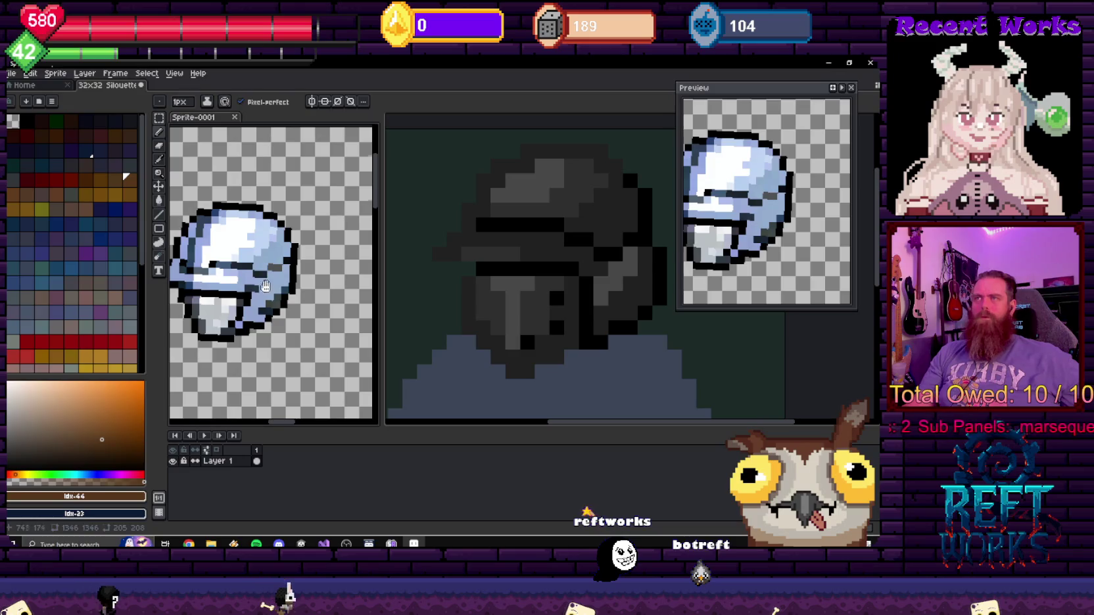
{"action": "left_click_drag", "start_coordinate": [265, 286], "coordinate": [299, 282]}
{"action": "scroll", "coordinate": [297, 280], "scroll_direction": "down", "scroll_amount": 3}
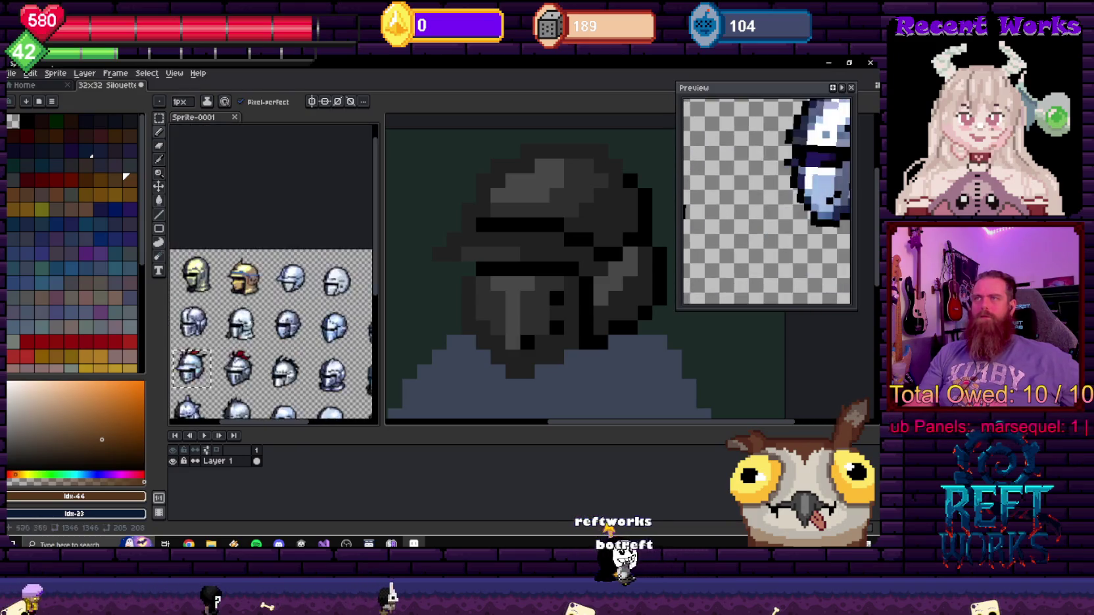
{"action": "scroll", "coordinate": [233, 366], "scroll_direction": "up", "scroll_amount": 2}
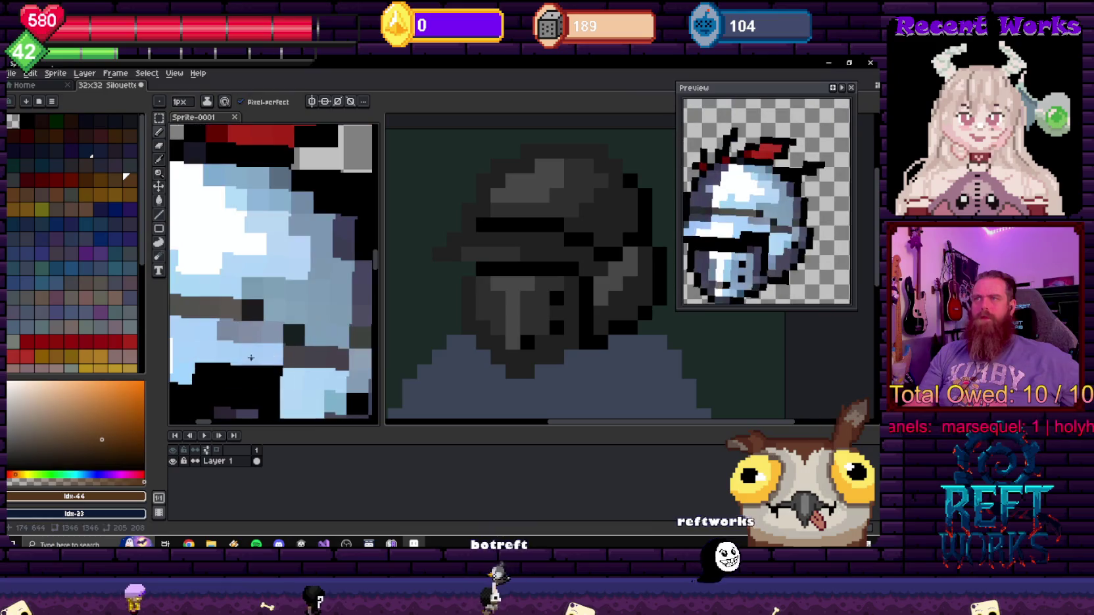
{"action": "scroll", "coordinate": [234, 366], "scroll_direction": "up", "scroll_amount": 3}
{"action": "scroll", "coordinate": [276, 329], "scroll_direction": "down", "scroll_amount": 2}
{"action": "scroll", "coordinate": [333, 296], "scroll_direction": "up", "scroll_amount": 1}
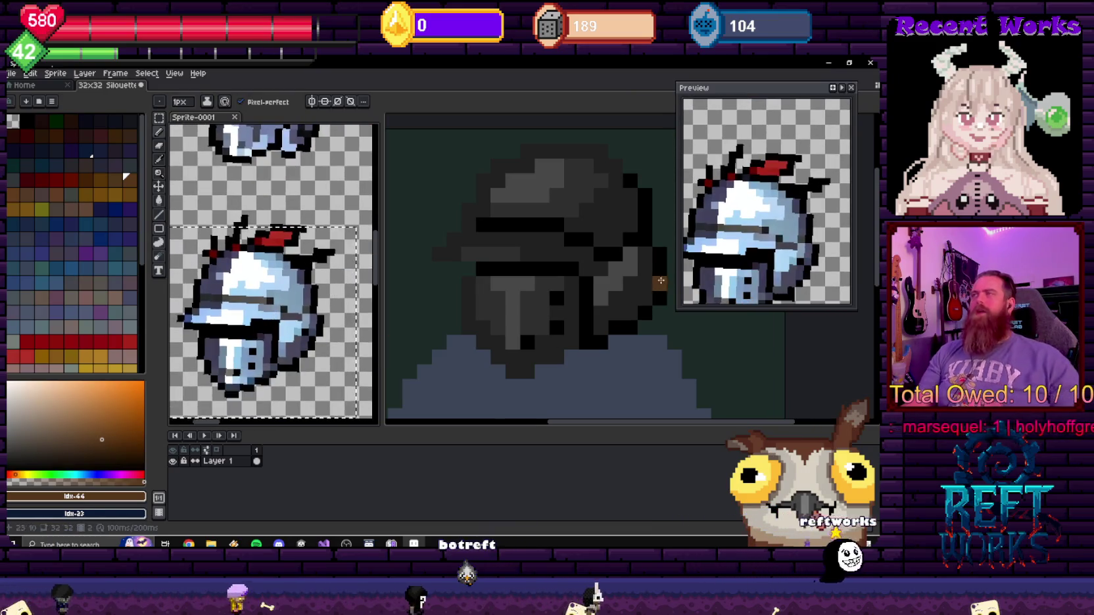
{"action": "scroll", "coordinate": [524, 255], "scroll_direction": "down", "scroll_amount": 2}
{"action": "scroll", "coordinate": [524, 255], "scroll_direction": "down", "scroll_amount": 1}
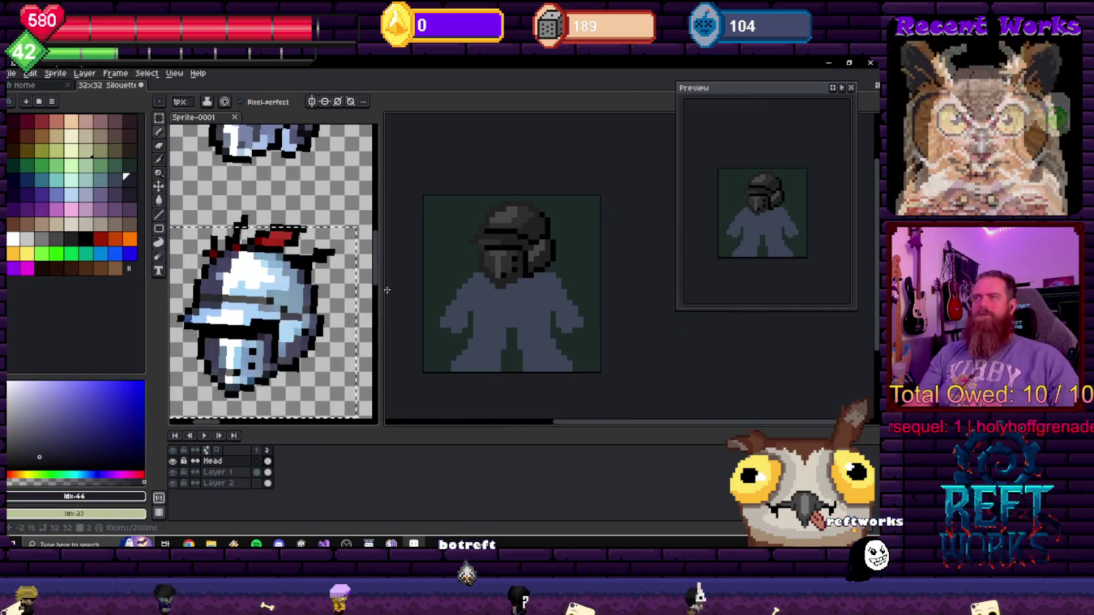
{"action": "left_click", "coordinate": [305, 307]}
- View the plumed helmet reference, then return to the knight sprite and pick dark grey
{"action": "left_click_drag", "start_coordinate": [305, 307], "coordinate": [281, 296]}
{"action": "scroll", "coordinate": [281, 297], "scroll_direction": "down", "scroll_amount": 1}
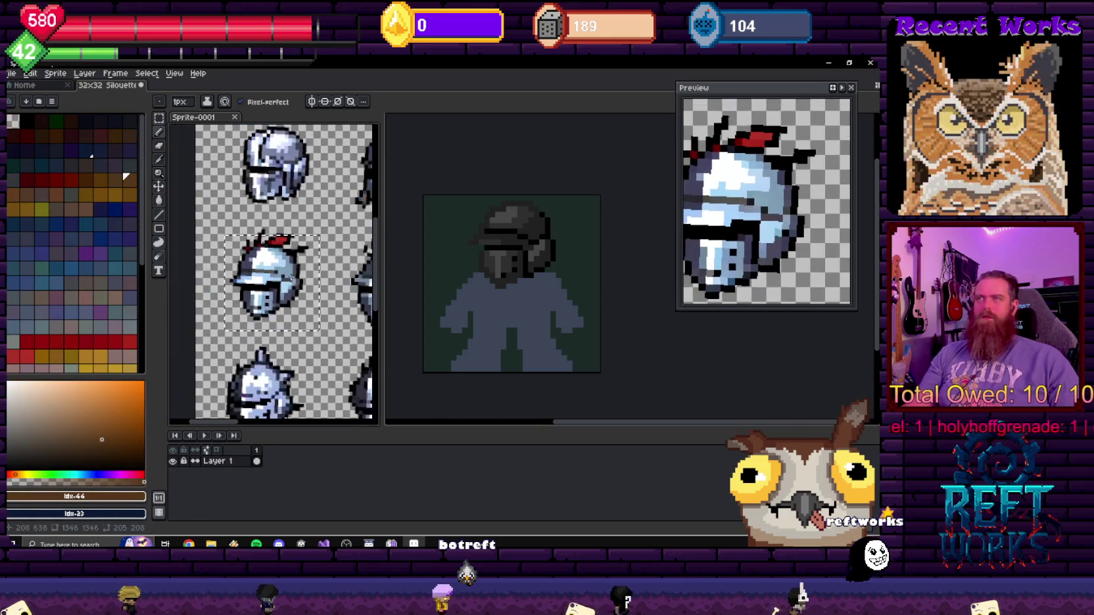
{"action": "scroll", "coordinate": [569, 292], "scroll_direction": "up", "scroll_amount": 1}
{"action": "left_click", "coordinate": [532, 279]}
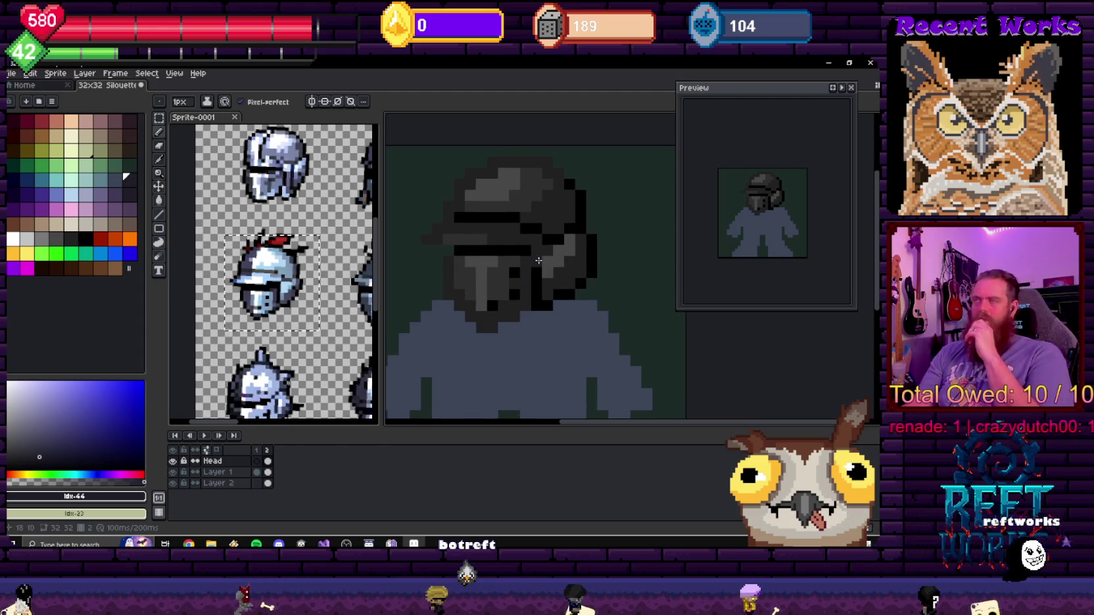
{"action": "left_click", "coordinate": [452, 197], "text": "alt"}
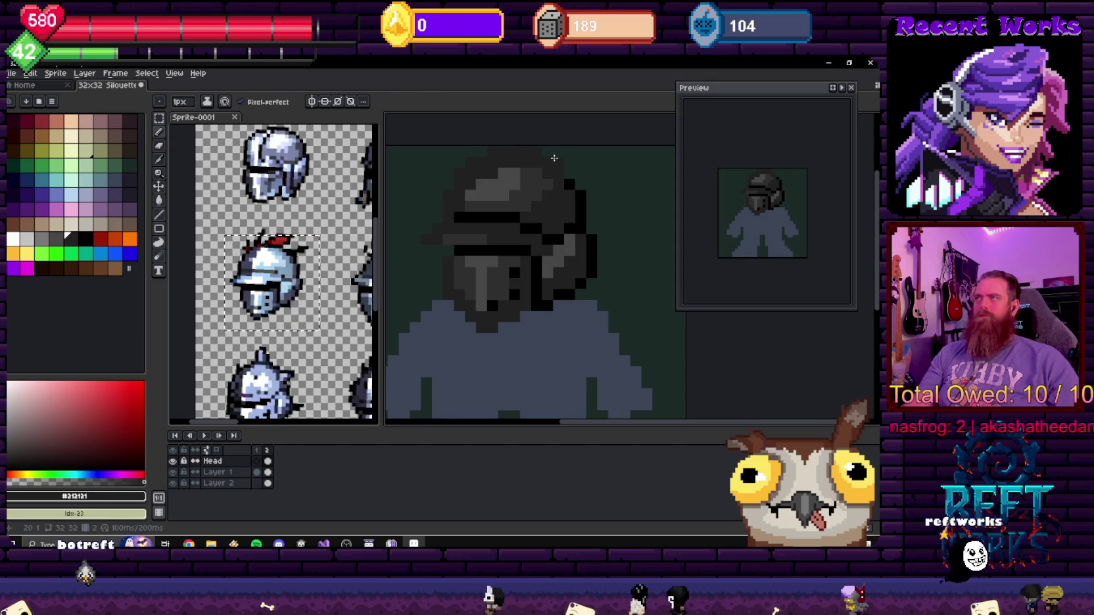
- Extend the helmet's right edge with a vertical run of dark grey pixels
{"action": "scroll", "coordinate": [662, 213], "scroll_direction": "down", "scroll_amount": 4}
{"action": "scroll", "coordinate": [539, 233], "scroll_direction": "up", "scroll_amount": 3}
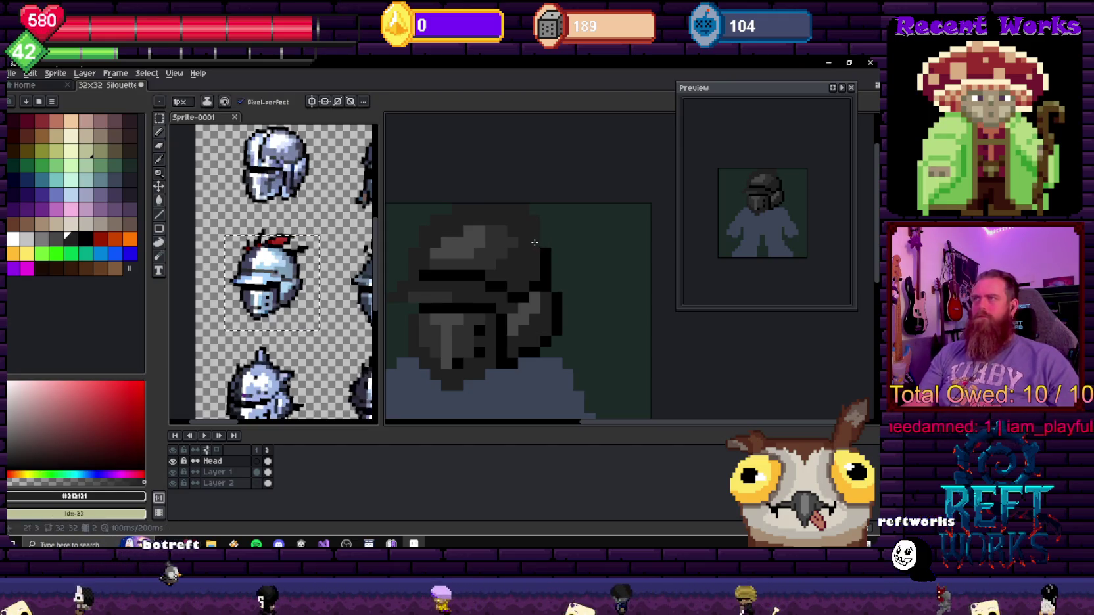
{"action": "scroll", "coordinate": [569, 259], "scroll_direction": "down", "scroll_amount": 3}
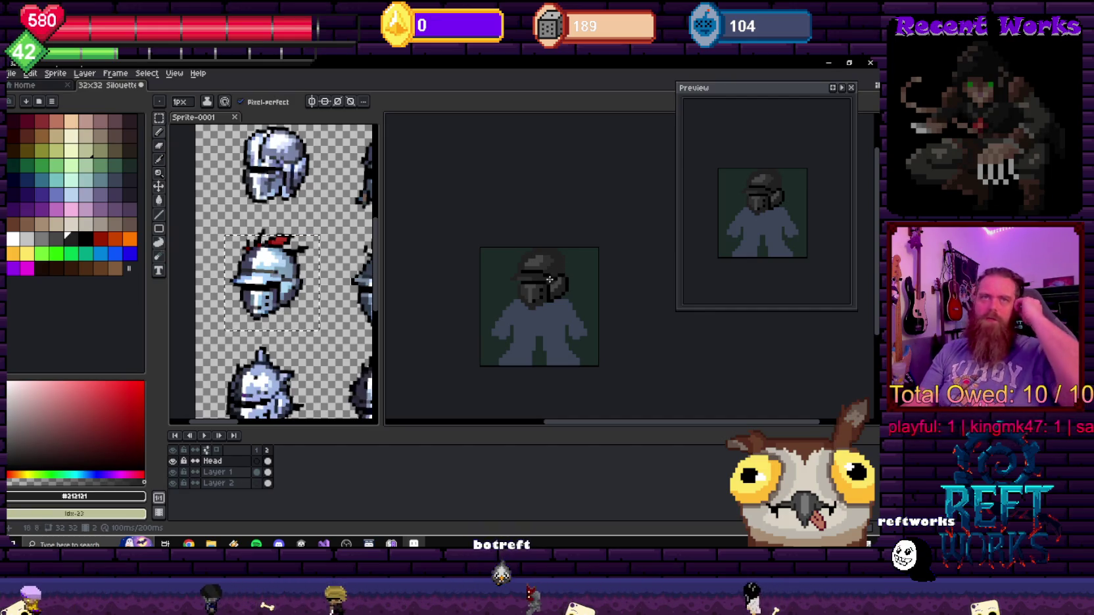
{"action": "left_click_drag", "start_coordinate": [558, 274], "coordinate": [549, 245]}
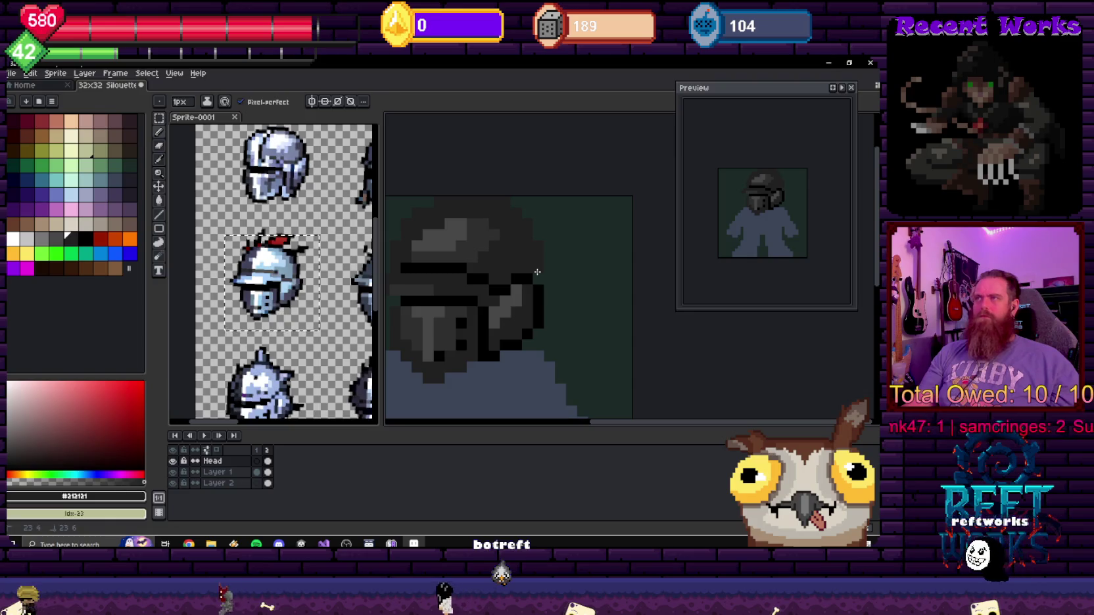
{"action": "left_click_drag", "start_coordinate": [550, 276], "coordinate": [549, 304]}
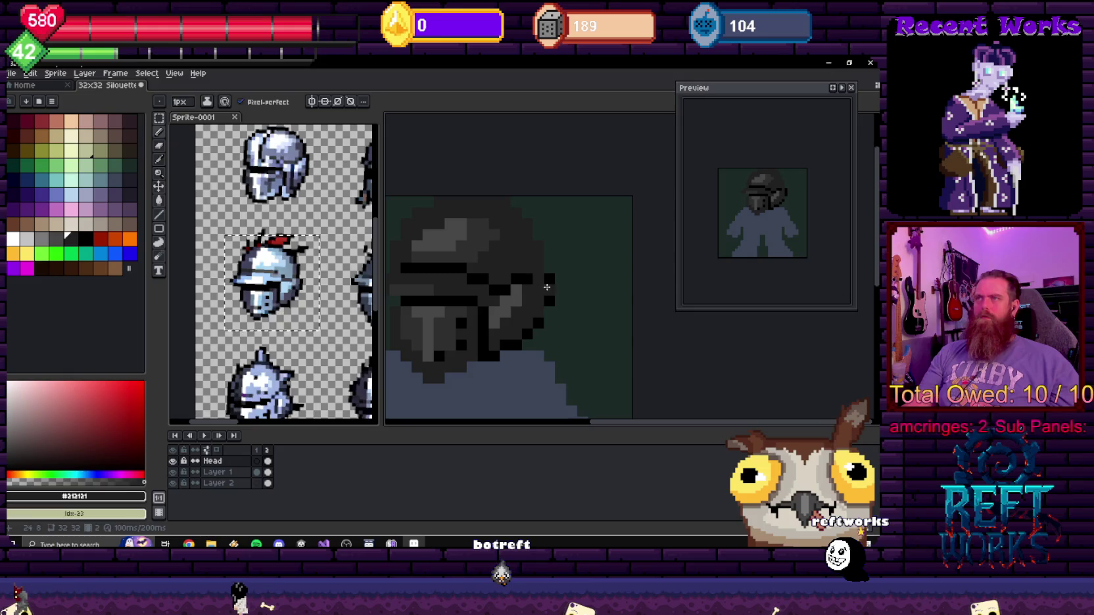
{"action": "scroll", "coordinate": [536, 269], "scroll_direction": "down", "scroll_amount": 1}
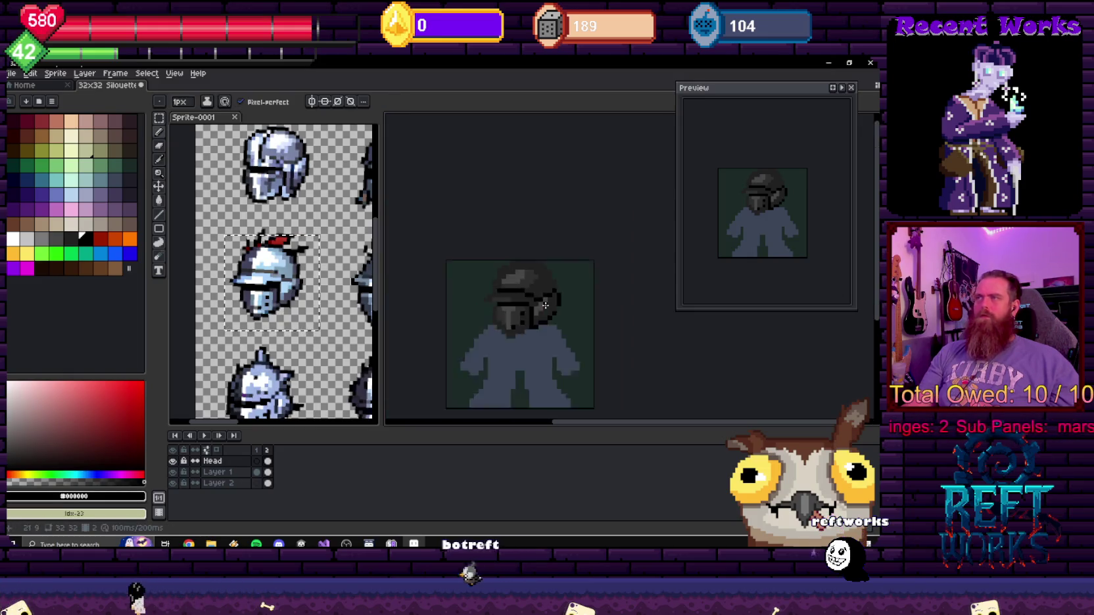
{"action": "scroll", "coordinate": [537, 269], "scroll_direction": "down", "scroll_amount": 2}
{"action": "scroll", "coordinate": [554, 318], "scroll_direction": "up", "scroll_amount": 4}
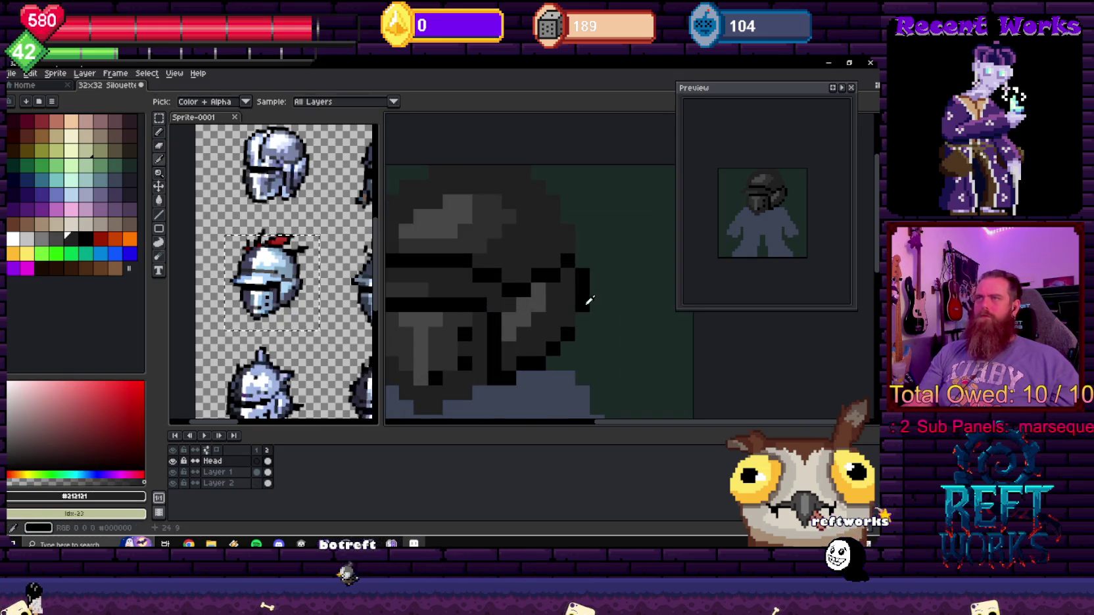
{"action": "scroll", "coordinate": [568, 318], "scroll_direction": "down", "scroll_amount": 3}
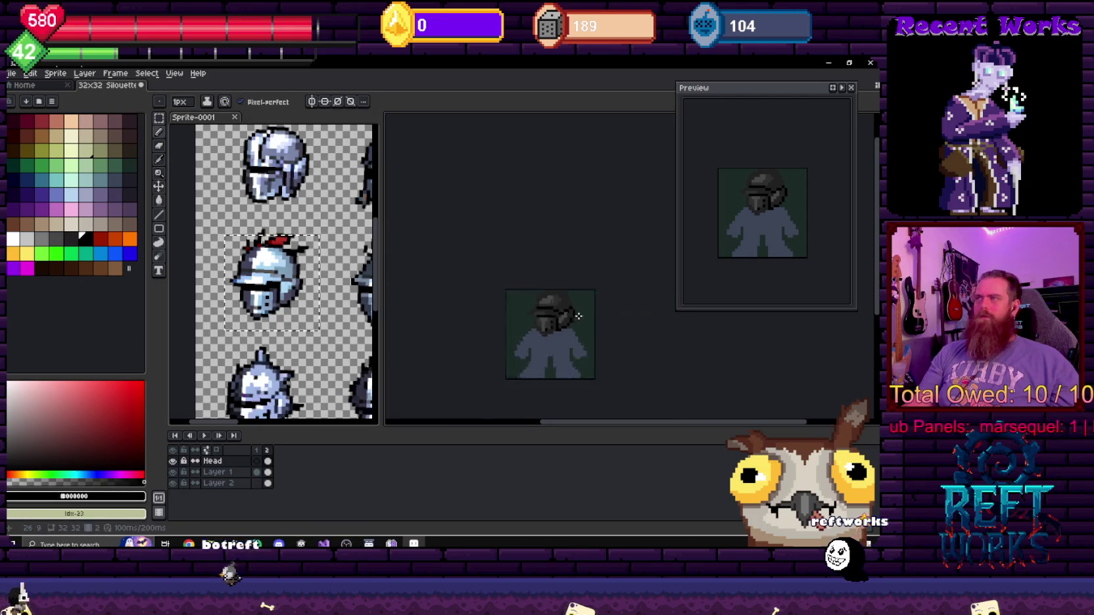
{"action": "scroll", "coordinate": [568, 318], "scroll_direction": "down", "scroll_amount": 2}
{"action": "scroll", "coordinate": [555, 313], "scroll_direction": "up", "scroll_amount": 4}
{"action": "scroll", "coordinate": [540, 297], "scroll_direction": "up", "scroll_amount": 1}
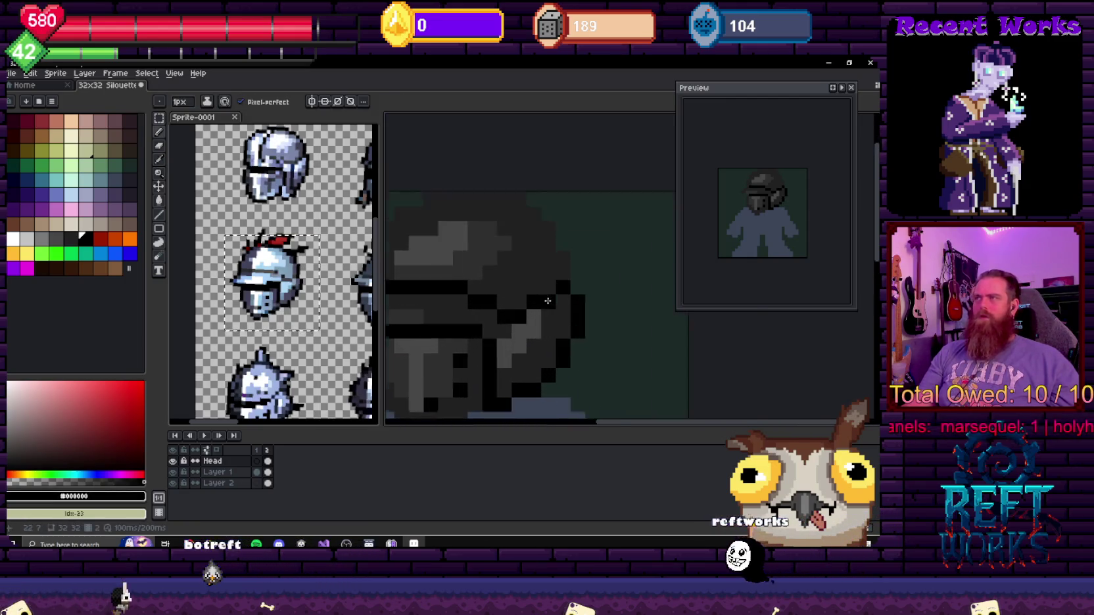
{"action": "scroll", "coordinate": [451, 232], "scroll_direction": "up", "scroll_amount": 1}
- Add a darker grey #212121 pixel at the helmet's right edge and zoom in closer
{"action": "left_click_drag", "start_coordinate": [517, 211], "coordinate": [521, 204]}
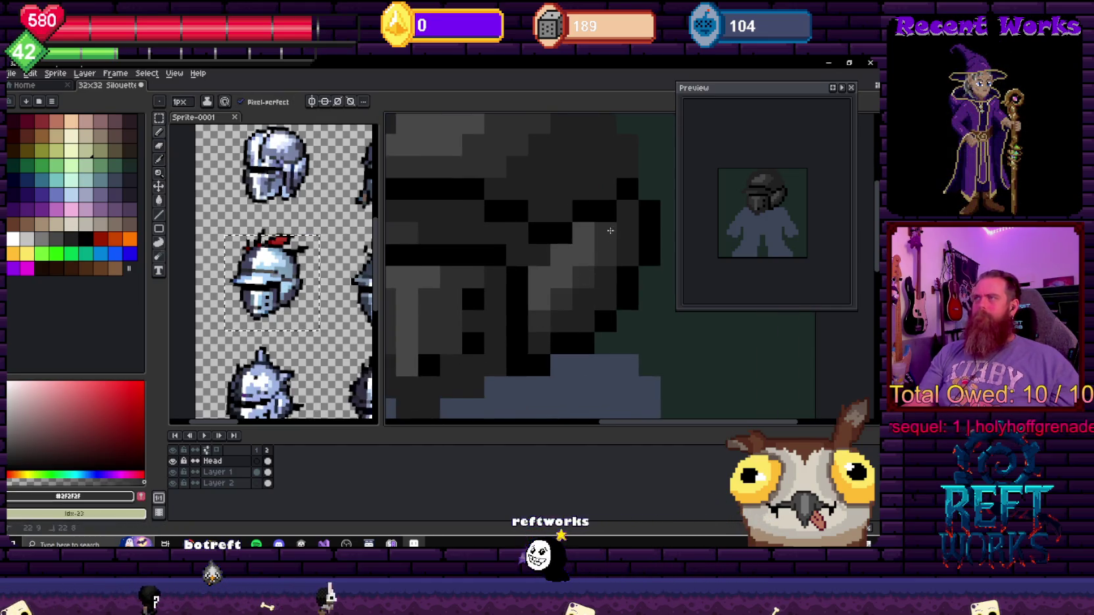
{"action": "scroll", "coordinate": [591, 283], "scroll_direction": "down", "scroll_amount": 4}
{"action": "scroll", "coordinate": [590, 301], "scroll_direction": "up", "scroll_amount": 3}
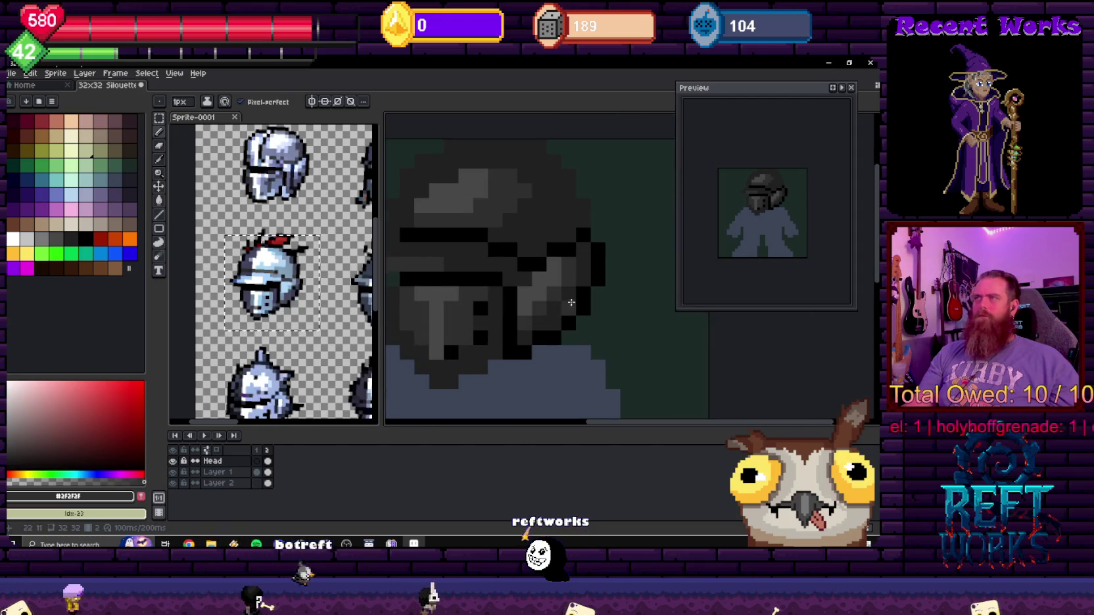
{"action": "mouse_move", "coordinate": [487, 243]}
{"action": "left_mouse_down"}
{"action": "mouse_move", "coordinate": [542, 246]}
{"action": "mouse_move", "coordinate": [491, 232]}
{"action": "left_mouse_up"}
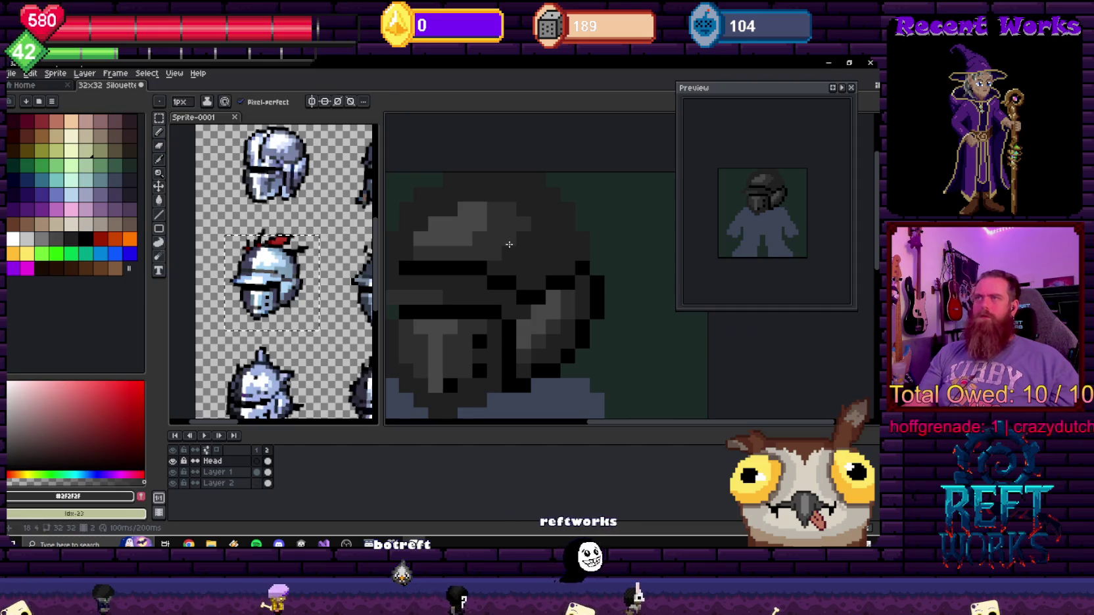
{"action": "left_click", "coordinate": [67, 237]}
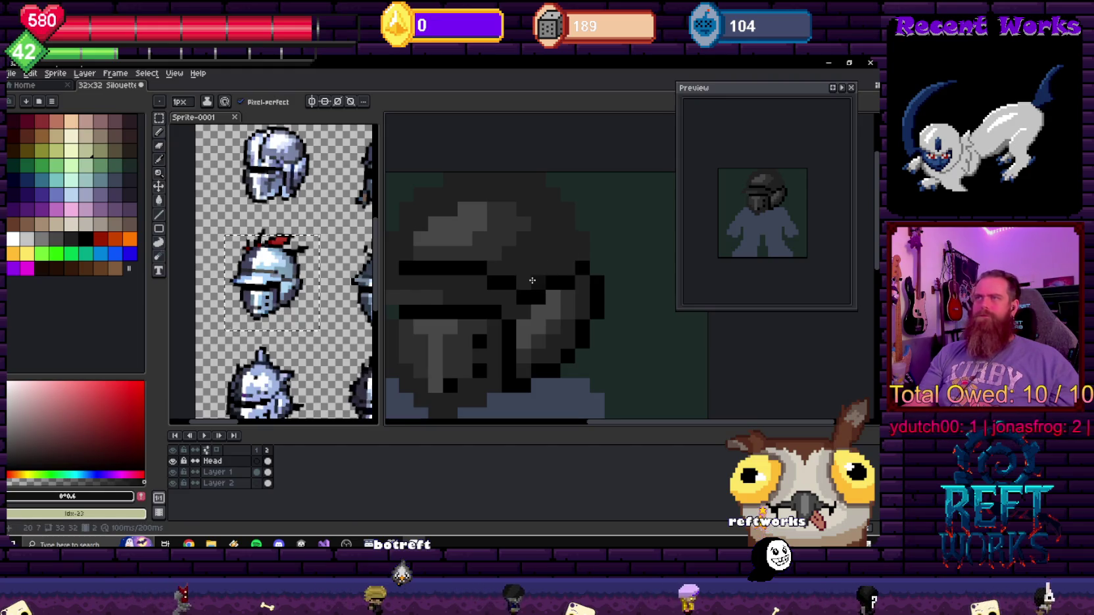
{"action": "left_click", "coordinate": [583, 233]}
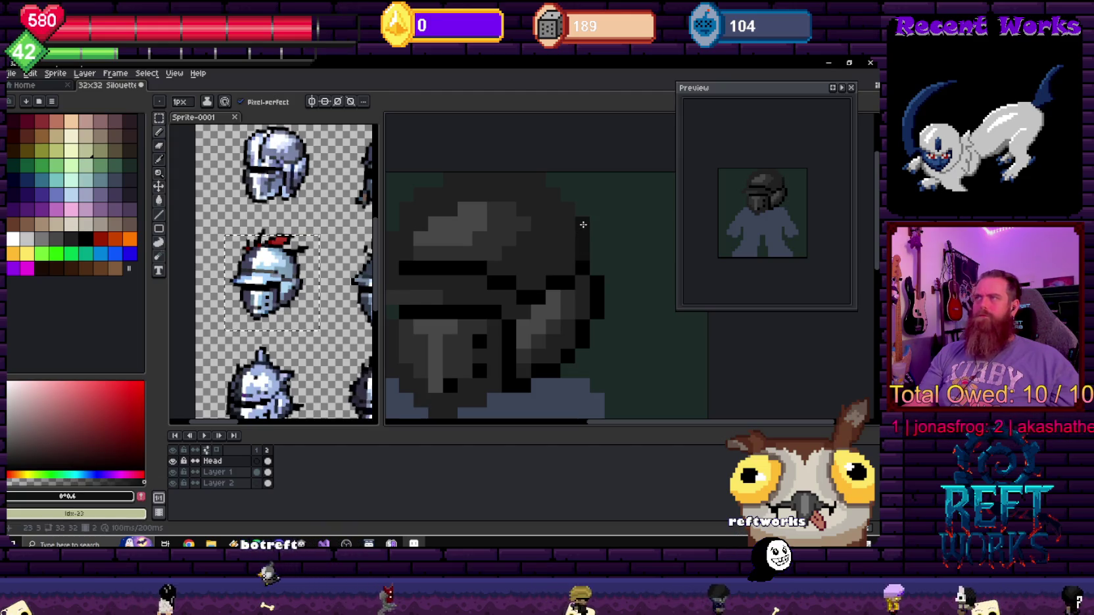
{"action": "scroll", "coordinate": [582, 231], "scroll_direction": "down", "scroll_amount": 4}
{"action": "scroll", "coordinate": [589, 294], "scroll_direction": "up", "scroll_amount": 6}
{"action": "left_click_drag", "start_coordinate": [589, 293], "coordinate": [620, 238]}
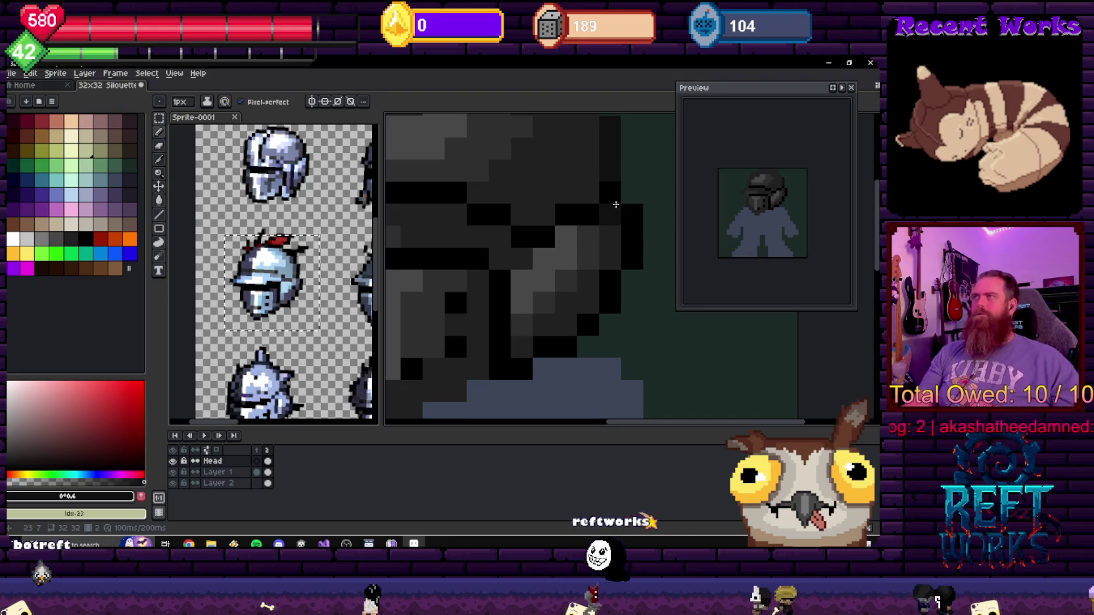
- Recolour the helmet's right-edge outline from black to dark grey
{"action": "left_click", "coordinate": [611, 196]}
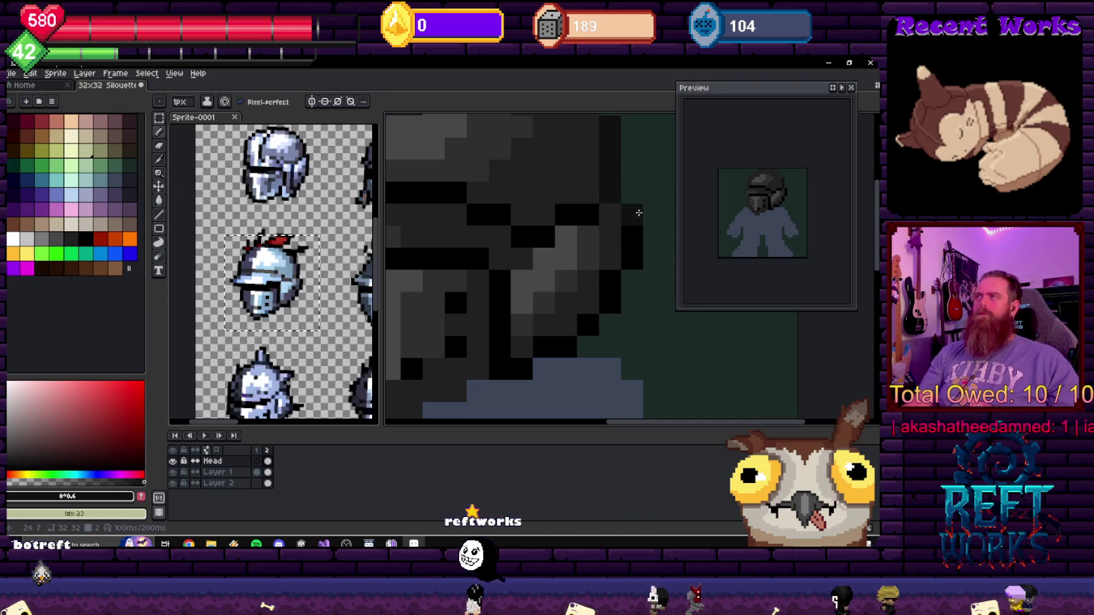
{"action": "left_click_drag", "start_coordinate": [611, 197], "coordinate": [566, 347]}
{"action": "scroll", "coordinate": [535, 364], "scroll_direction": "down", "scroll_amount": 2}
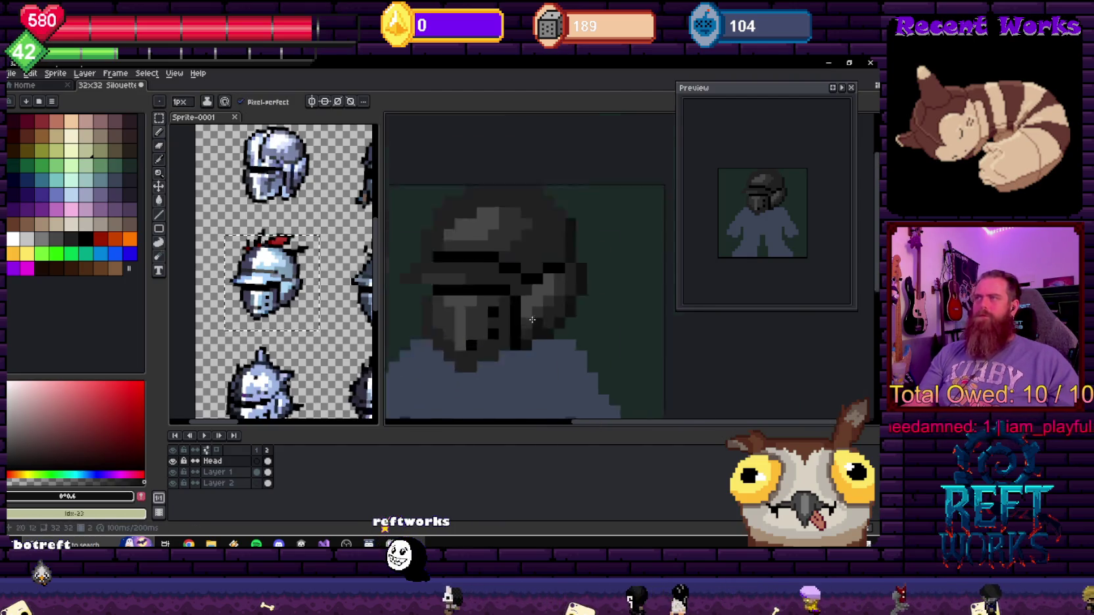
{"action": "scroll", "coordinate": [592, 310], "scroll_direction": "down", "scroll_amount": 2}
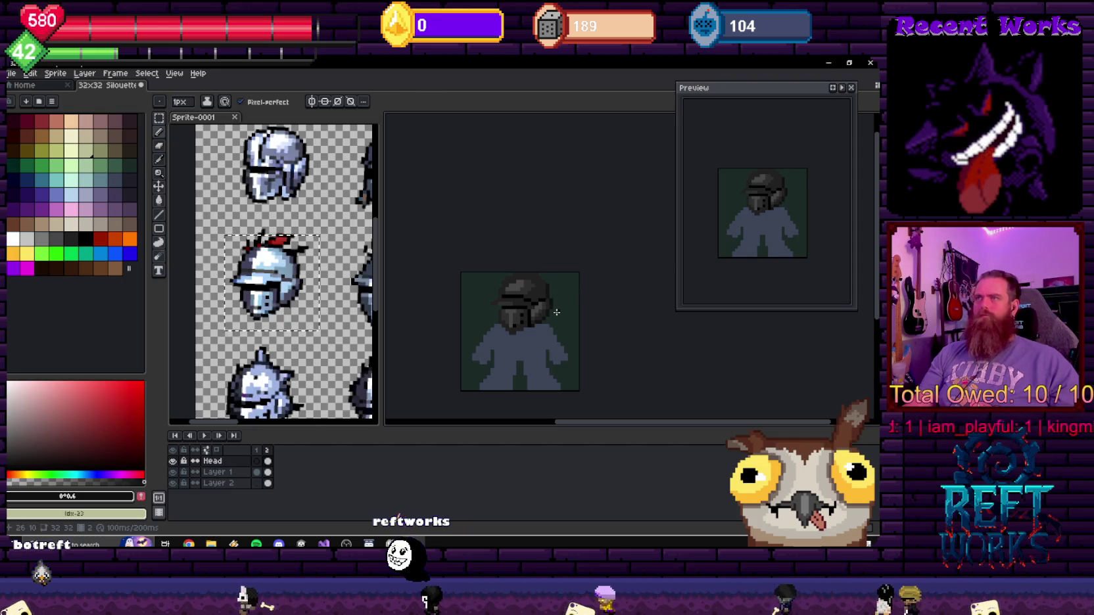
{"action": "scroll", "coordinate": [556, 312], "scroll_direction": "up", "scroll_amount": 1}
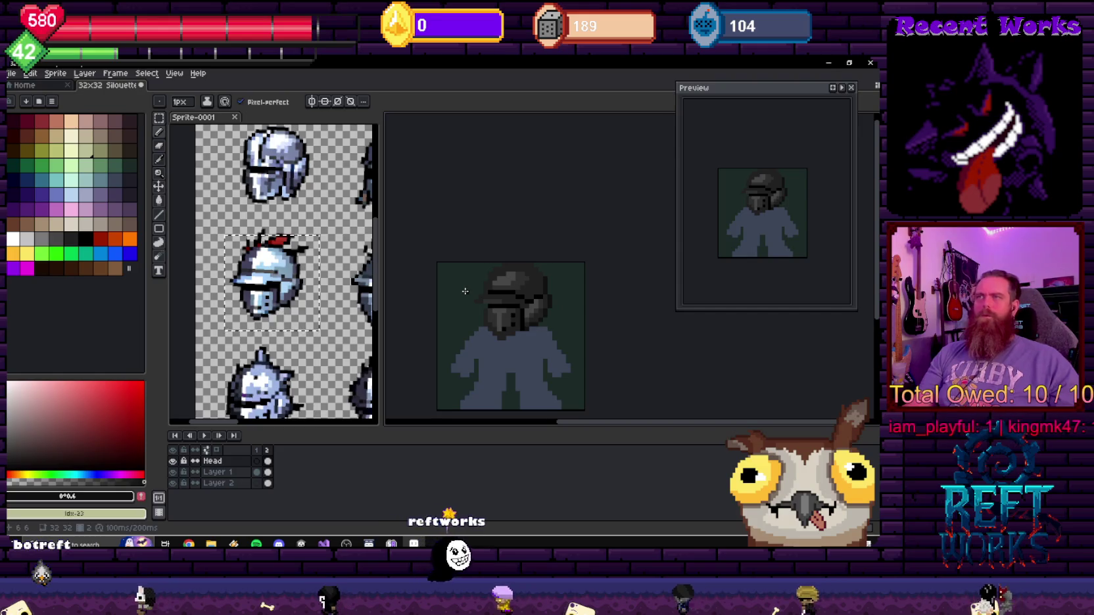
{"action": "scroll", "coordinate": [463, 279], "scroll_direction": "up", "scroll_amount": 1}
{"action": "scroll", "coordinate": [461, 256], "scroll_direction": "up", "scroll_amount": 1}
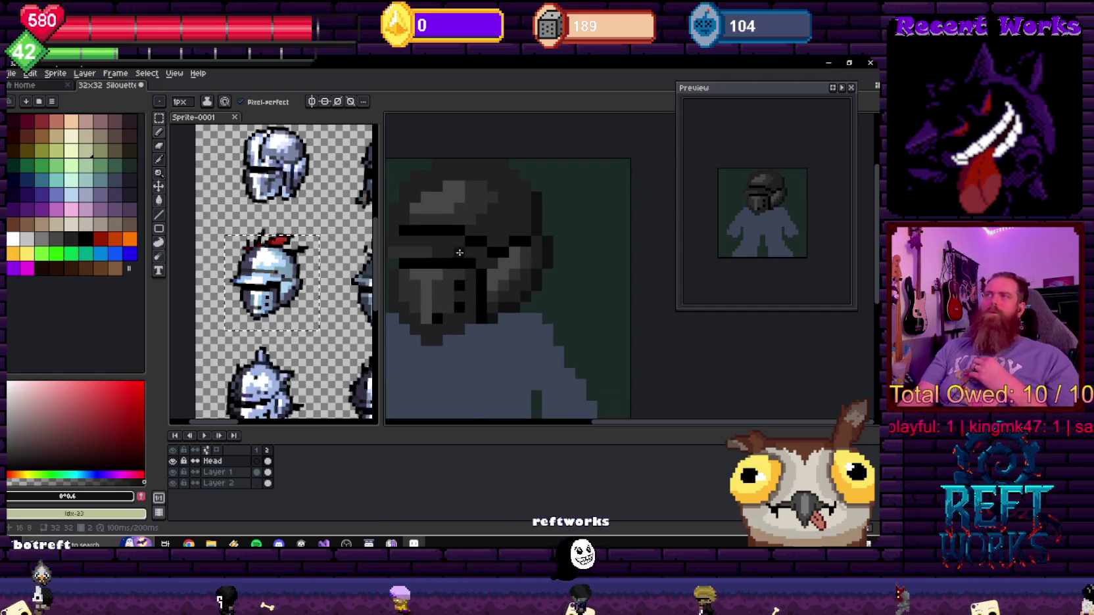
{"action": "left_click_drag", "start_coordinate": [459, 253], "coordinate": [529, 223]}
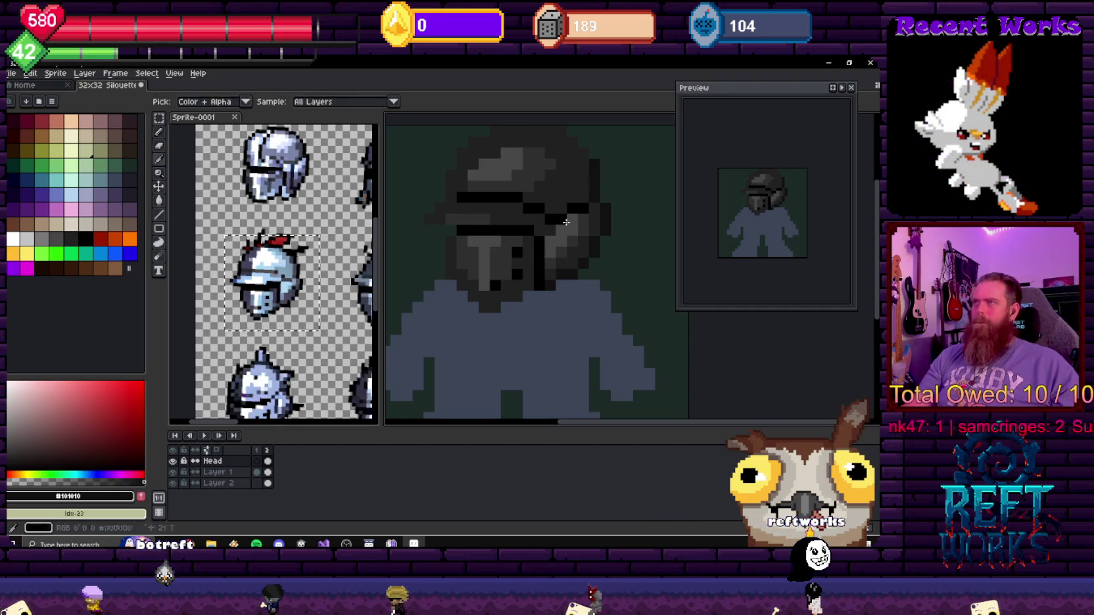
- Eyedrop near-black #101010, then dark grey #212121, from the helmet
{"action": "left_click", "coordinate": [465, 237], "text": "alt"}
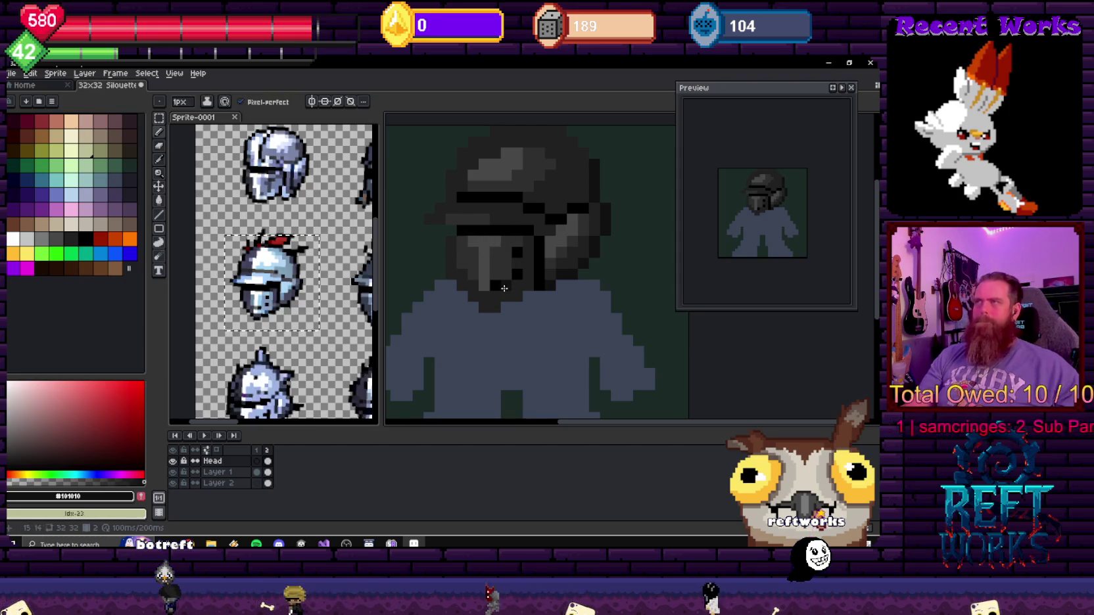
{"action": "scroll", "coordinate": [504, 288], "scroll_direction": "down", "scroll_amount": 1}
{"action": "scroll", "coordinate": [513, 276], "scroll_direction": "down", "scroll_amount": 2}
{"action": "scroll", "coordinate": [535, 256], "scroll_direction": "up", "scroll_amount": 3}
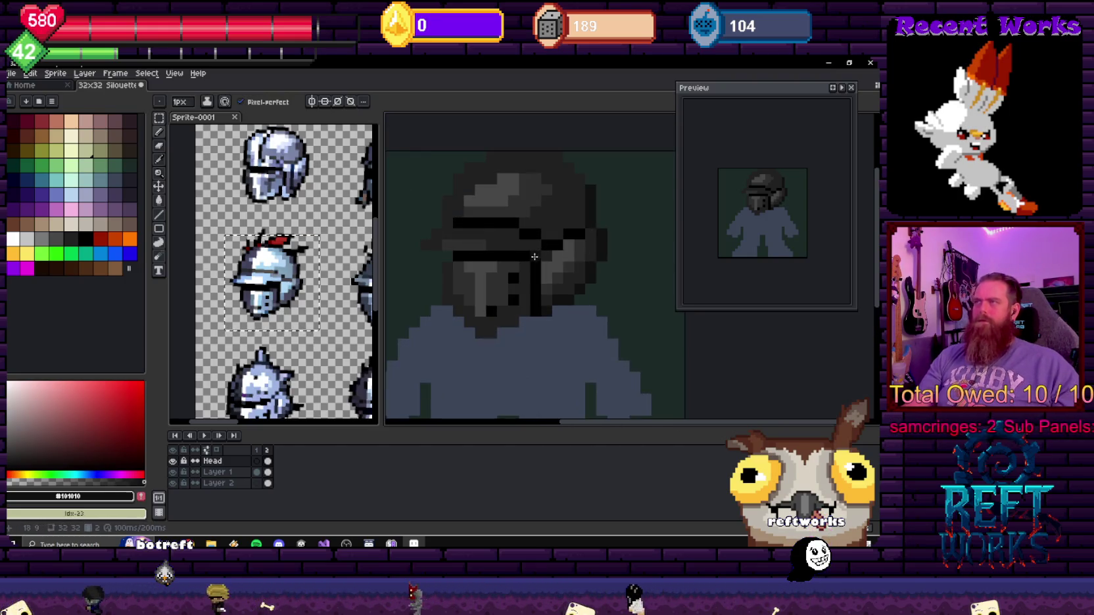
{"action": "left_click", "coordinate": [521, 296], "text": "alt"}
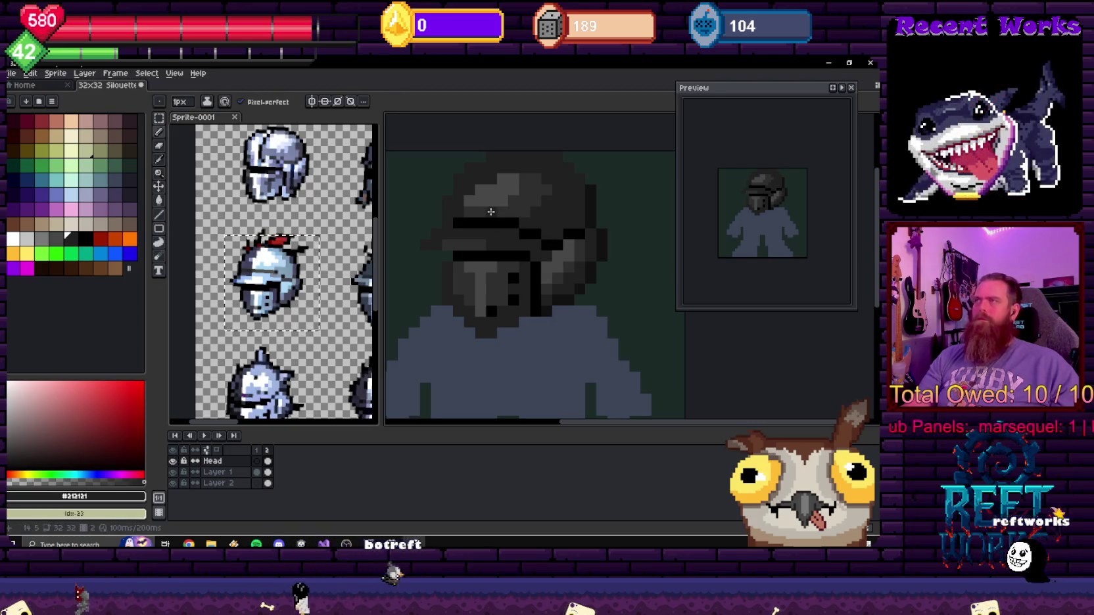
{"action": "key", "text": "alt"}
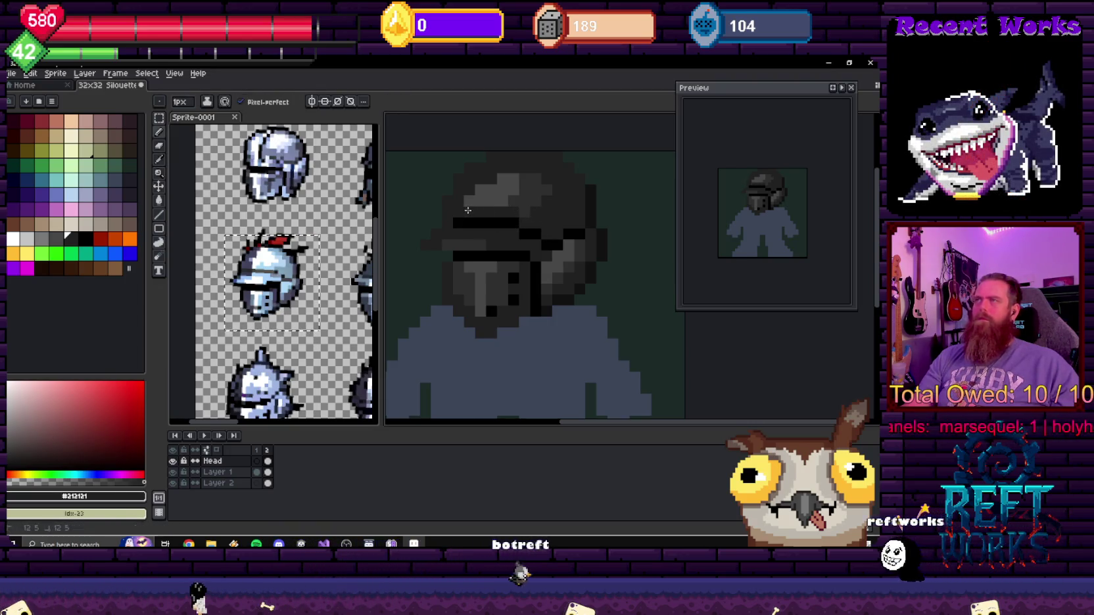
{"action": "scroll", "coordinate": [545, 213], "scroll_direction": "down", "scroll_amount": 4}
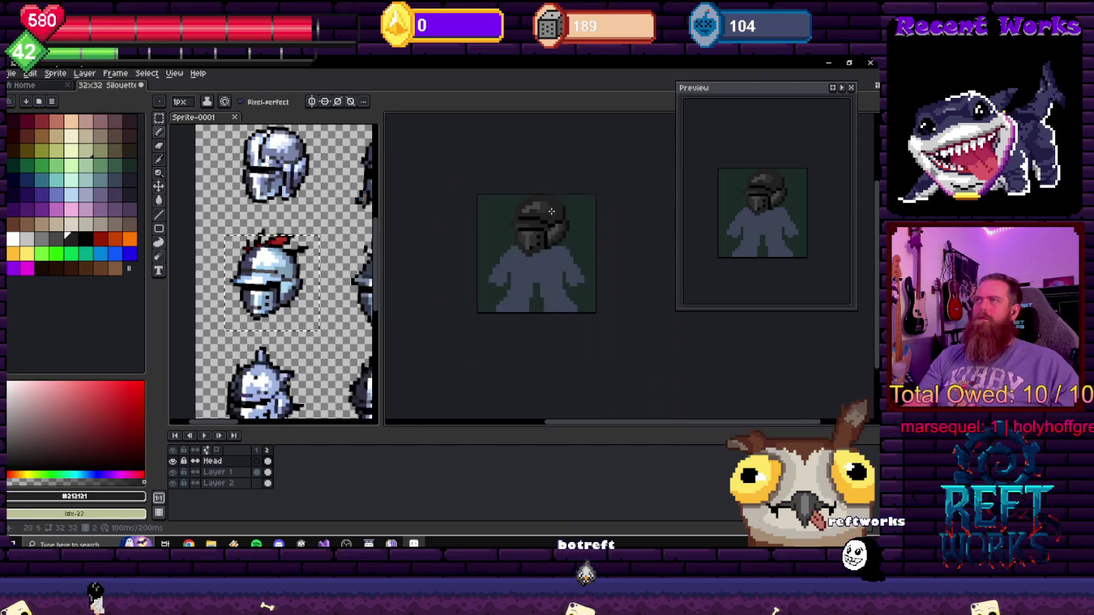
{"action": "scroll", "coordinate": [532, 258], "scroll_direction": "down", "scroll_amount": 1}
{"action": "scroll", "coordinate": [513, 253], "scroll_direction": "up", "scroll_amount": 4}
{"action": "scroll", "coordinate": [499, 276], "scroll_direction": "up", "scroll_amount": 2}
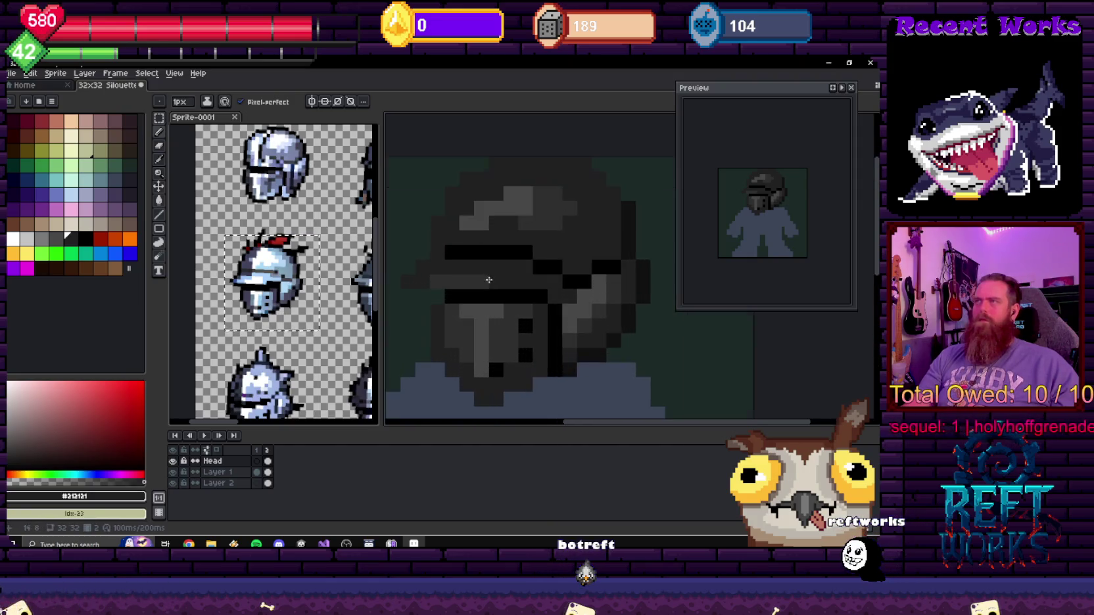
{"action": "scroll", "coordinate": [486, 300], "scroll_direction": "up", "scroll_amount": 1}
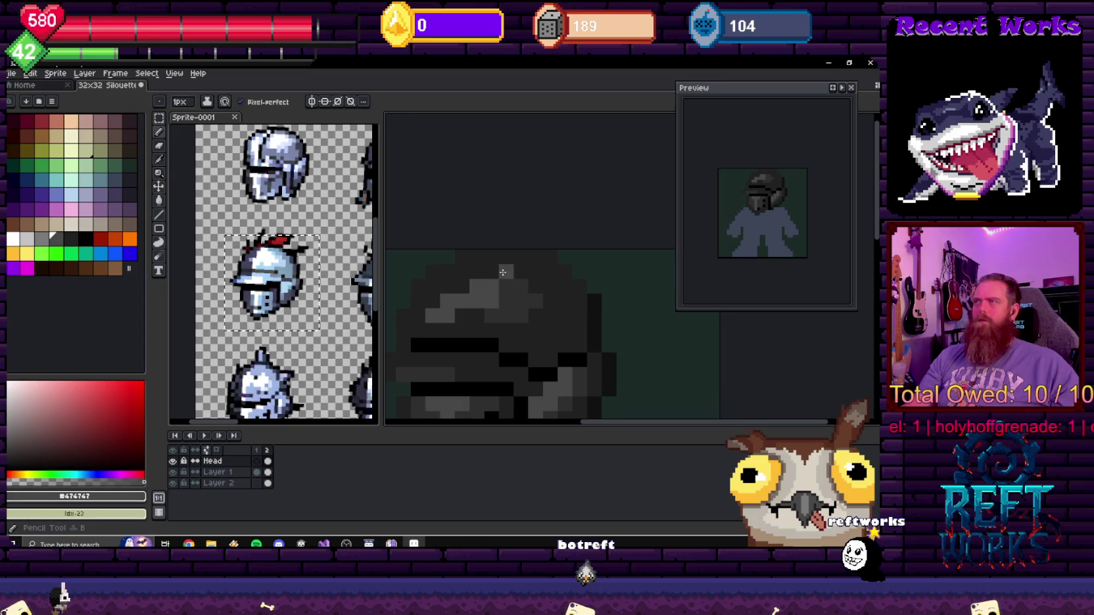
{"action": "scroll", "coordinate": [494, 279], "scroll_direction": "down", "scroll_amount": 8}
{"action": "scroll", "coordinate": [496, 289], "scroll_direction": "up", "scroll_amount": 3}
{"action": "scroll", "coordinate": [500, 299], "scroll_direction": "up", "scroll_amount": 2}
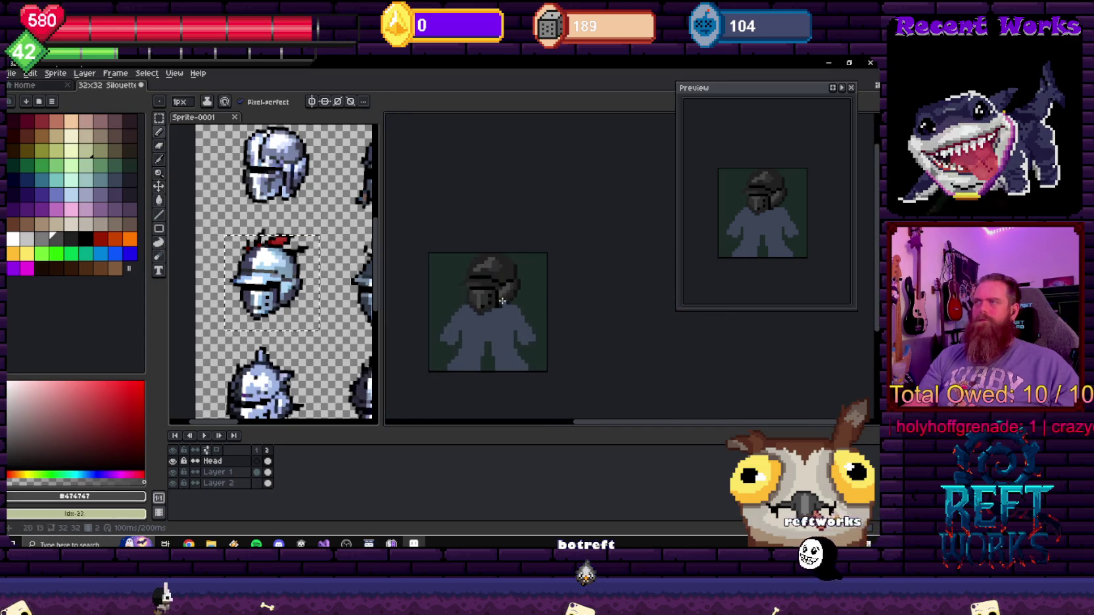
{"action": "scroll", "coordinate": [501, 301], "scroll_direction": "up", "scroll_amount": 1}
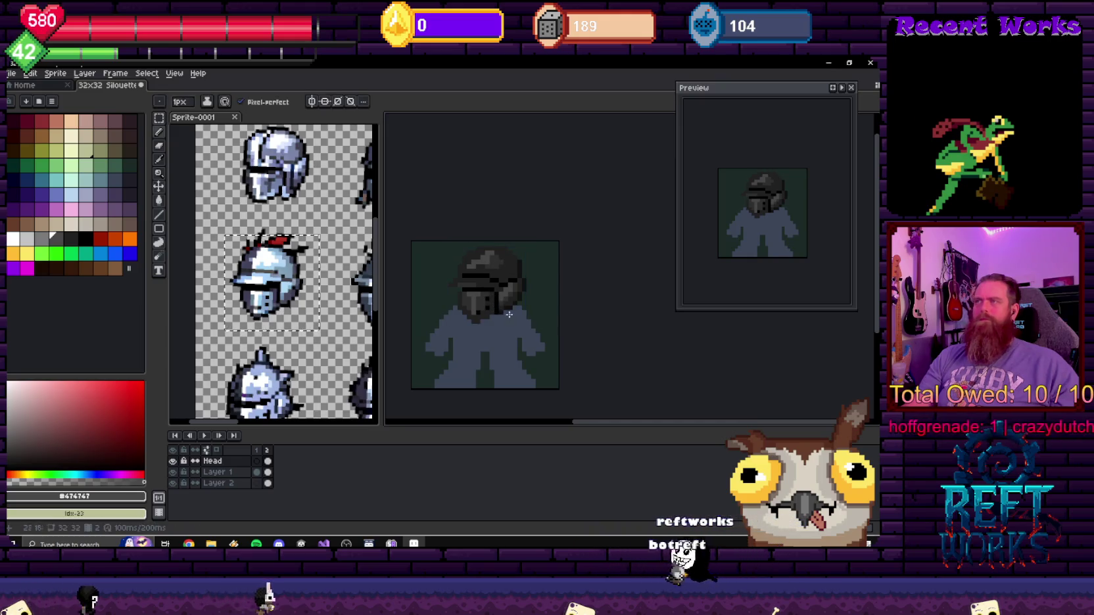
- Shift the Head layer one pixel up and left, and make red the drawing colour
{"action": "key", "text": "v"}
{"action": "left_click_drag", "start_coordinate": [493, 303], "coordinate": [519, 291]}
{"action": "key", "text": "b"}
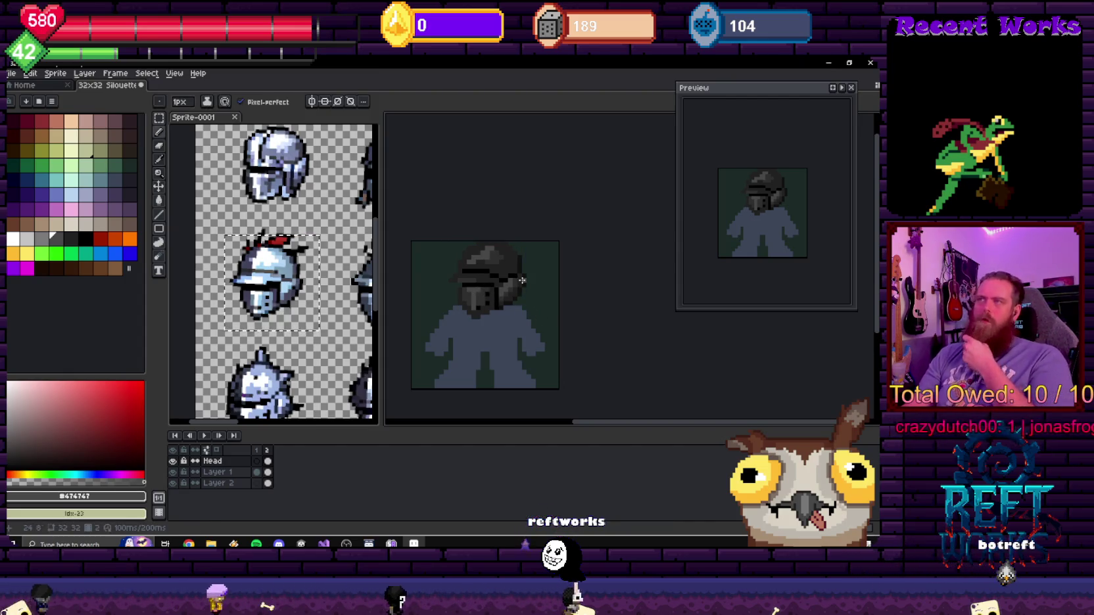
{"action": "scroll", "coordinate": [560, 277], "scroll_direction": "up", "scroll_amount": 2}
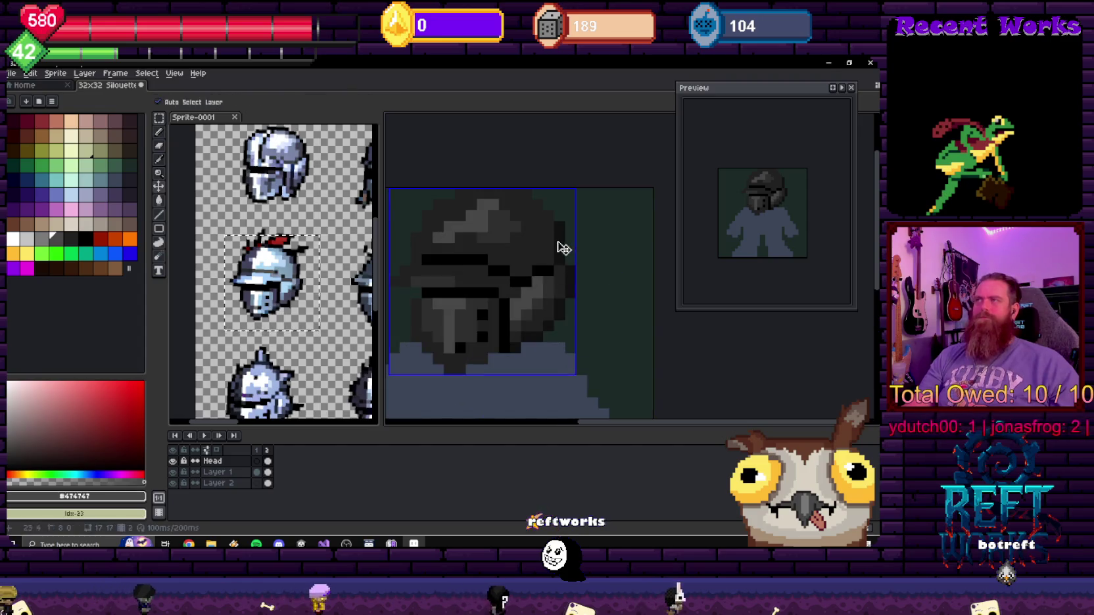
{"action": "left_click", "coordinate": [100, 239]}
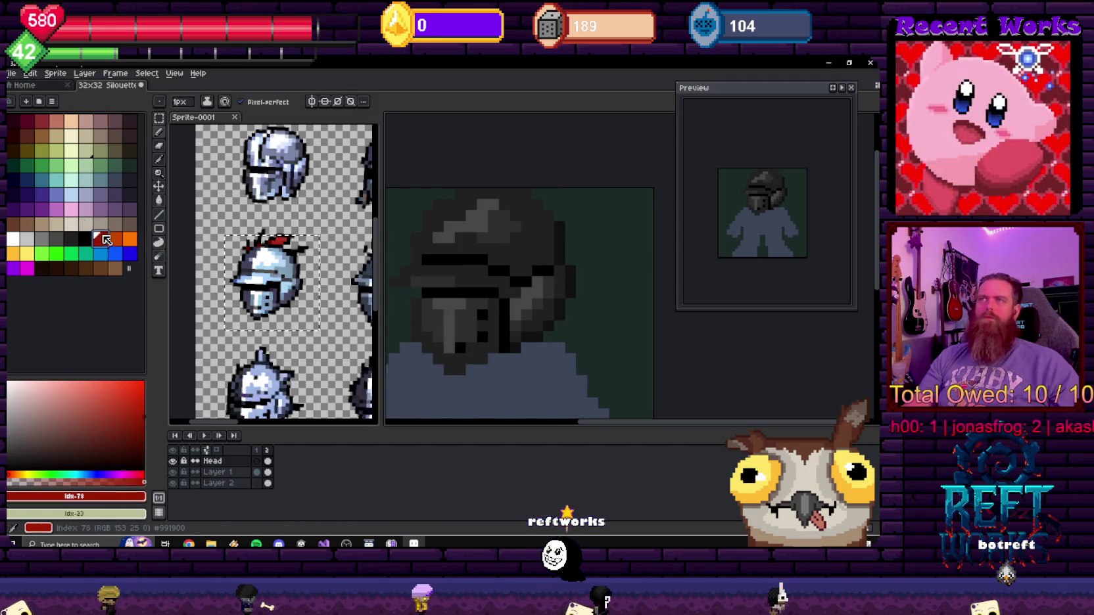
- Paint a dark red crest stroke on the helmet top, then pick black and lower the helmet a pixel
{"action": "scroll", "coordinate": [569, 271], "scroll_direction": "down", "scroll_amount": 1}
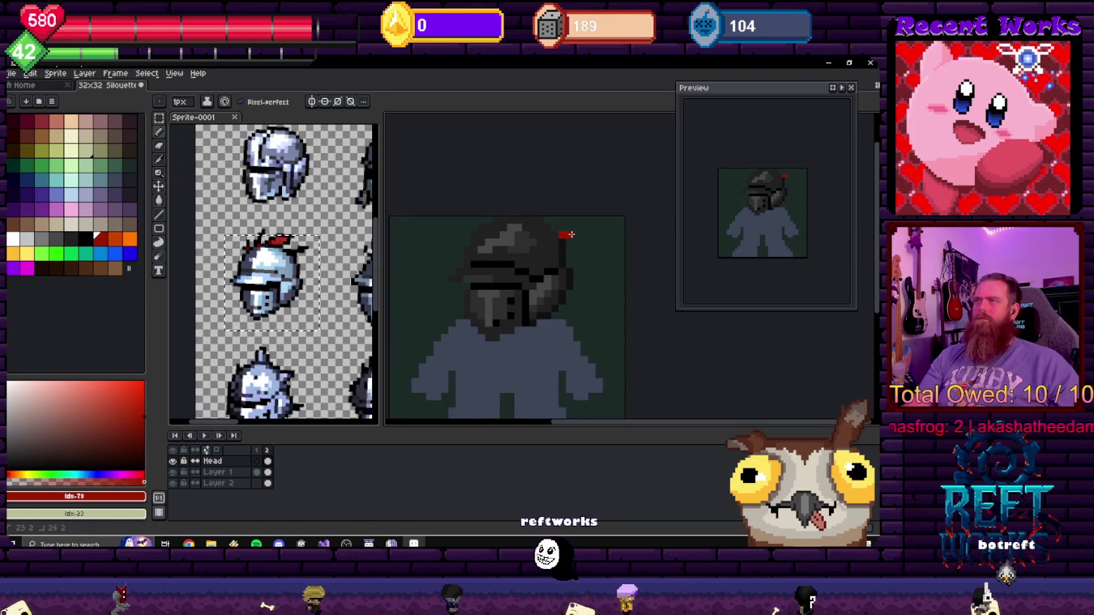
{"action": "left_click_drag", "start_coordinate": [562, 234], "coordinate": [577, 233]}
{"action": "key", "text": "ctrl+z"}
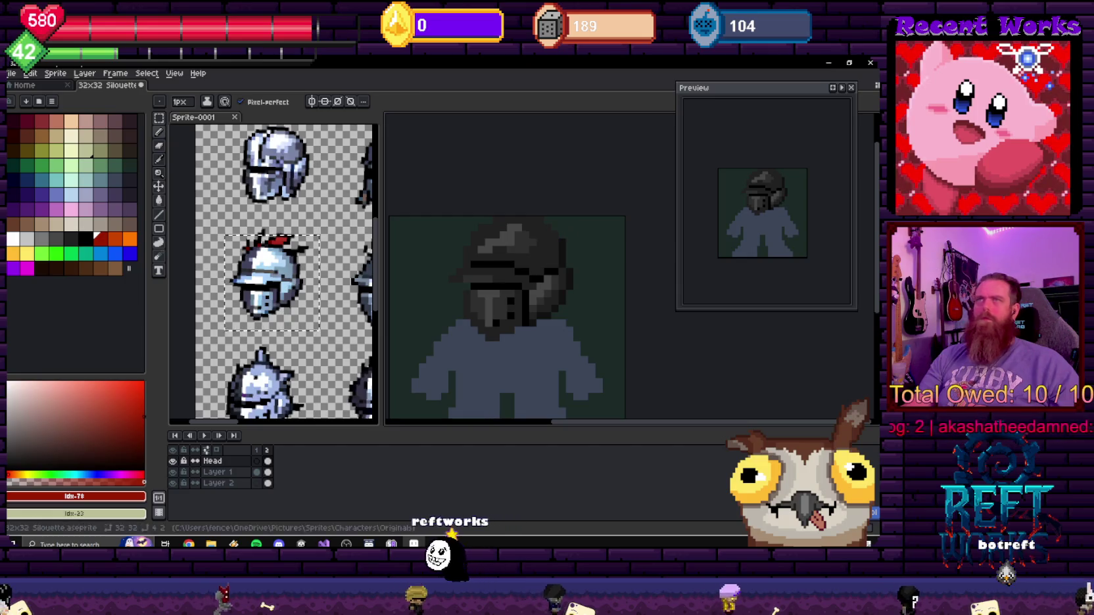
{"action": "left_click", "coordinate": [27, 122]}
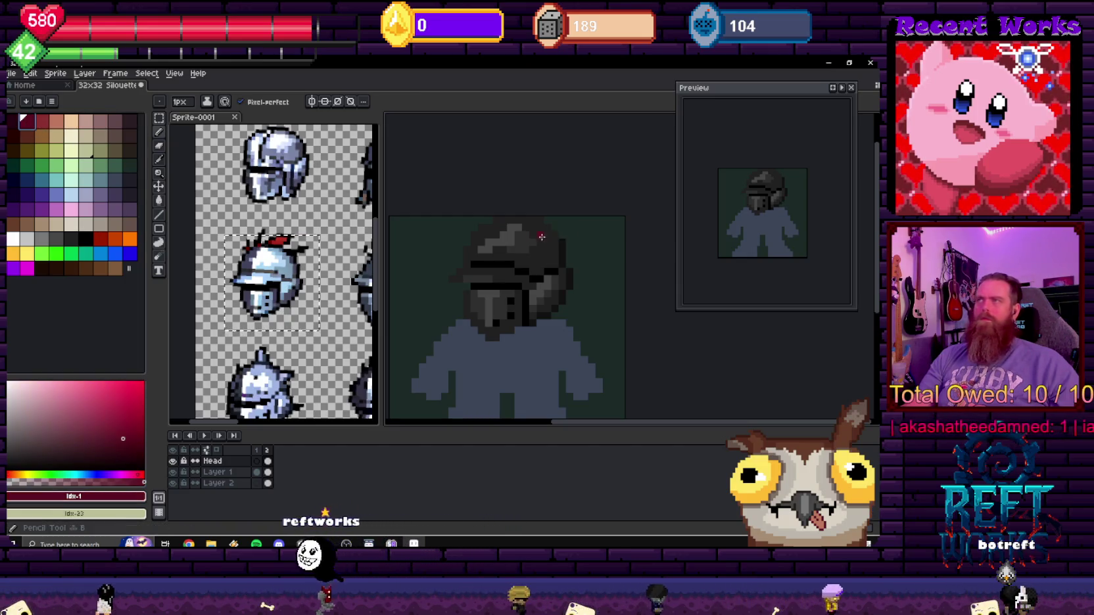
{"action": "left_click_drag", "start_coordinate": [560, 235], "coordinate": [579, 229]}
{"action": "key", "text": "]"}
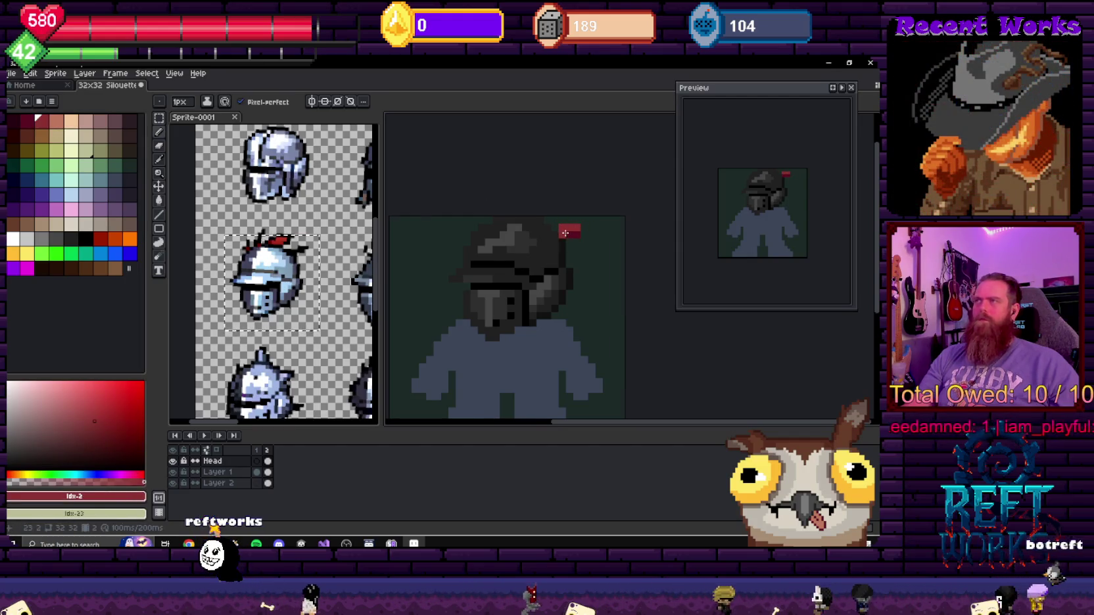
{"action": "scroll", "coordinate": [565, 234], "scroll_direction": "up", "scroll_amount": 1}
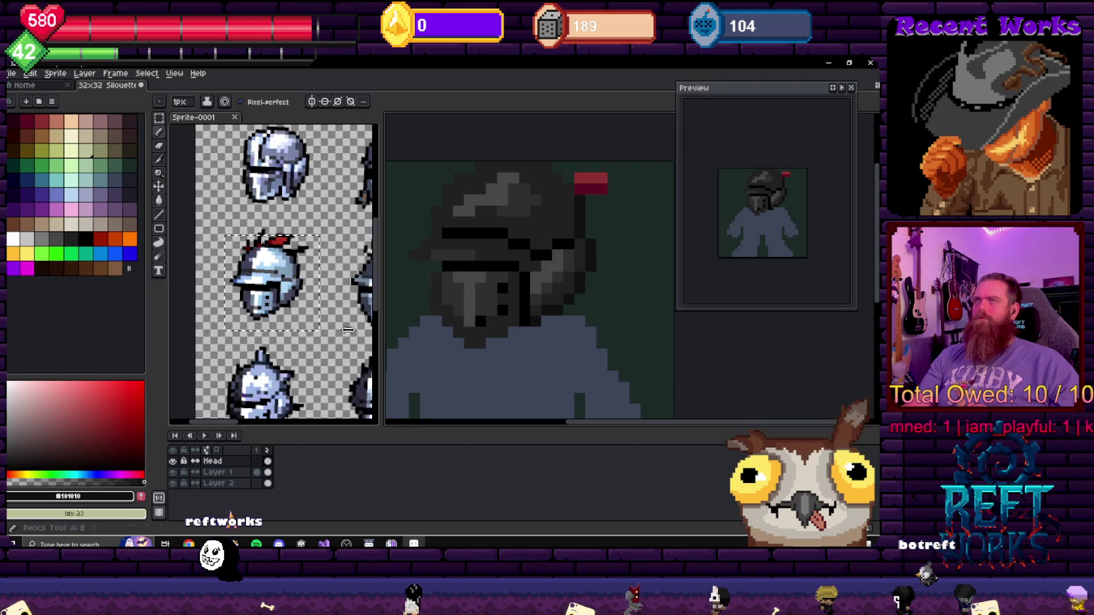
{"action": "left_click", "coordinate": [85, 238]}
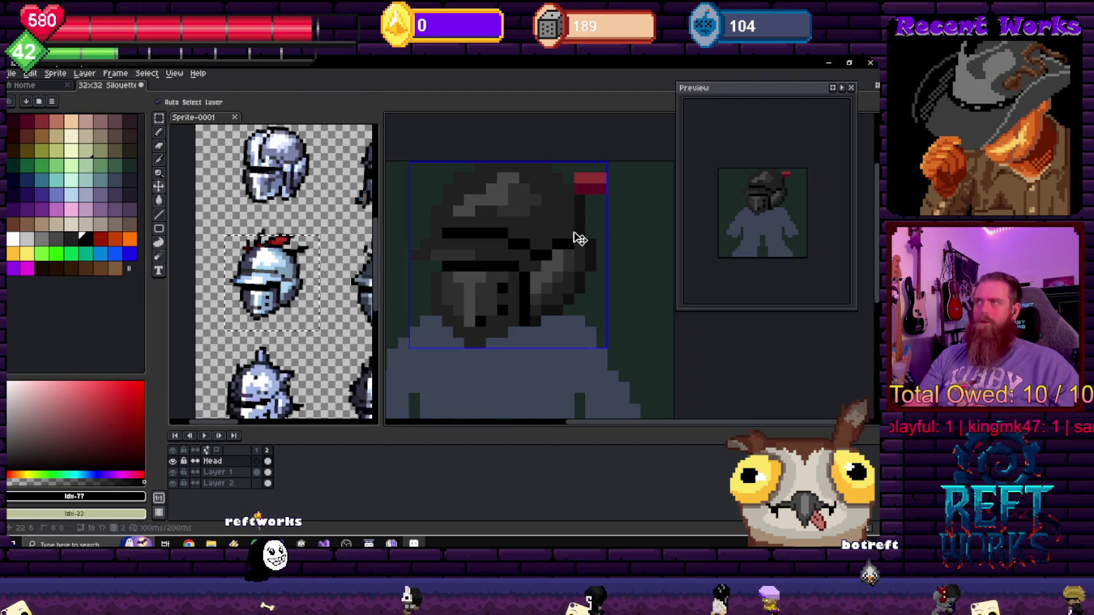
{"action": "left_click_drag", "start_coordinate": [525, 261], "coordinate": [526, 272]}
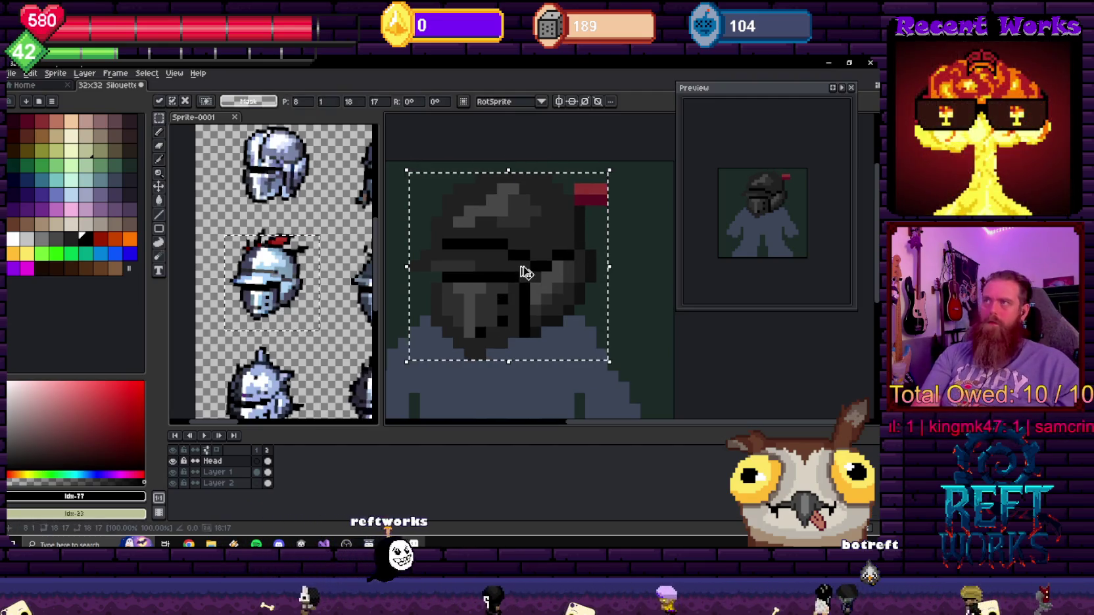
- Open the 32x32 Silouette file and apply a plus-shaped outline to it
{"action": "key", "text": "ctrl+o"}
{"action": "double_click", "coordinate": [156, 142]}
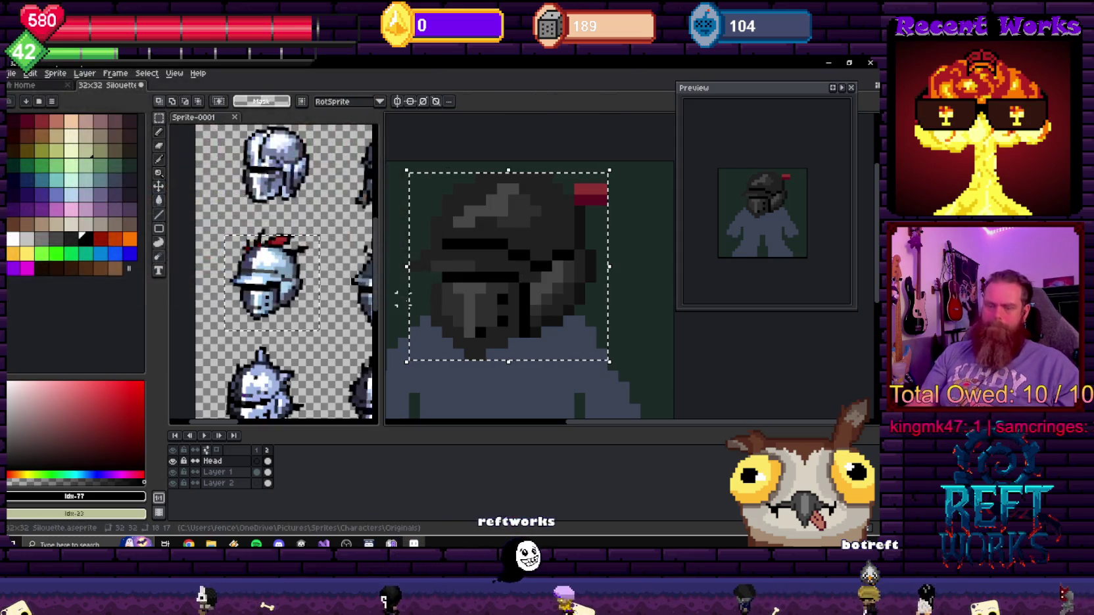
{"action": "key", "text": "shift+o"}
{"action": "mouse_move", "coordinate": [588, 203]}
{"action": "left_mouse_down"}
{"action": "mouse_move", "coordinate": [815, 209]}
{"action": "mouse_move", "coordinate": [713, 189]}
{"action": "left_mouse_up"}
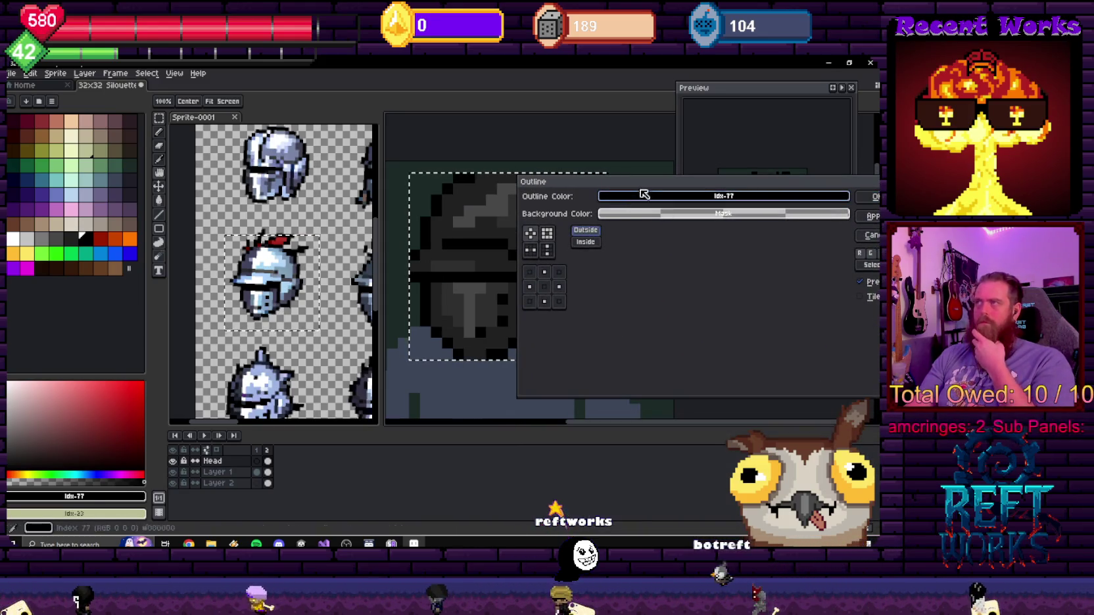
{"action": "mouse_move", "coordinate": [651, 187]}
{"action": "left_mouse_down"}
{"action": "mouse_move", "coordinate": [701, 360]}
{"action": "mouse_move", "coordinate": [672, 244]}
{"action": "left_mouse_up"}
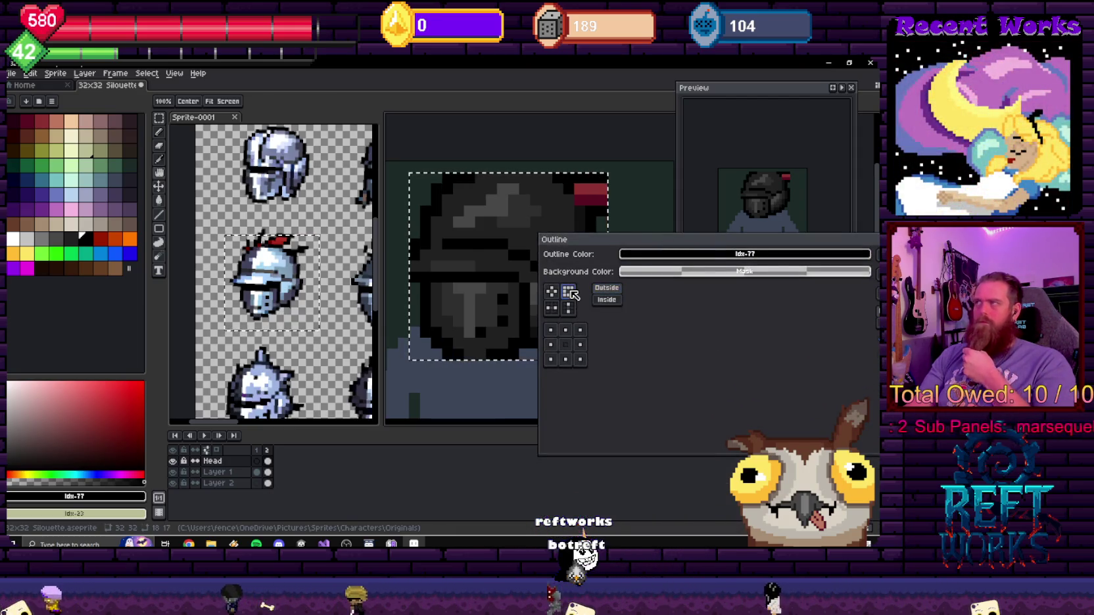
{"action": "left_click", "coordinate": [551, 291]}
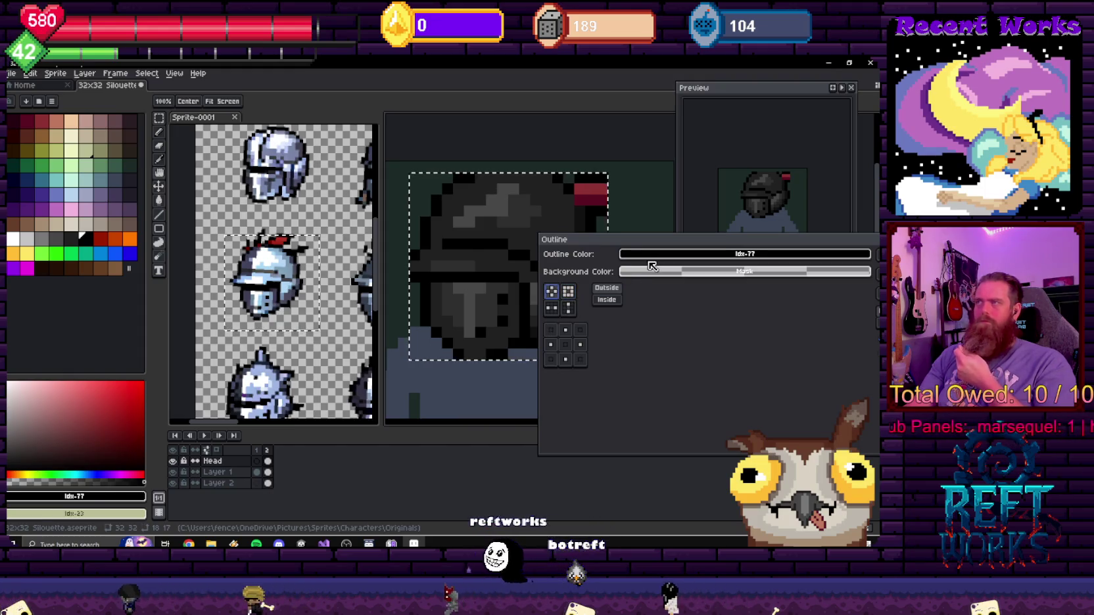
{"action": "key", "text": "Return"}
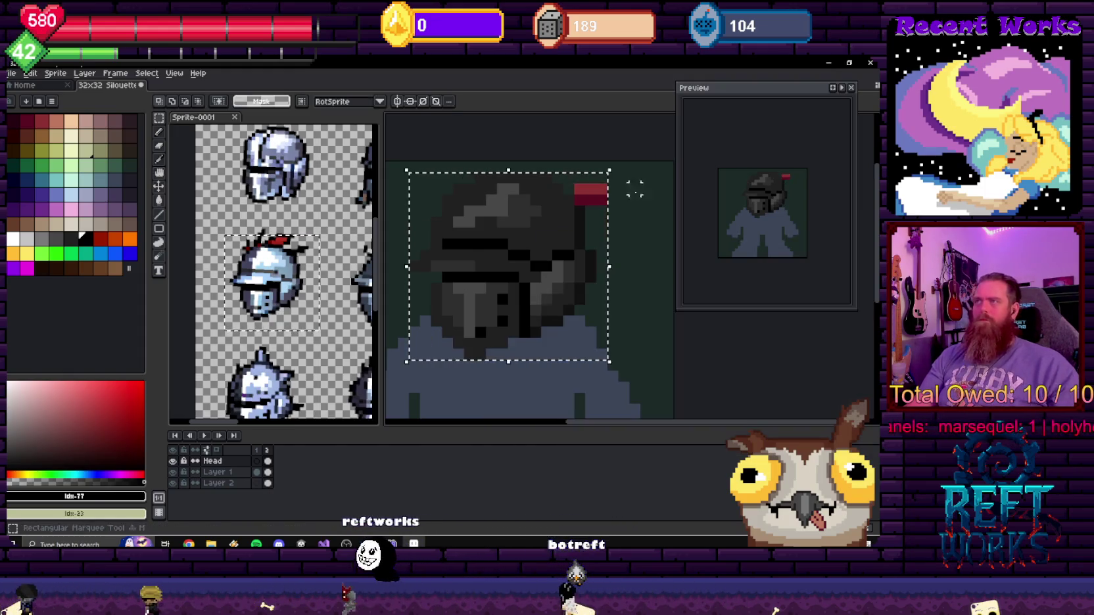
- Clear the selection, then apply an outside outline to the helmet and close the dialog
{"action": "key", "text": "ctrl+d"}
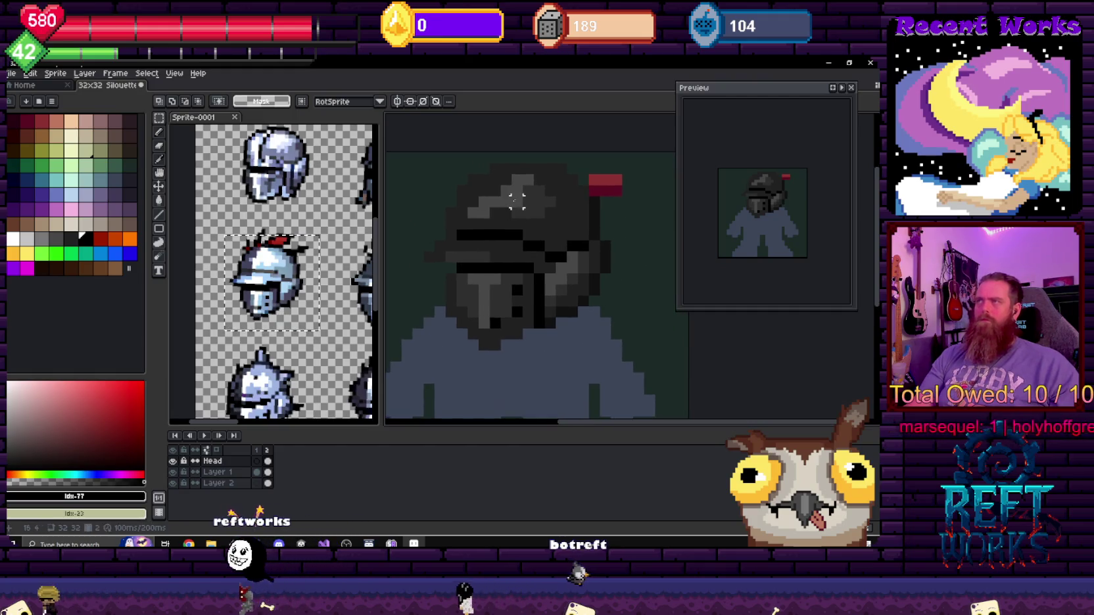
{"action": "scroll", "coordinate": [507, 324], "scroll_direction": "down", "scroll_amount": 1}
{"action": "key", "text": "shift+o"}
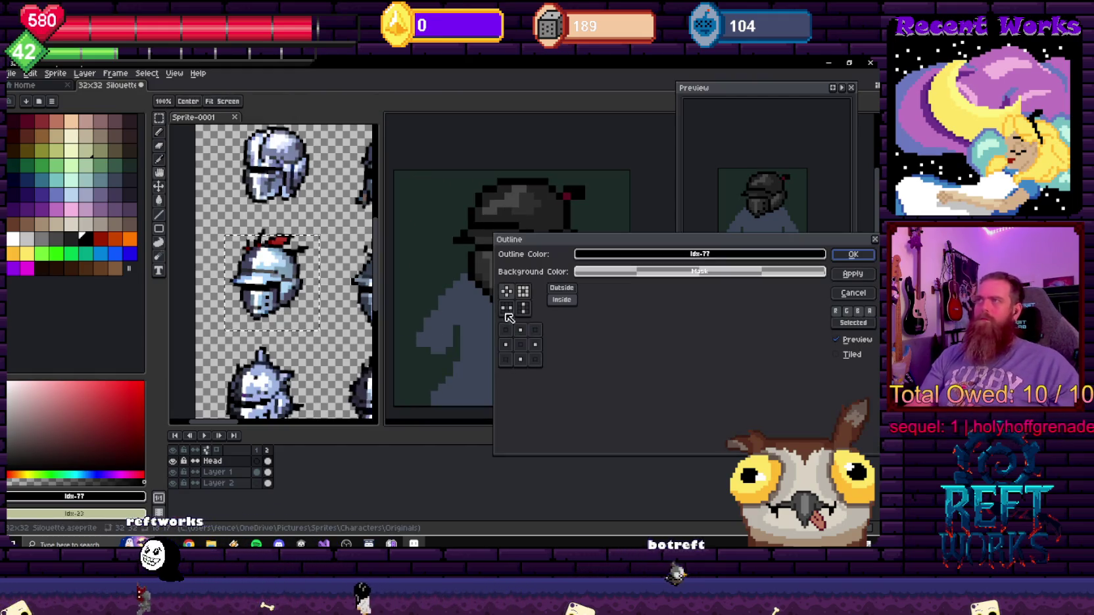
{"action": "left_click", "coordinate": [562, 288]}
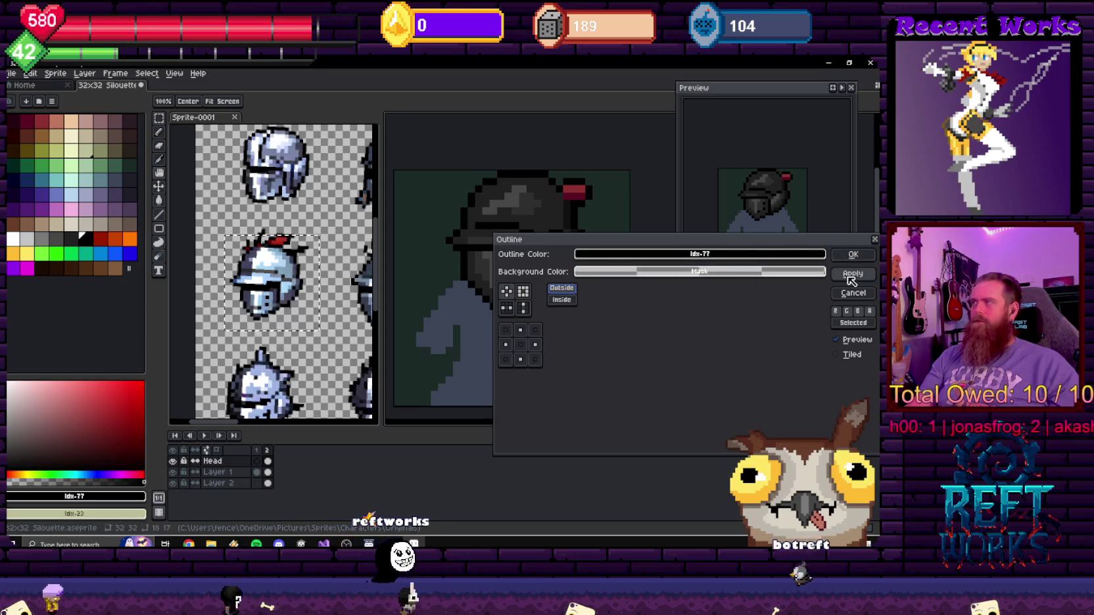
{"action": "left_click", "coordinate": [852, 277]}
{"action": "left_click", "coordinate": [875, 241]}
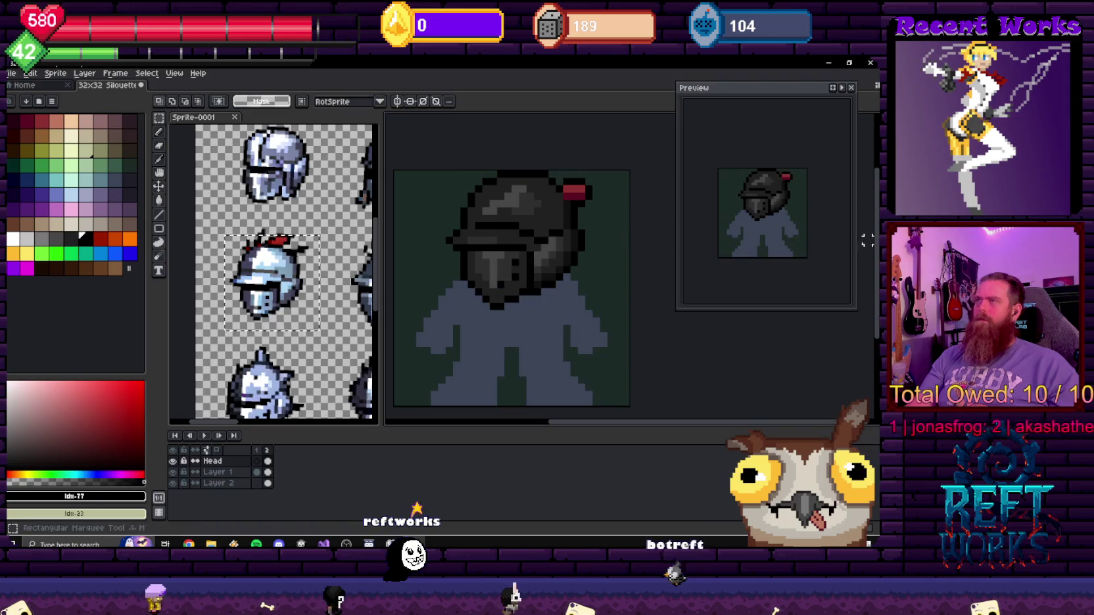
- Select the helmet's dark faceplate with a marquee, move it into place, commit and deselect
{"action": "scroll", "coordinate": [574, 263], "scroll_direction": "down", "scroll_amount": 1}
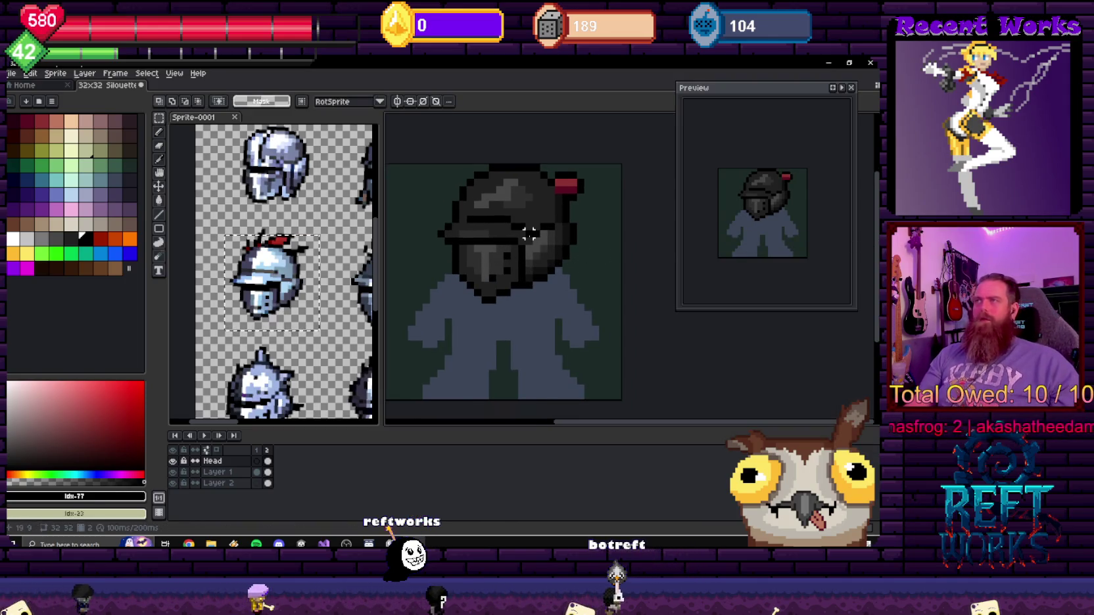
{"action": "scroll", "coordinate": [506, 244], "scroll_direction": "down", "scroll_amount": 1}
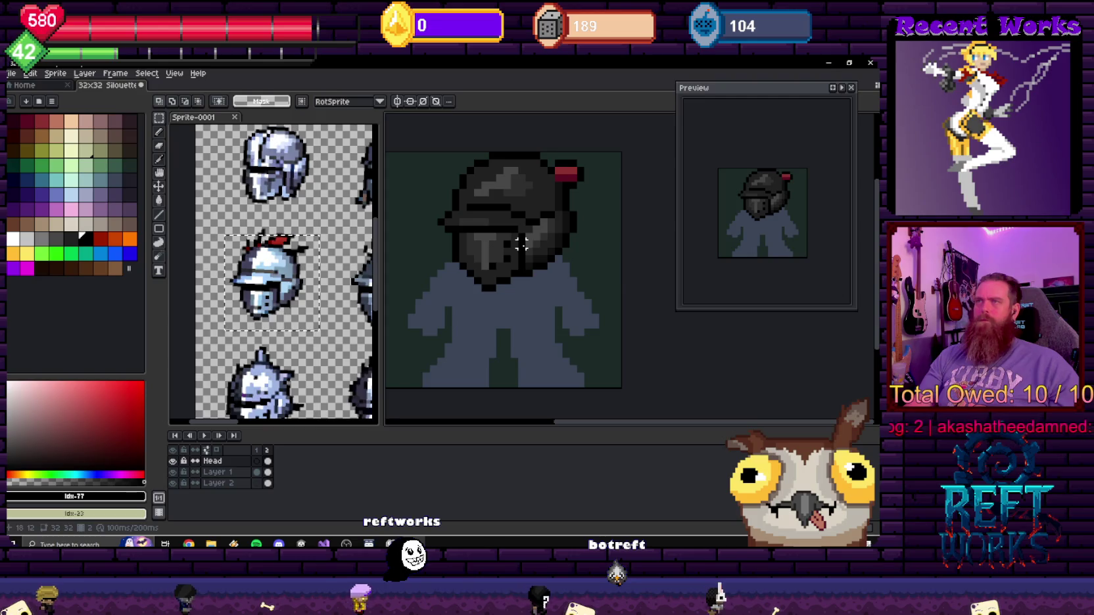
{"action": "key", "text": "m"}
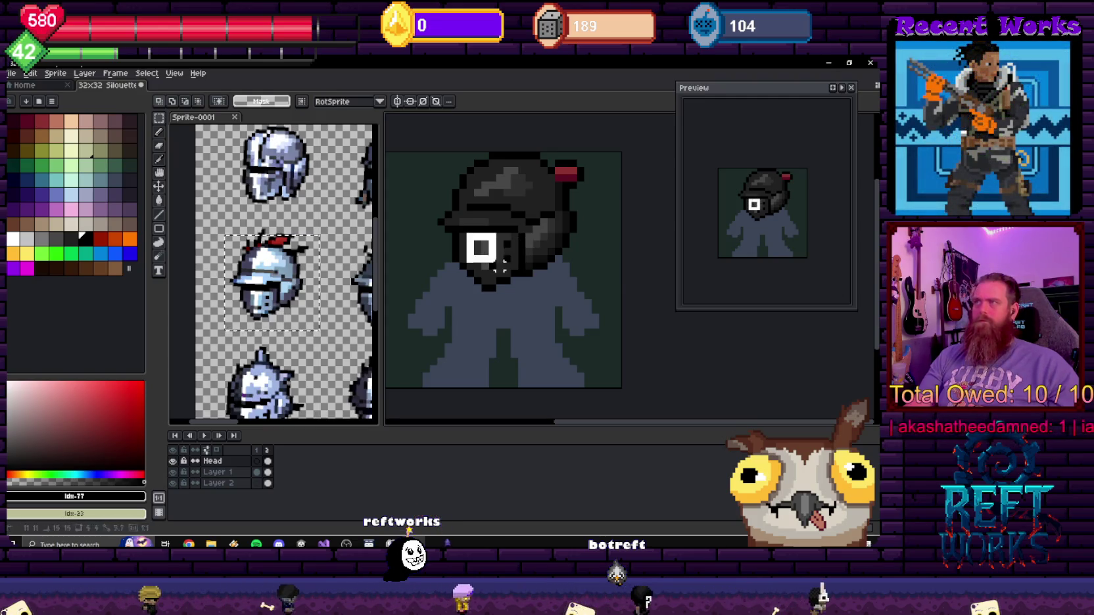
{"action": "key", "text": "ctrl+z"}
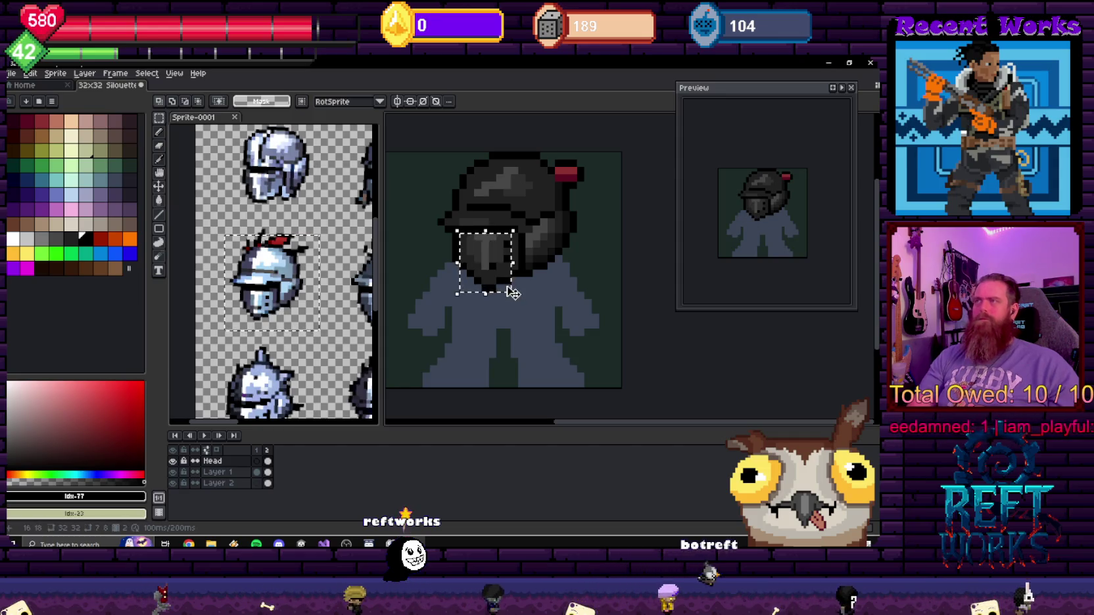
{"action": "mouse_move", "coordinate": [451, 232]}
{"action": "left_mouse_down"}
{"action": "mouse_move", "coordinate": [509, 288]}
{"action": "mouse_move", "coordinate": [510, 248]}
{"action": "left_mouse_up"}
{"action": "key", "text": "Return"}
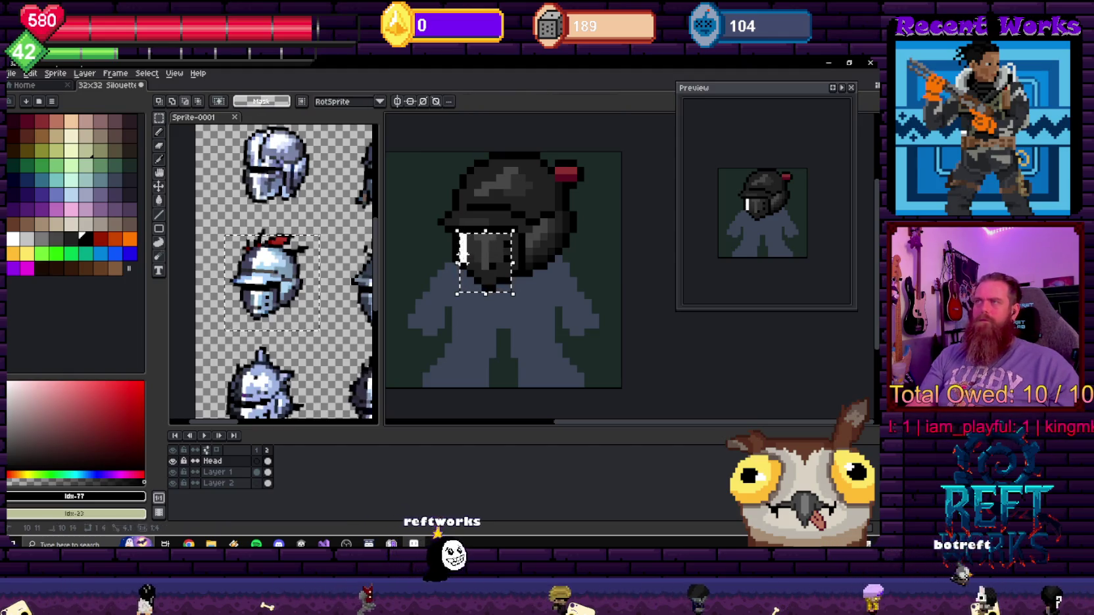
{"action": "key", "text": "ctrl+d"}
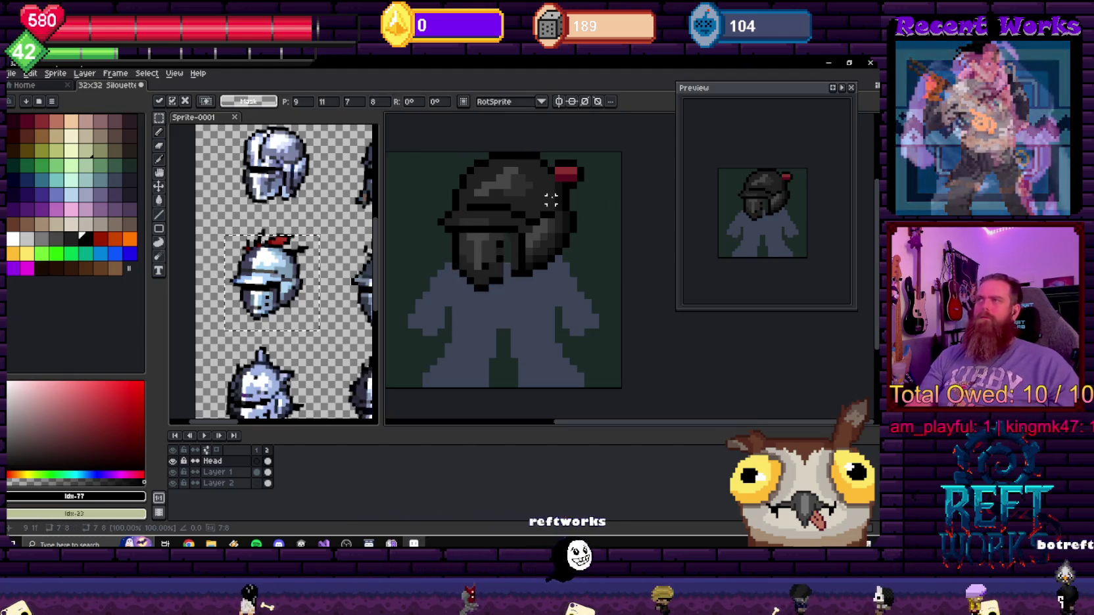
{"action": "scroll", "coordinate": [561, 208], "scroll_direction": "down", "scroll_amount": 3}
{"action": "scroll", "coordinate": [561, 208], "scroll_direction": "up", "scroll_amount": 2}
{"action": "scroll", "coordinate": [482, 256], "scroll_direction": "up", "scroll_amount": 1}
- Switch to the Pencil with dark grey #212121 and look over the visor
{"action": "key", "text": "b"}
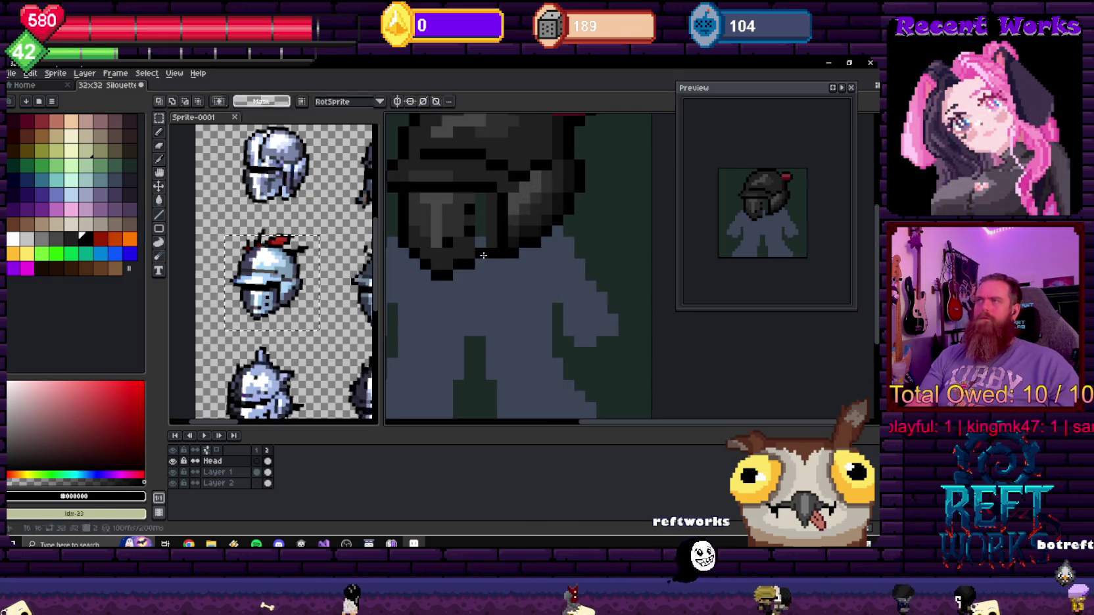
{"action": "left_click", "coordinate": [478, 243], "text": "alt"}
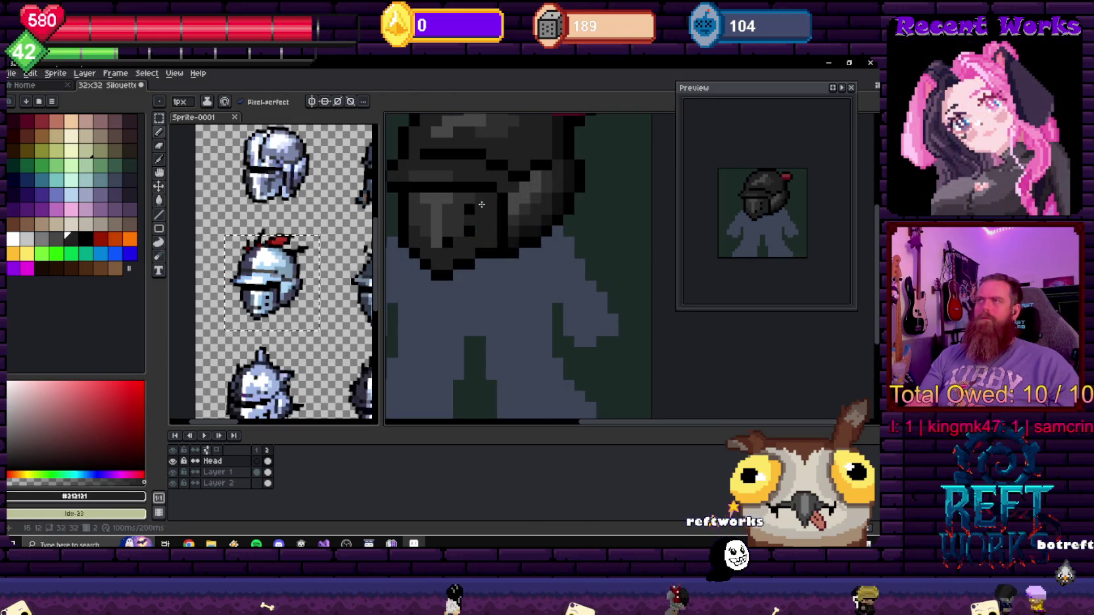
{"action": "scroll", "coordinate": [532, 230], "scroll_direction": "down", "scroll_amount": 2}
{"action": "scroll", "coordinate": [531, 230], "scroll_direction": "down", "scroll_amount": 2}
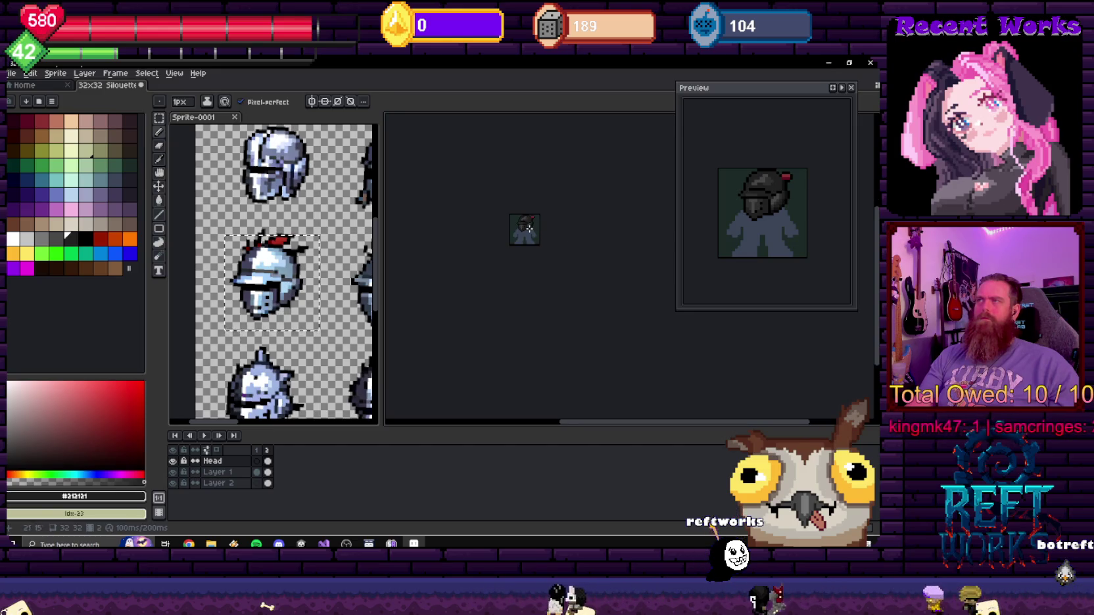
{"action": "scroll", "coordinate": [564, 241], "scroll_direction": "up", "scroll_amount": 3}
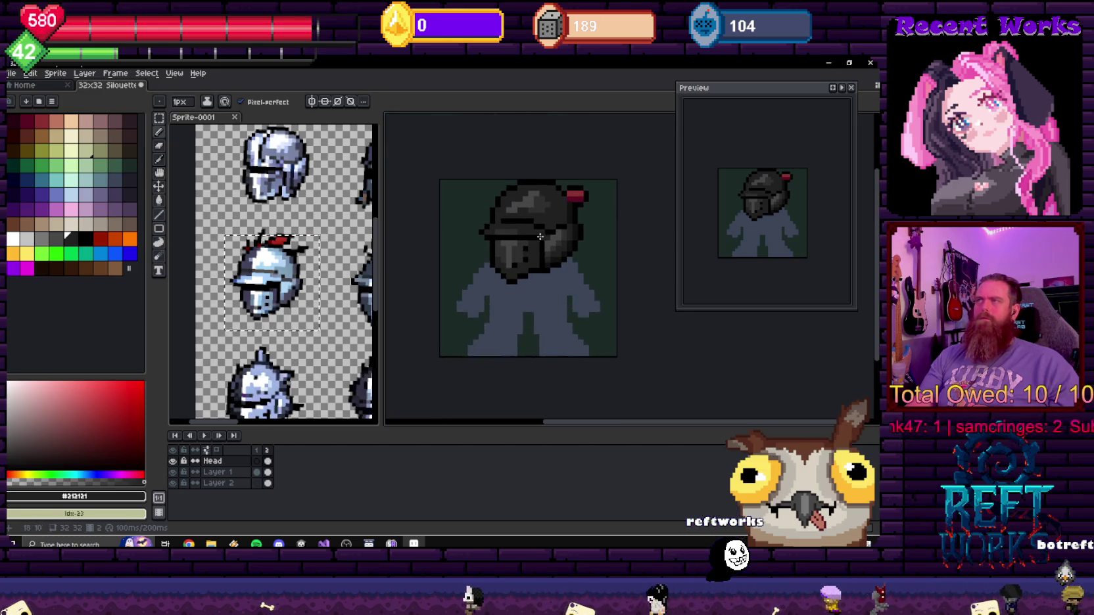
{"action": "scroll", "coordinate": [583, 264], "scroll_direction": "up", "scroll_amount": 1}
{"action": "scroll", "coordinate": [466, 227], "scroll_direction": "up", "scroll_amount": 1}
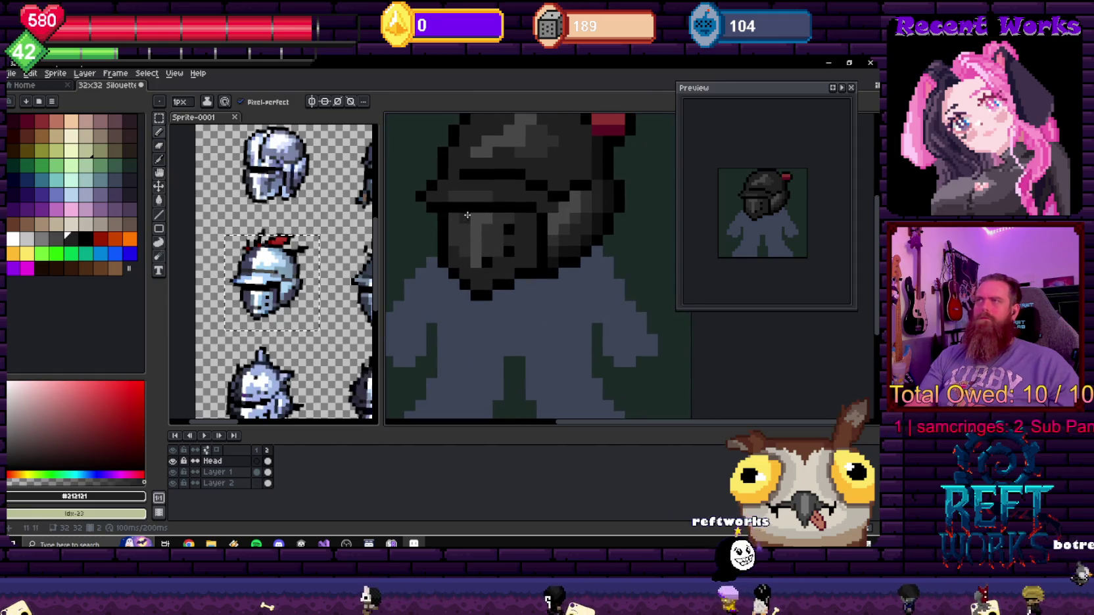
{"action": "scroll", "coordinate": [461, 219], "scroll_direction": "left", "scroll_amount": 1}
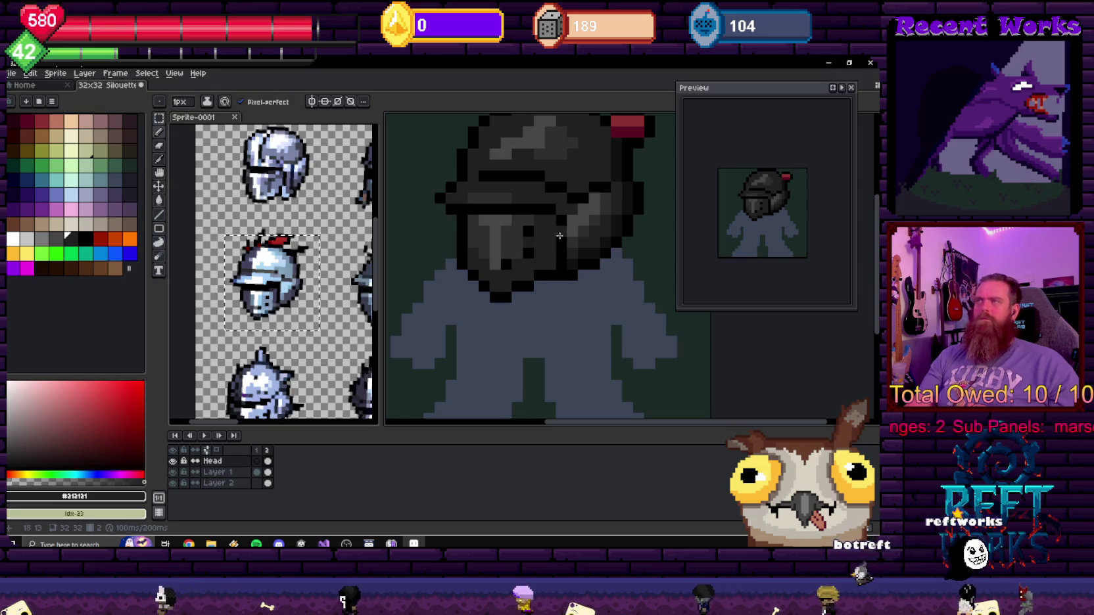
- Undo the black row across the visor and return to dark grey #212121
{"action": "key", "text": "alt"}
{"action": "left_click", "coordinate": [524, 206], "text": "alt"}
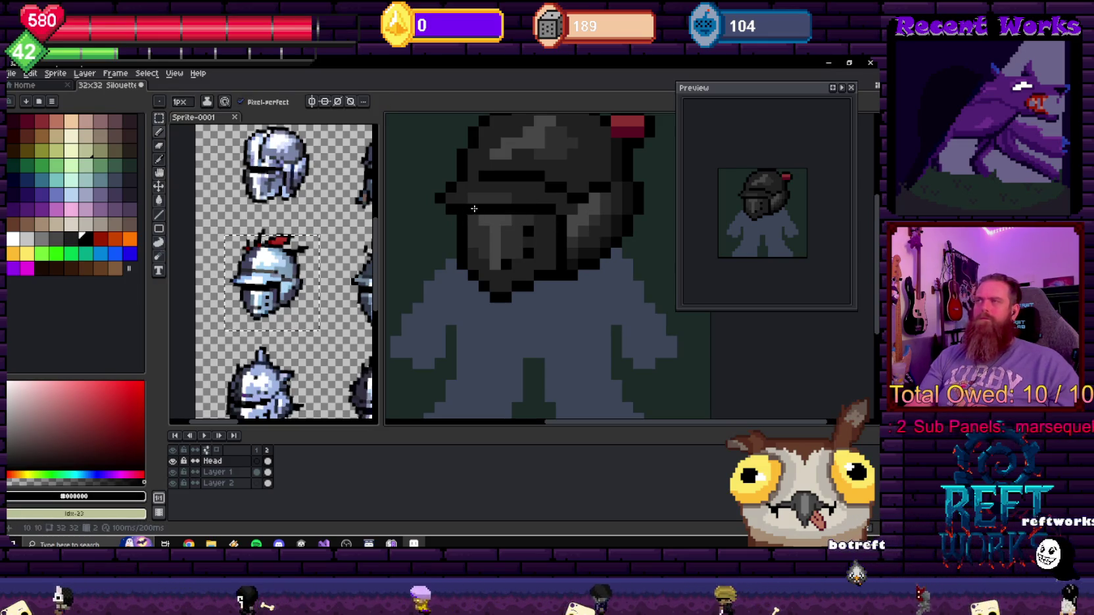
{"action": "scroll", "coordinate": [474, 205], "scroll_direction": "down", "scroll_amount": 2}
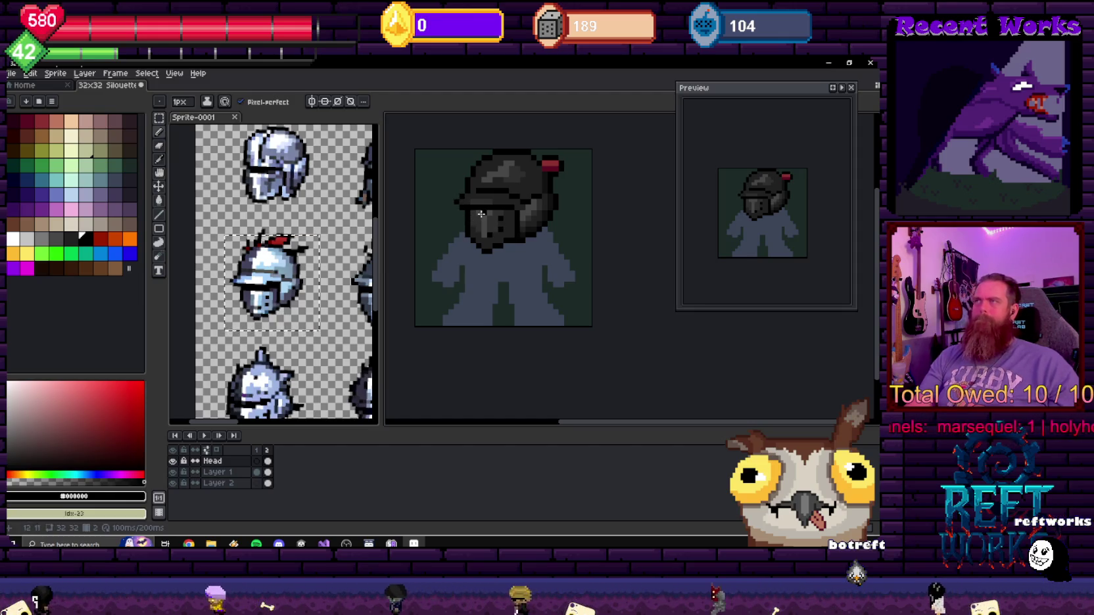
{"action": "scroll", "coordinate": [481, 214], "scroll_direction": "up", "scroll_amount": 2}
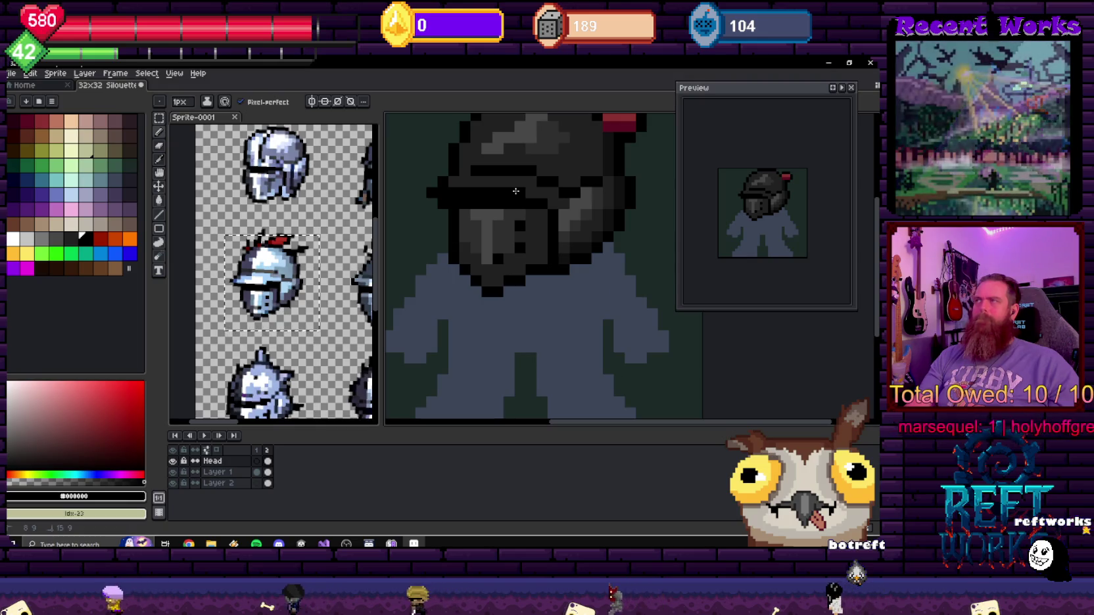
{"action": "key", "text": "ctrl+z"}
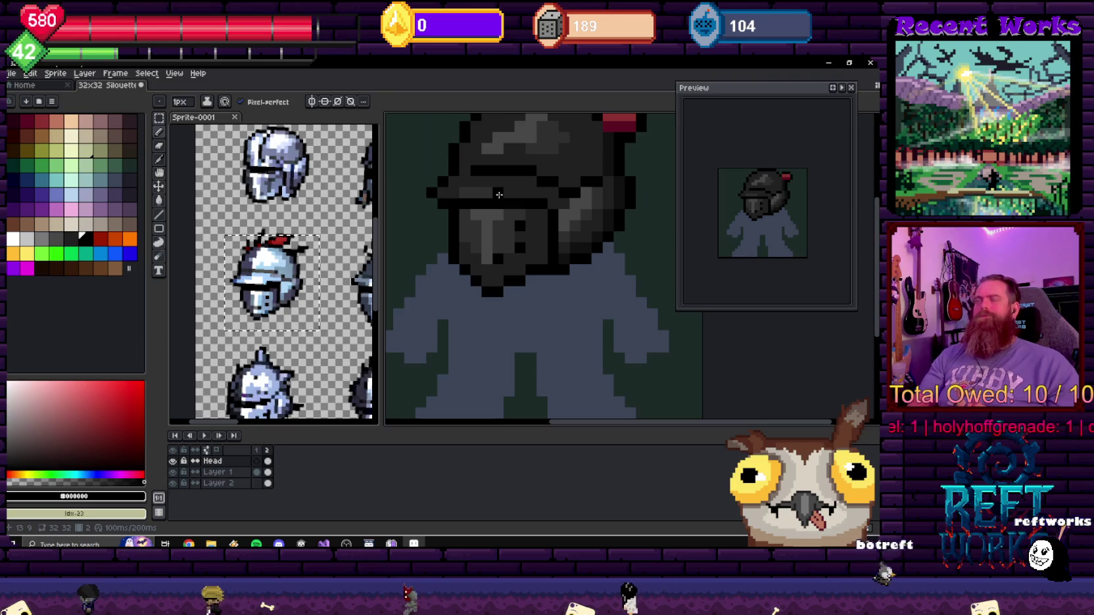
{"action": "left_click_drag", "start_coordinate": [517, 160], "coordinate": [511, 189]}
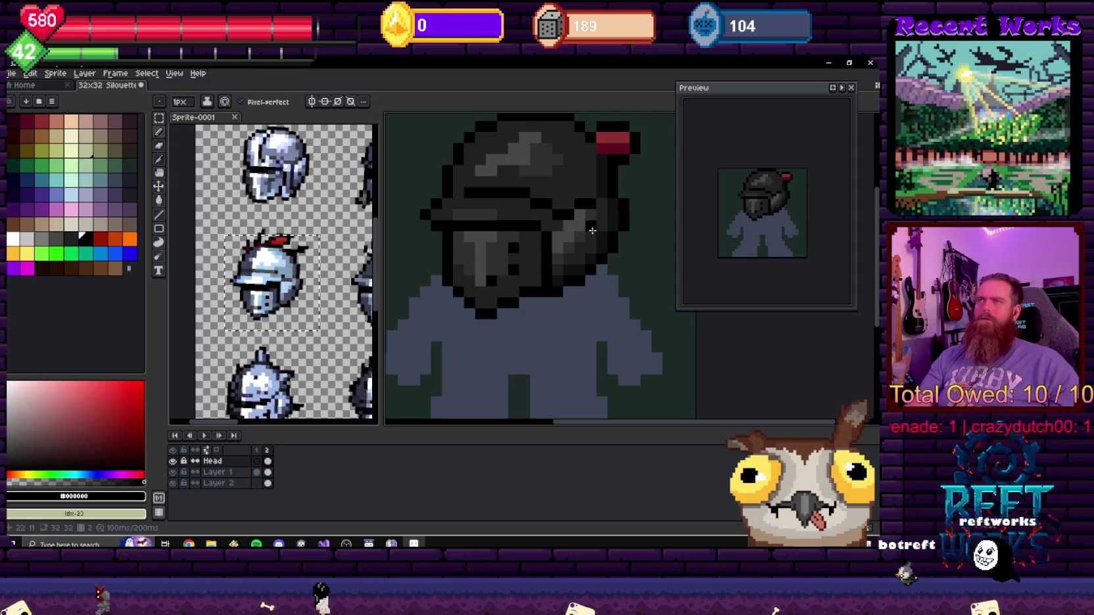
{"action": "left_click", "coordinate": [547, 282], "text": "alt"}
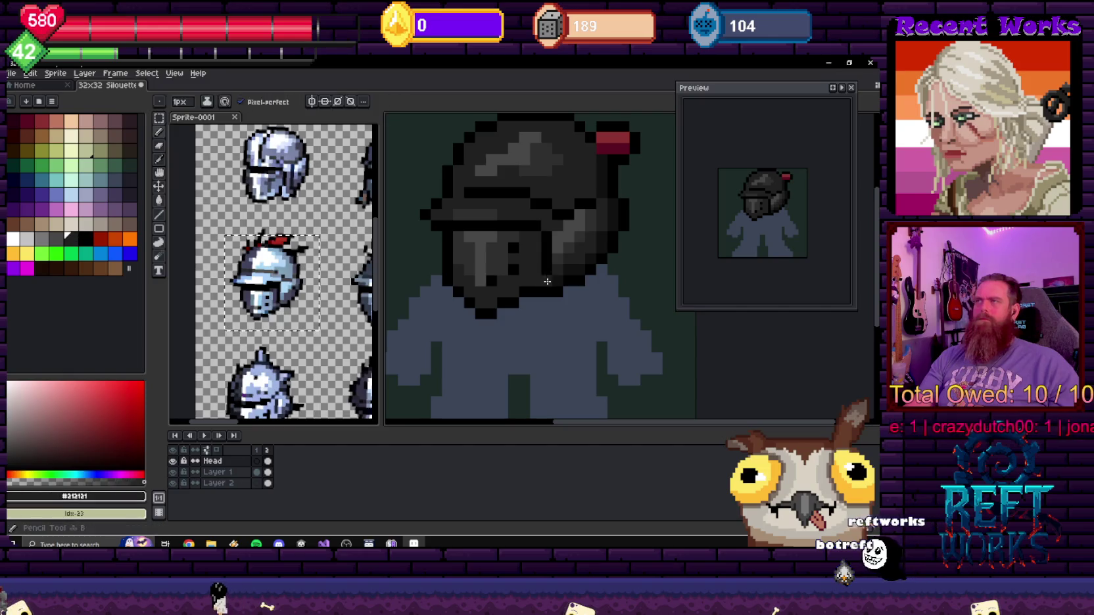
- Pick dark grey #212121 and near-black #101010, alternating Paint Bucket and Pencil on the helmet
{"action": "scroll", "coordinate": [535, 262], "scroll_direction": "up", "scroll_amount": 1}
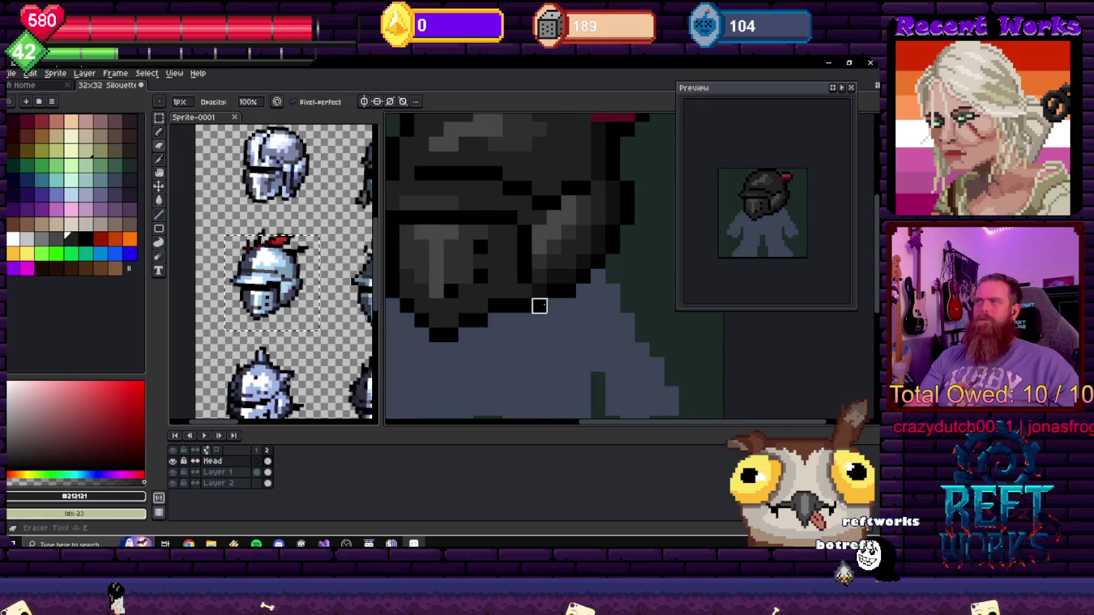
{"action": "scroll", "coordinate": [538, 289], "scroll_direction": "down", "scroll_amount": 4}
{"action": "scroll", "coordinate": [622, 260], "scroll_direction": "down", "scroll_amount": 3}
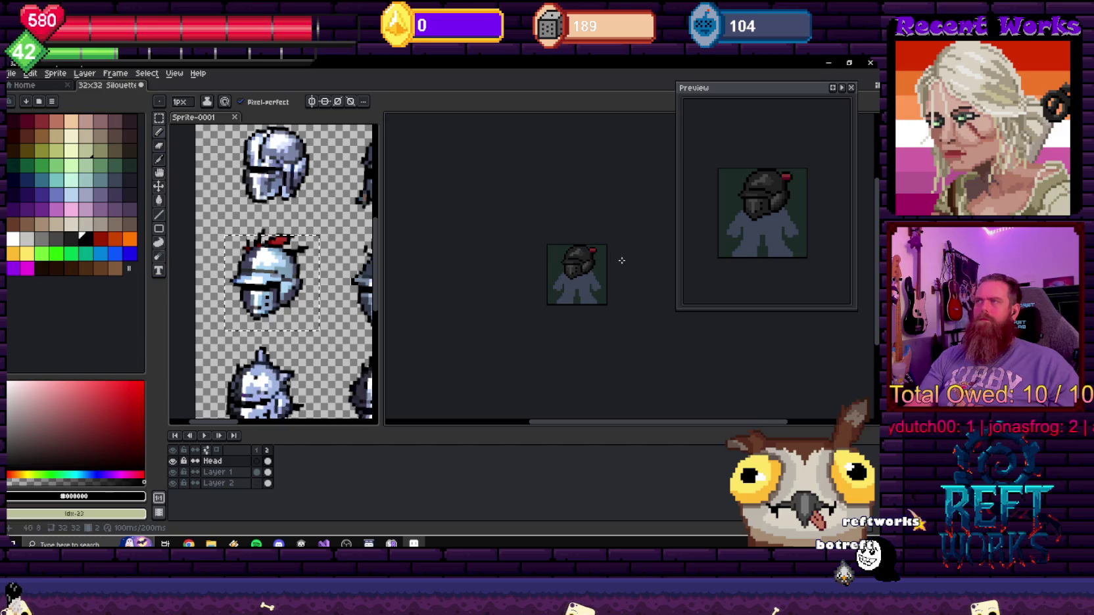
{"action": "scroll", "coordinate": [616, 261], "scroll_direction": "up", "scroll_amount": 3}
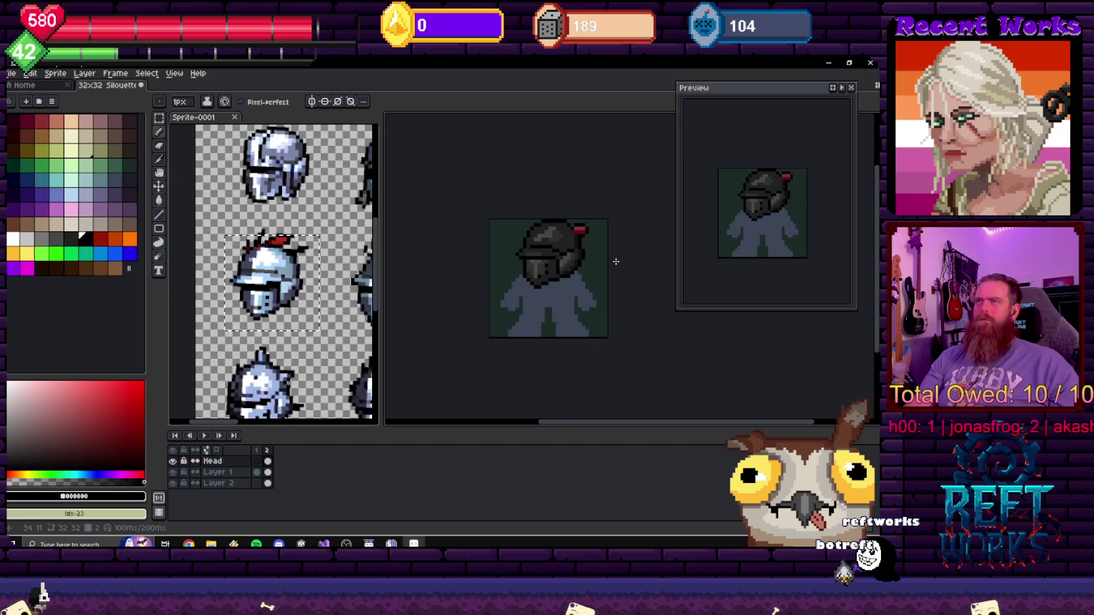
{"action": "scroll", "coordinate": [563, 273], "scroll_direction": "up", "scroll_amount": 3}
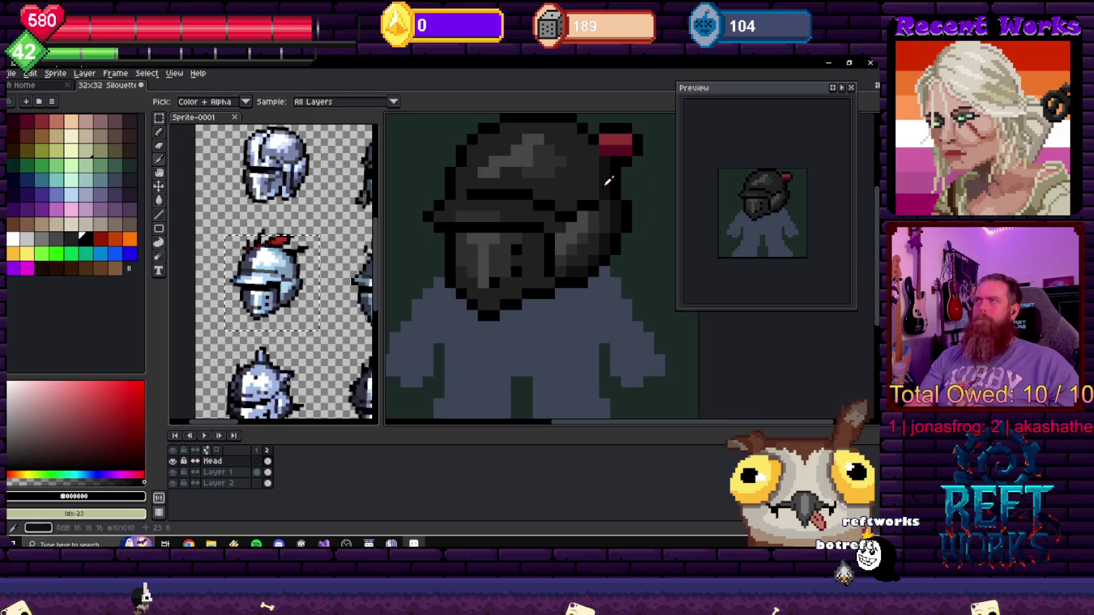
{"action": "scroll", "coordinate": [548, 282], "scroll_direction": "down", "scroll_amount": 2}
{"action": "scroll", "coordinate": [559, 277], "scroll_direction": "up", "scroll_amount": 2}
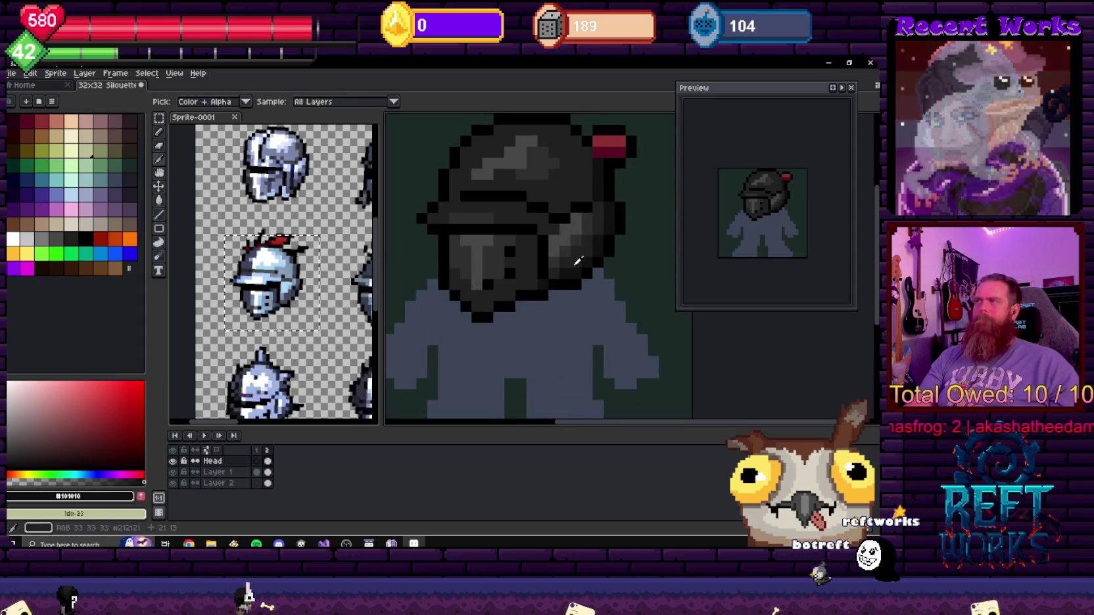
{"action": "left_click", "coordinate": [563, 272], "text": "alt"}
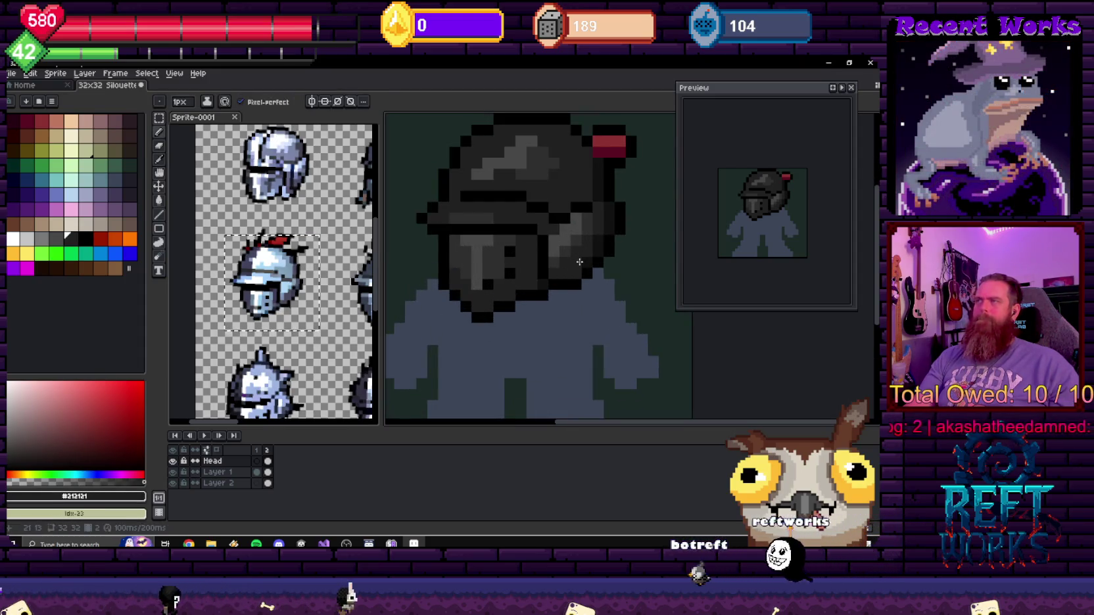
{"action": "key", "text": "g"}
{"action": "left_click", "coordinate": [584, 258], "text": "alt"}
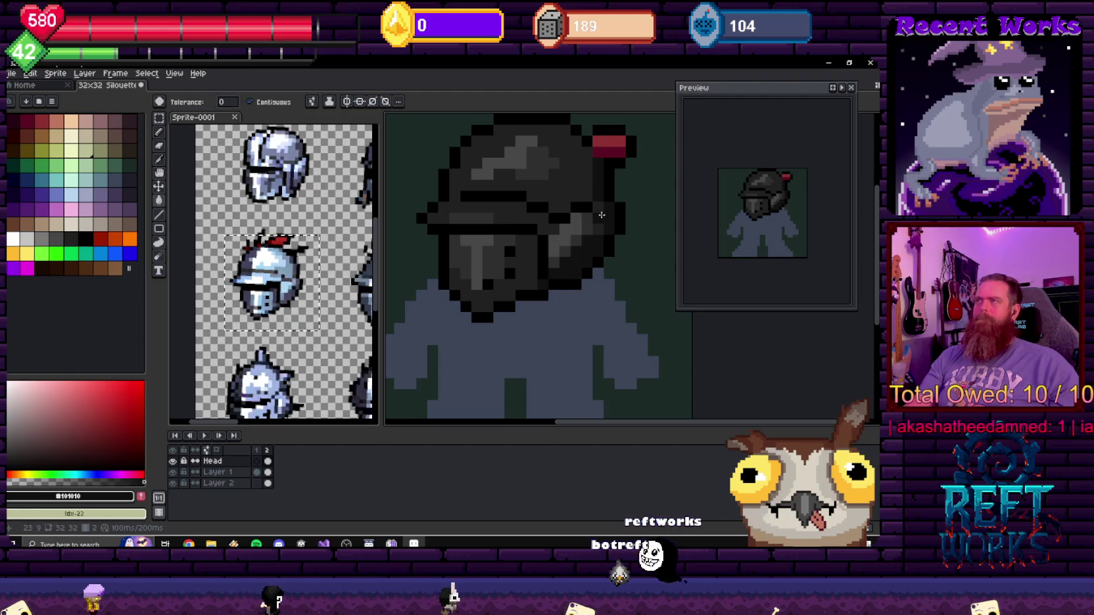
{"action": "key", "text": "b"}
{"action": "left_click", "coordinate": [584, 240], "text": "alt"}
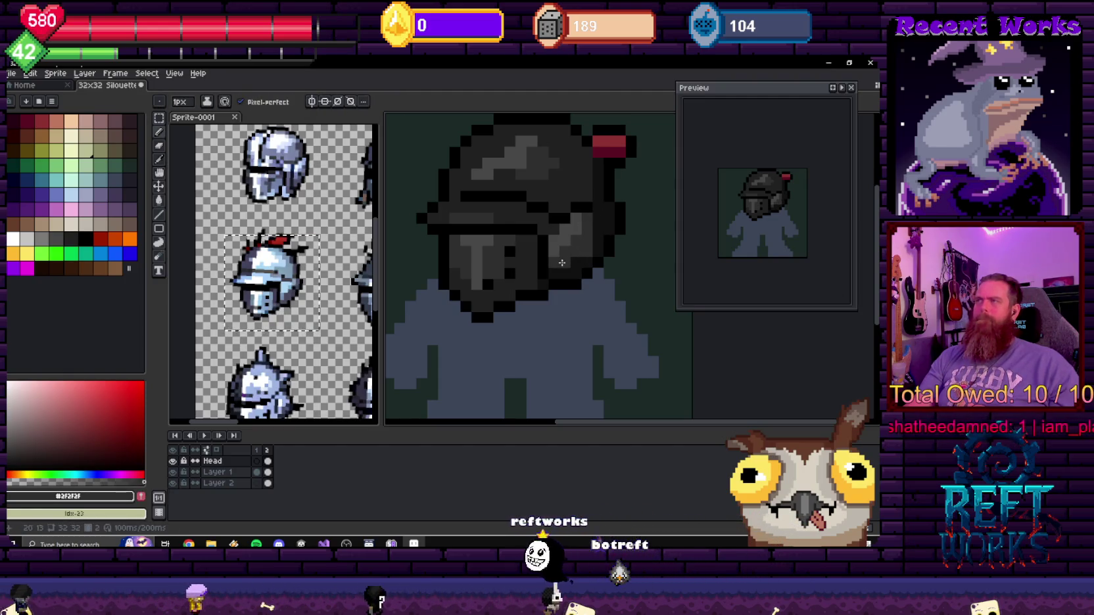
- Fill with the helmet's dark grey #212121, then eyedrop the lighter grey #2F2F2F for the Pencil
{"action": "key", "text": "g"}
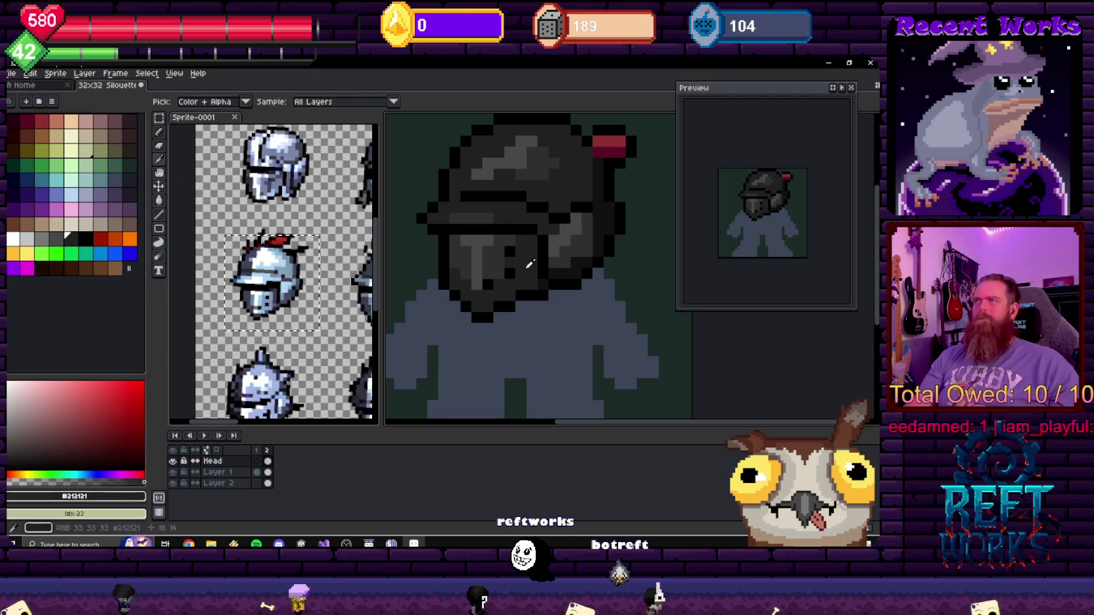
{"action": "left_click", "coordinate": [525, 256], "text": "alt"}
{"action": "key", "text": "alt"}
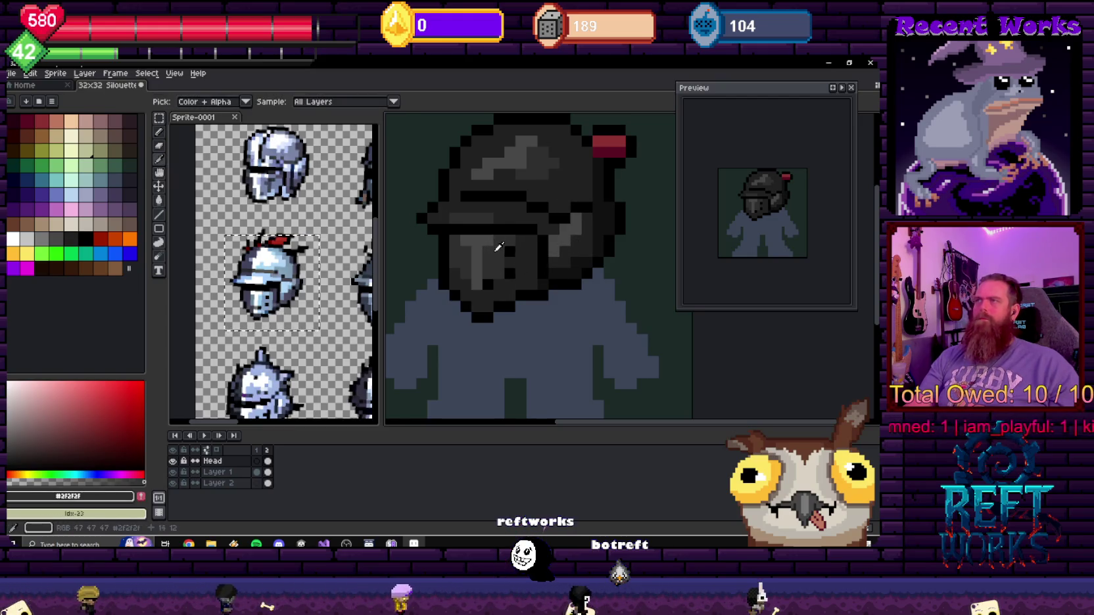
{"action": "scroll", "coordinate": [611, 239], "scroll_direction": "down", "scroll_amount": 3}
{"action": "scroll", "coordinate": [611, 239], "scroll_direction": "down", "scroll_amount": 2}
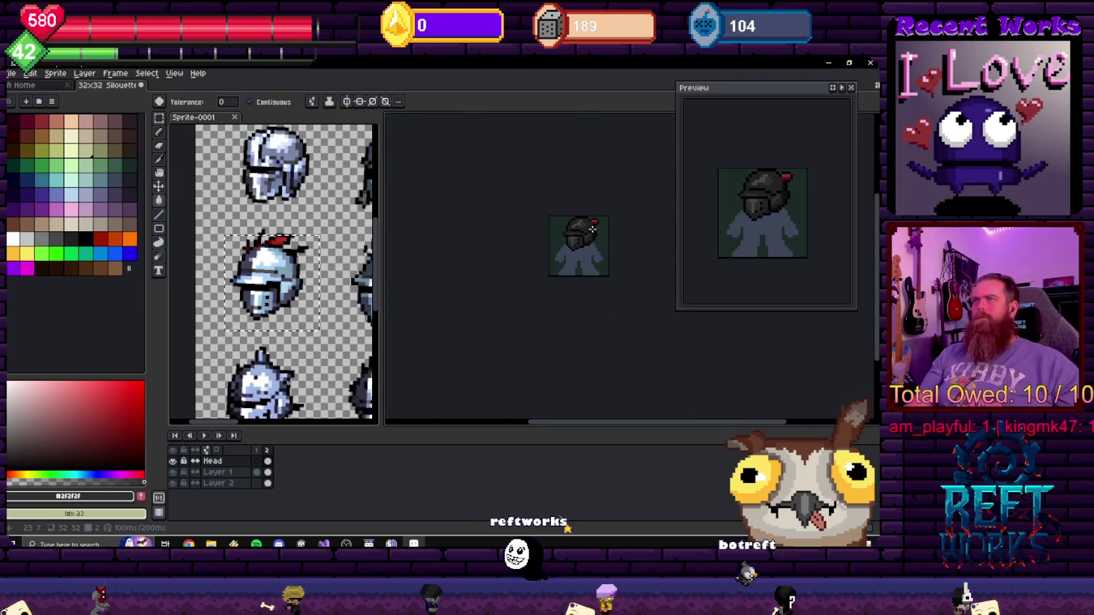
{"action": "scroll", "coordinate": [593, 228], "scroll_direction": "up", "scroll_amount": 3}
{"action": "scroll", "coordinate": [550, 178], "scroll_direction": "up", "scroll_amount": 2}
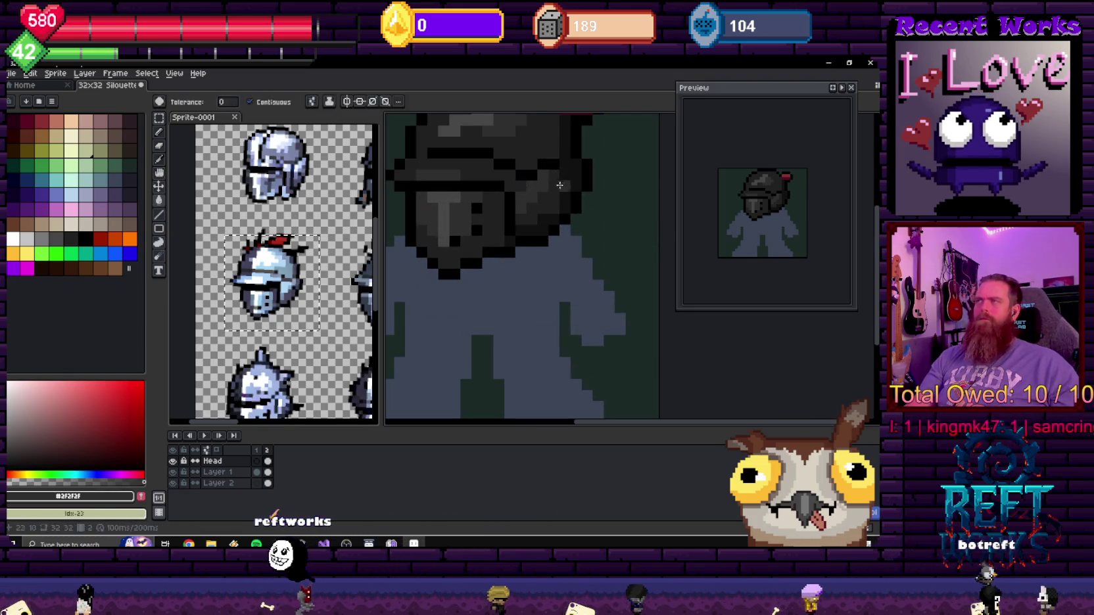
{"action": "key", "text": "b"}
{"action": "scroll", "coordinate": [544, 209], "scroll_direction": "up", "scroll_amount": 1}
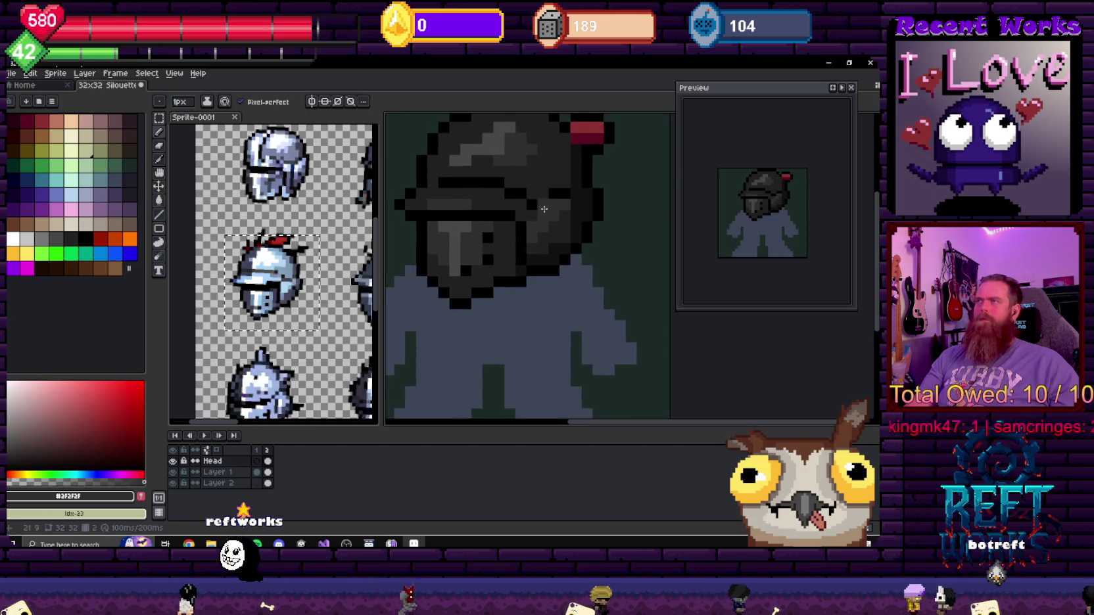
- Try dark grey #212121, black and near-black #101010 from the palette for the helmet
{"action": "left_click", "coordinate": [537, 210], "text": "alt"}
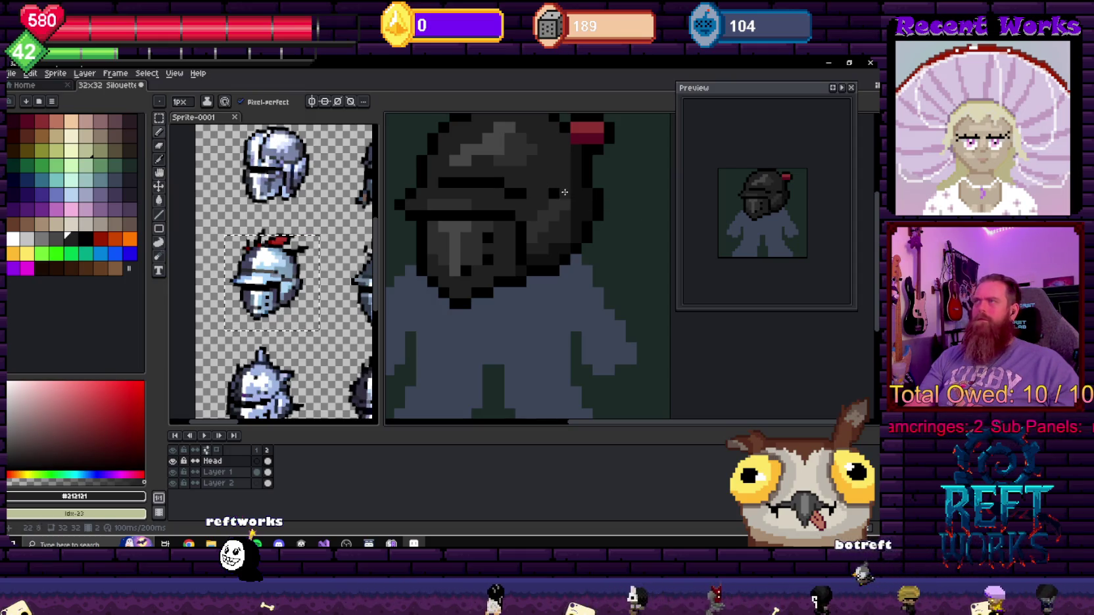
{"action": "left_click", "coordinate": [575, 188], "text": "alt"}
{"action": "left_click_drag", "start_coordinate": [506, 192], "coordinate": [517, 213]}
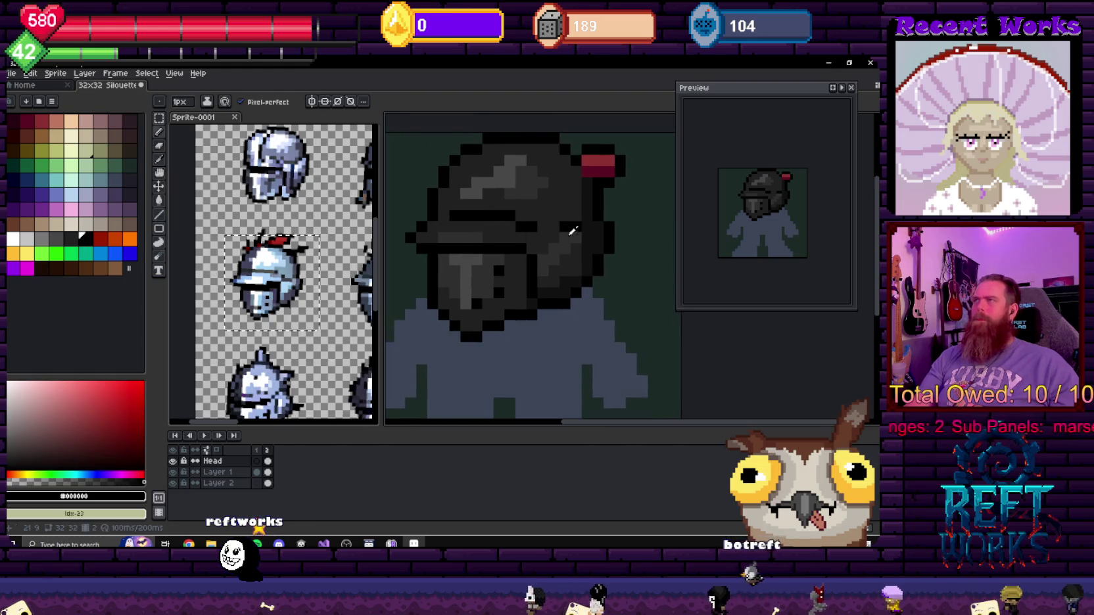
{"action": "left_click", "coordinate": [452, 213], "text": "alt"}
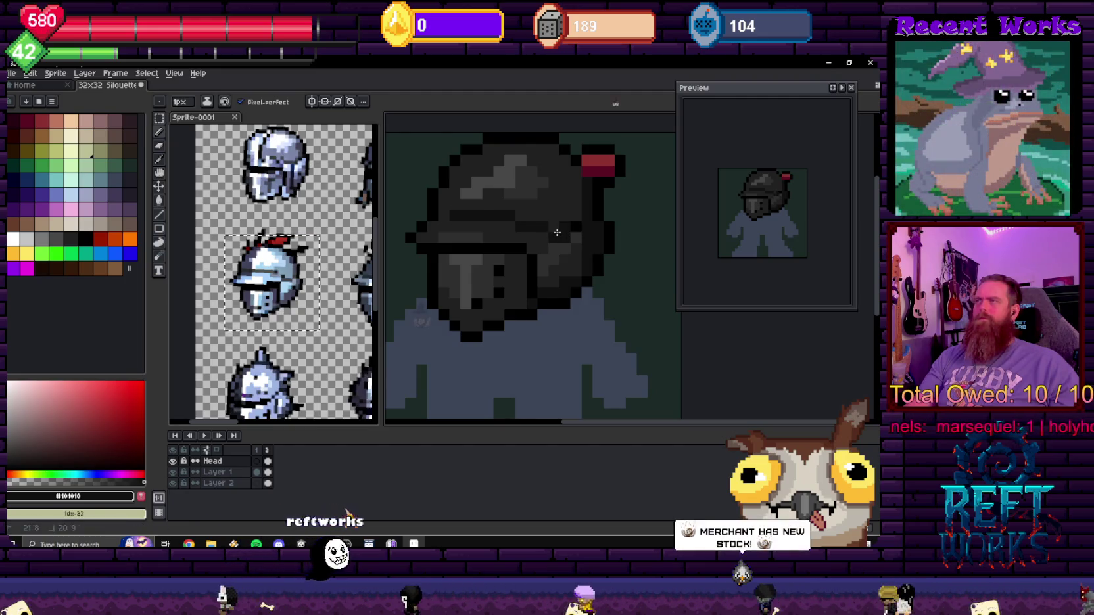
{"action": "scroll", "coordinate": [591, 233], "scroll_direction": "down", "scroll_amount": 5}
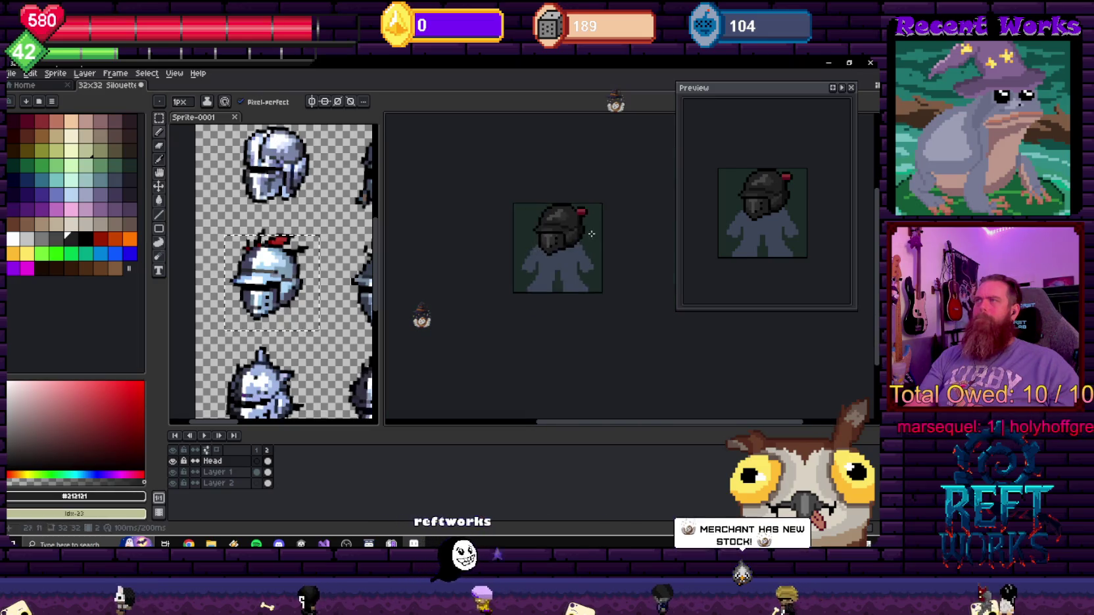
{"action": "scroll", "coordinate": [591, 233], "scroll_direction": "down", "scroll_amount": 2}
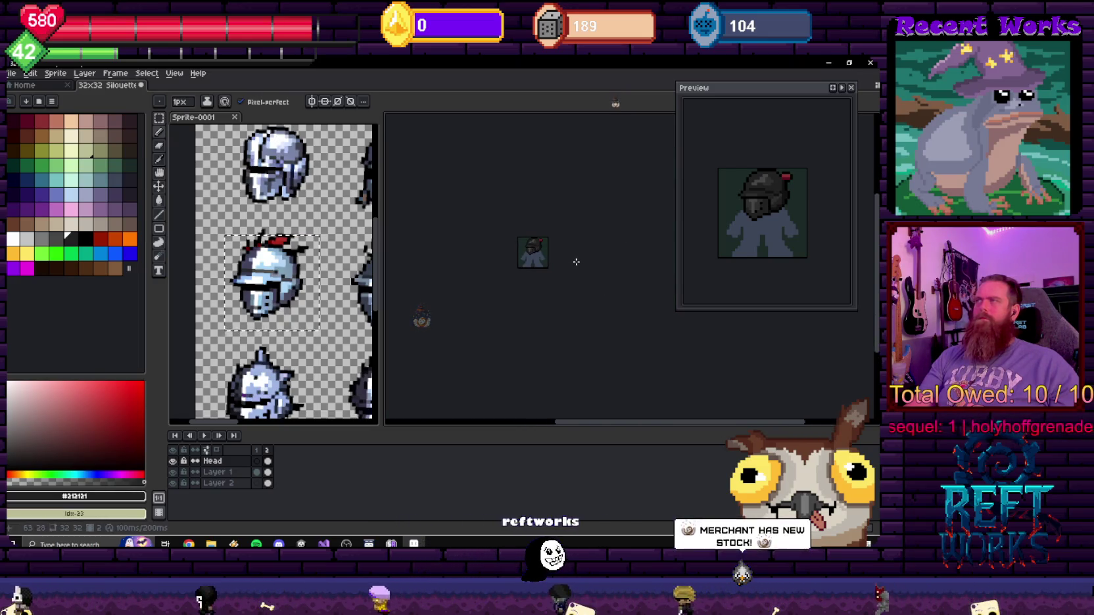
{"action": "scroll", "coordinate": [530, 256], "scroll_direction": "up", "scroll_amount": 2}
{"action": "scroll", "coordinate": [523, 263], "scroll_direction": "up", "scroll_amount": 1}
{"action": "scroll", "coordinate": [518, 269], "scroll_direction": "up", "scroll_amount": 1}
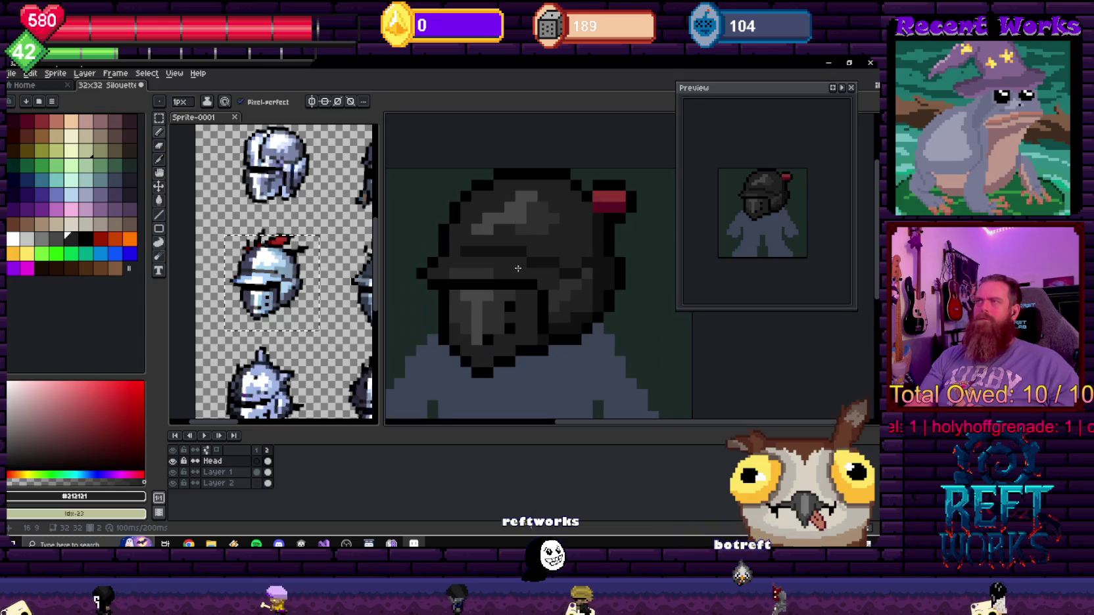
{"action": "scroll", "coordinate": [514, 271], "scroll_direction": "up", "scroll_amount": 1}
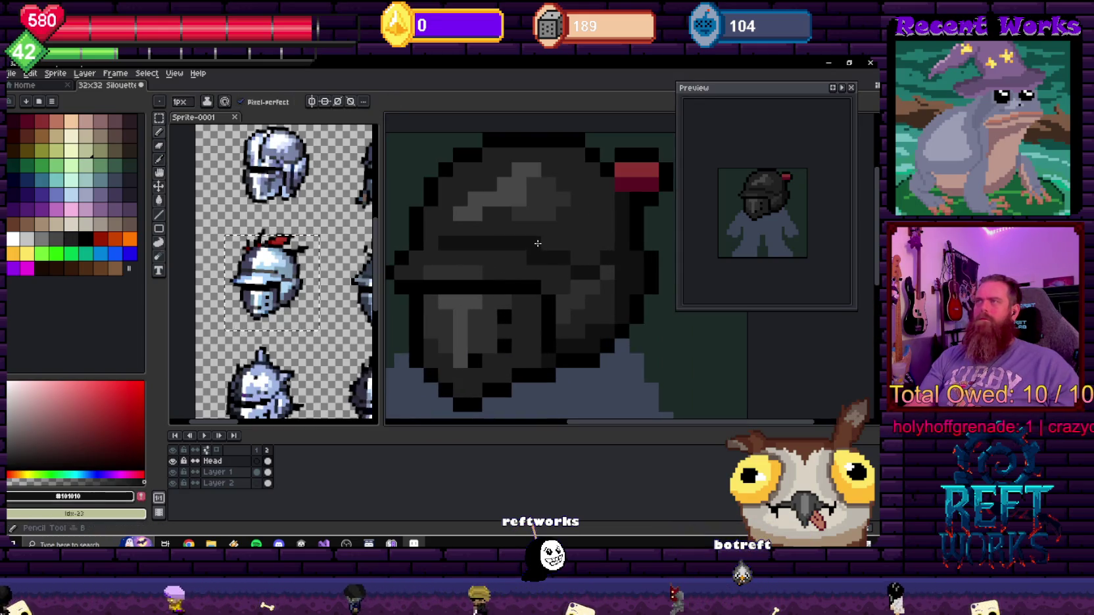
- Sample the helmet's #101010, #212121 and #2F2F2F shades with the eyedropper
{"action": "left_click", "coordinate": [554, 247], "text": "alt"}
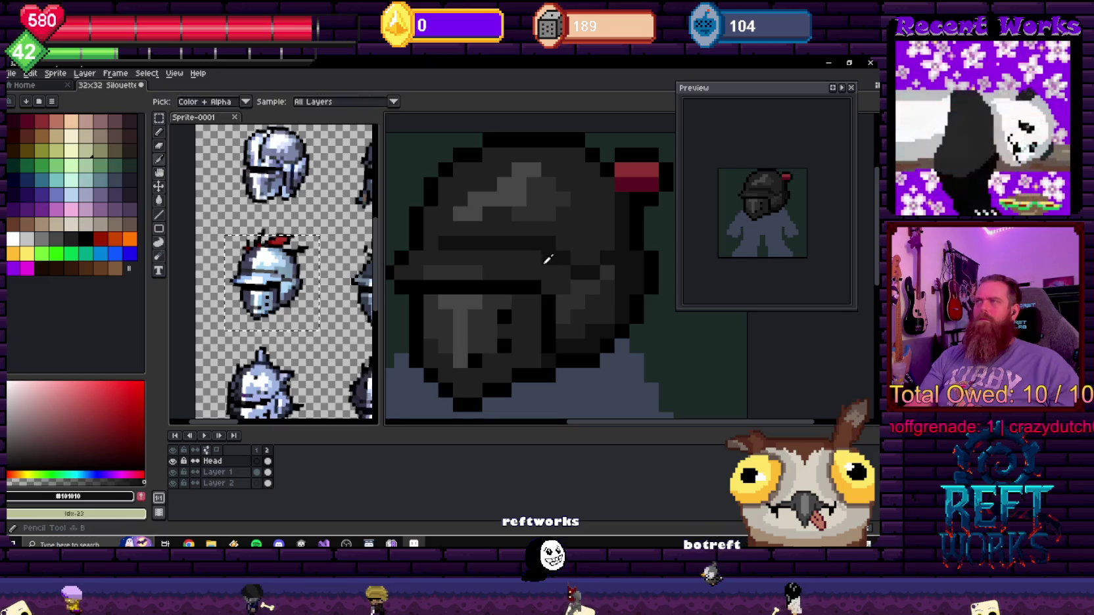
{"action": "left_click", "coordinate": [555, 256], "text": "alt"}
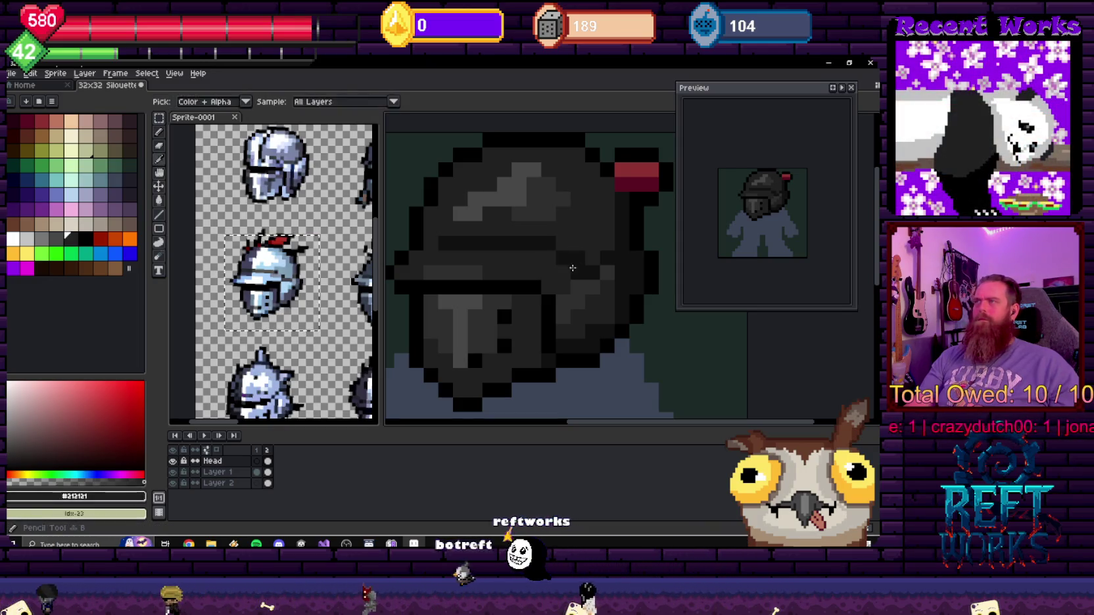
{"action": "left_click", "coordinate": [596, 271], "text": "alt"}
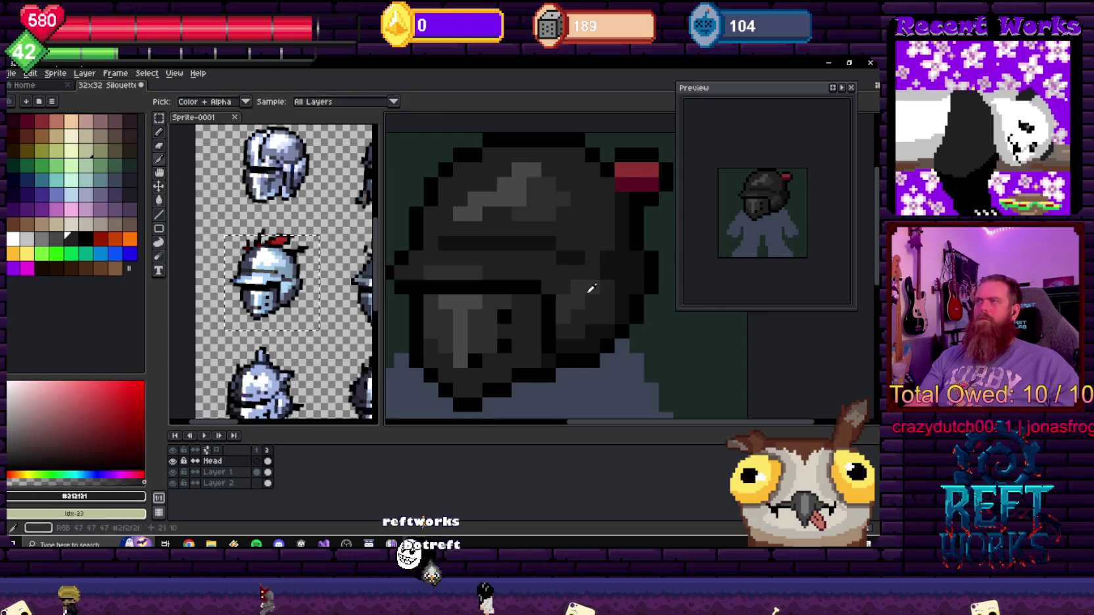
{"action": "left_click", "coordinate": [598, 276], "text": "alt"}
{"action": "scroll", "coordinate": [608, 299], "scroll_direction": "down", "scroll_amount": 3}
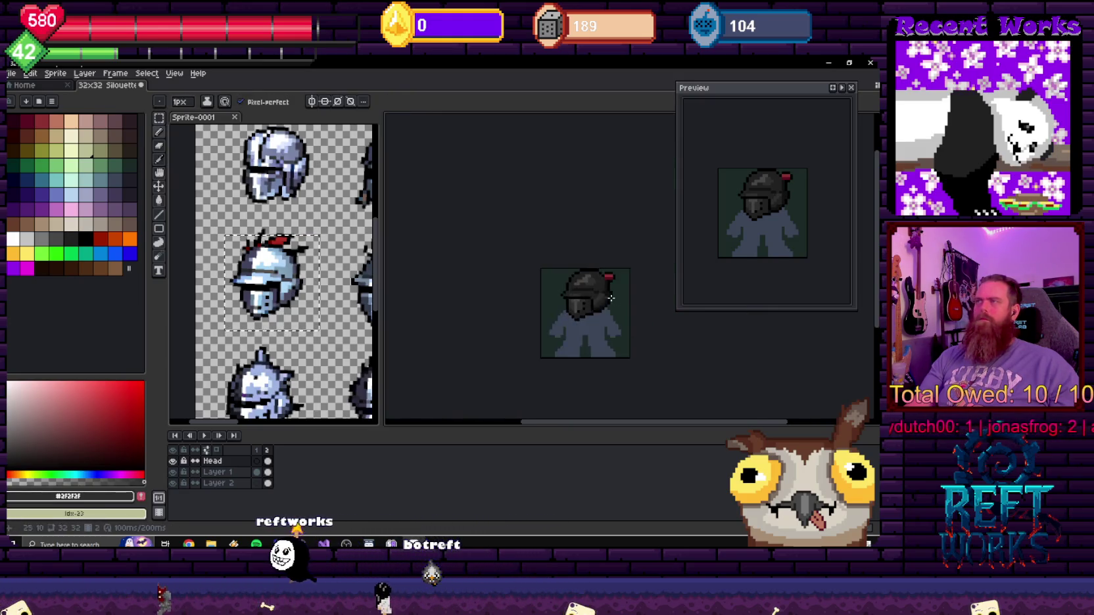
{"action": "scroll", "coordinate": [653, 322], "scroll_direction": "down", "scroll_amount": 2}
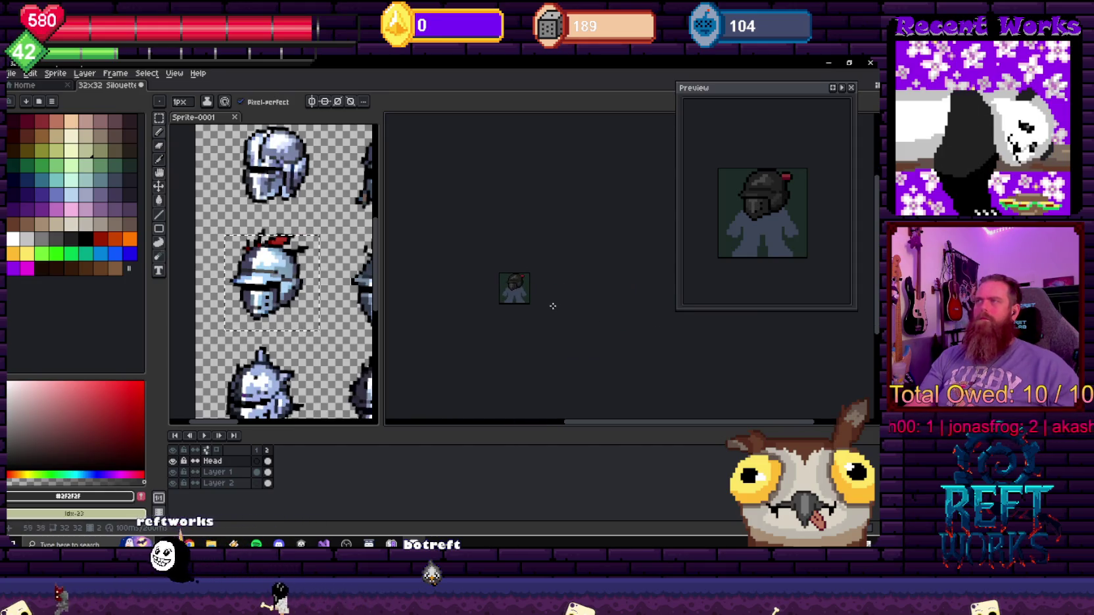
{"action": "scroll", "coordinate": [514, 283], "scroll_direction": "up", "scroll_amount": 4}
{"action": "scroll", "coordinate": [513, 273], "scroll_direction": "up", "scroll_amount": 1}
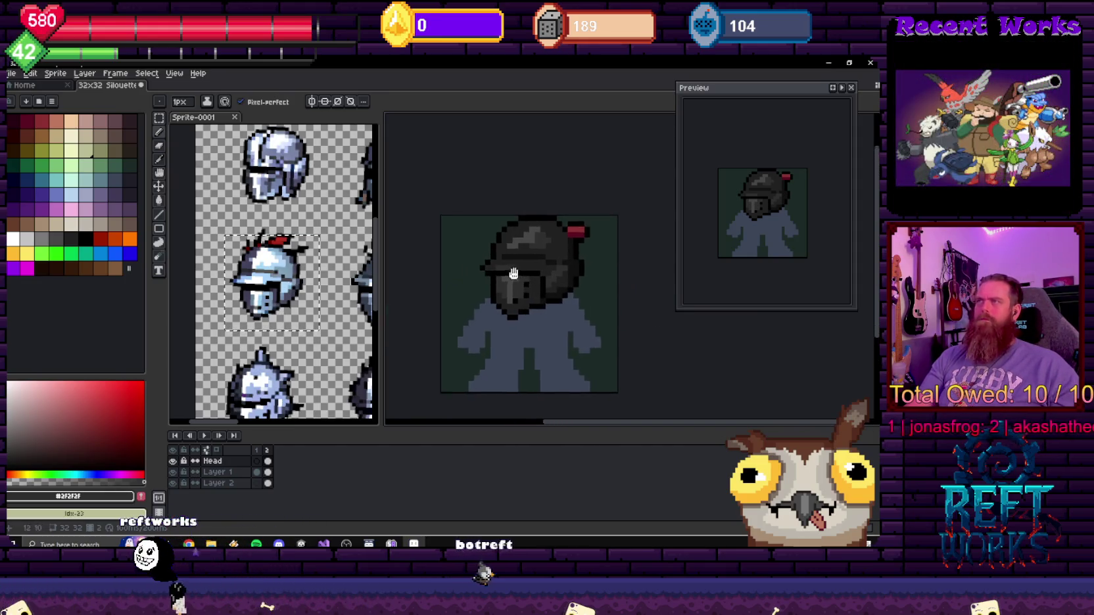
{"action": "scroll", "coordinate": [516, 260], "scroll_direction": "up", "scroll_amount": 3}
- Place lighter #474747 highlight pixels on the helmet, zooming in and out to check them
{"action": "left_click", "coordinate": [545, 256], "text": "alt"}
{"action": "left_click", "coordinate": [505, 266]}
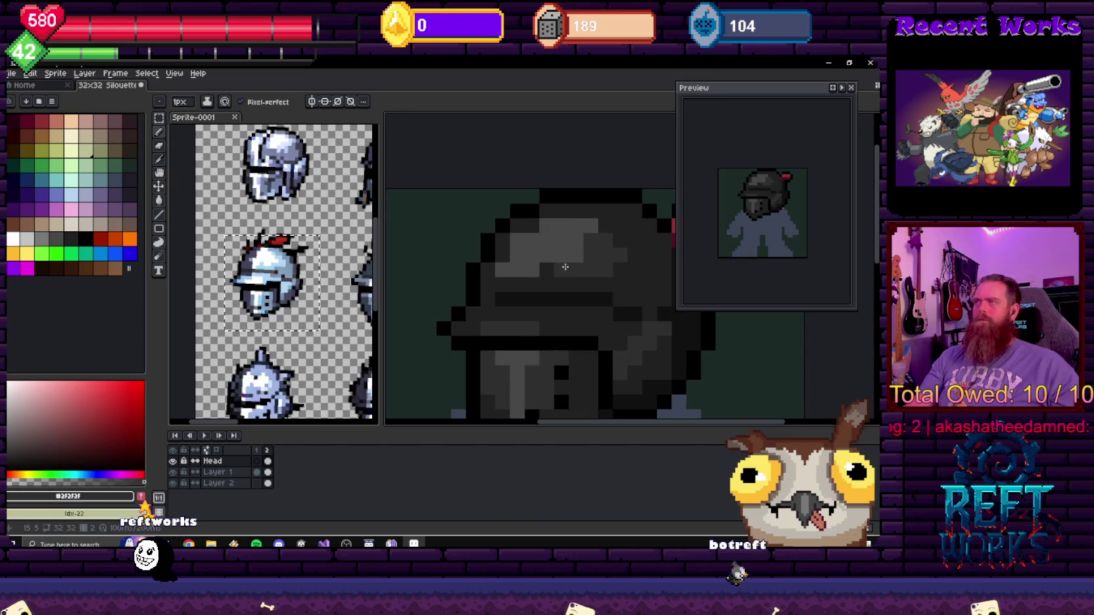
{"action": "scroll", "coordinate": [591, 257], "scroll_direction": "down", "scroll_amount": 4}
{"action": "scroll", "coordinate": [535, 258], "scroll_direction": "up", "scroll_amount": 1}
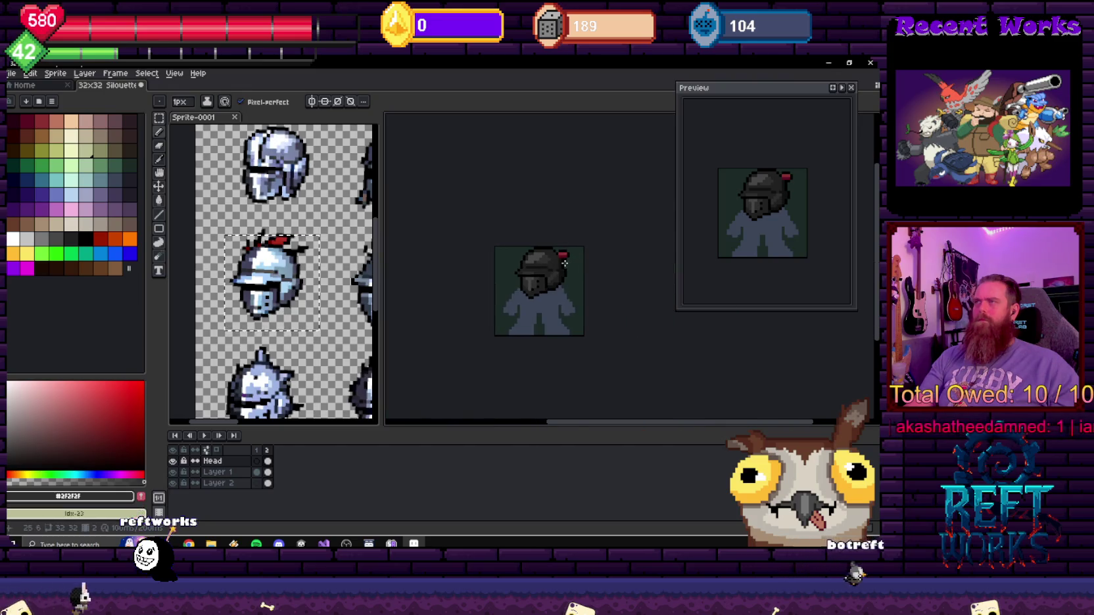
{"action": "scroll", "coordinate": [534, 257], "scroll_direction": "up", "scroll_amount": 2}
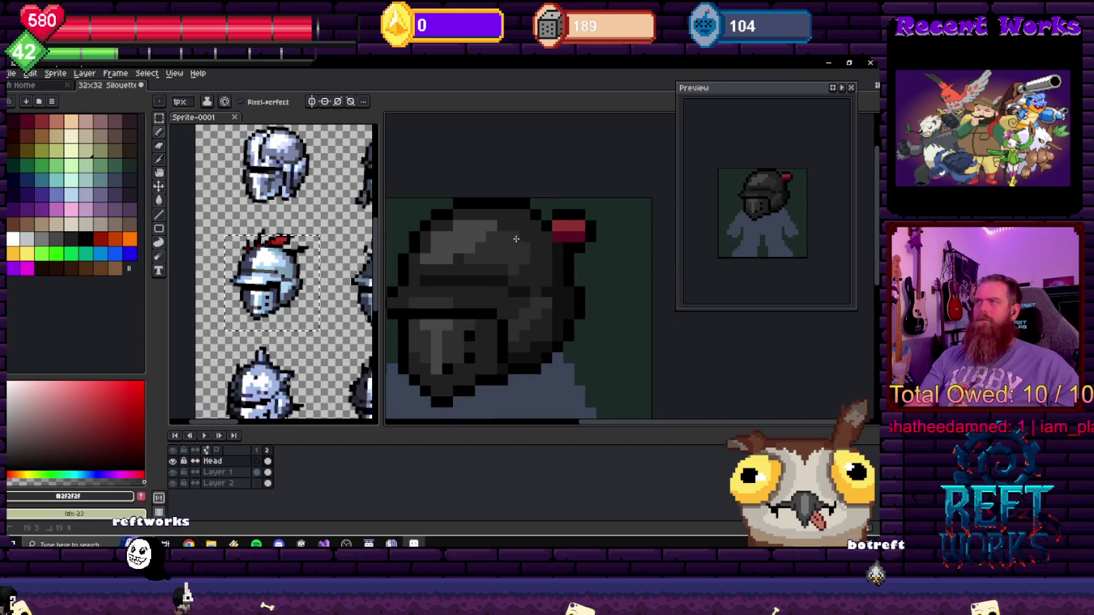
{"action": "scroll", "coordinate": [523, 265], "scroll_direction": "down", "scroll_amount": 2}
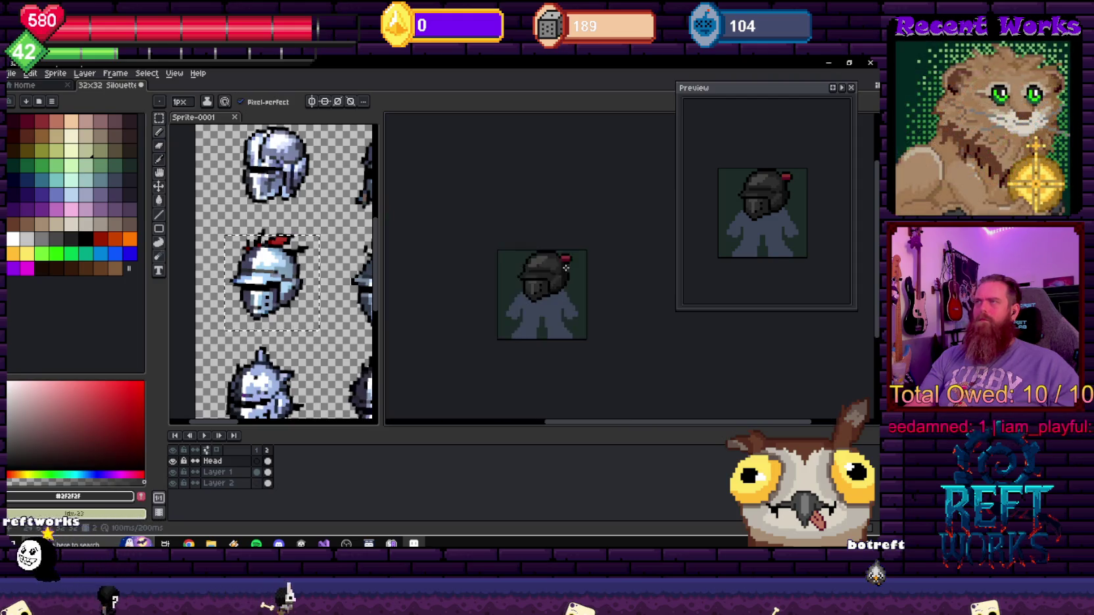
{"action": "scroll", "coordinate": [606, 274], "scroll_direction": "down", "scroll_amount": 2}
{"action": "scroll", "coordinate": [571, 268], "scroll_direction": "up", "scroll_amount": 6}
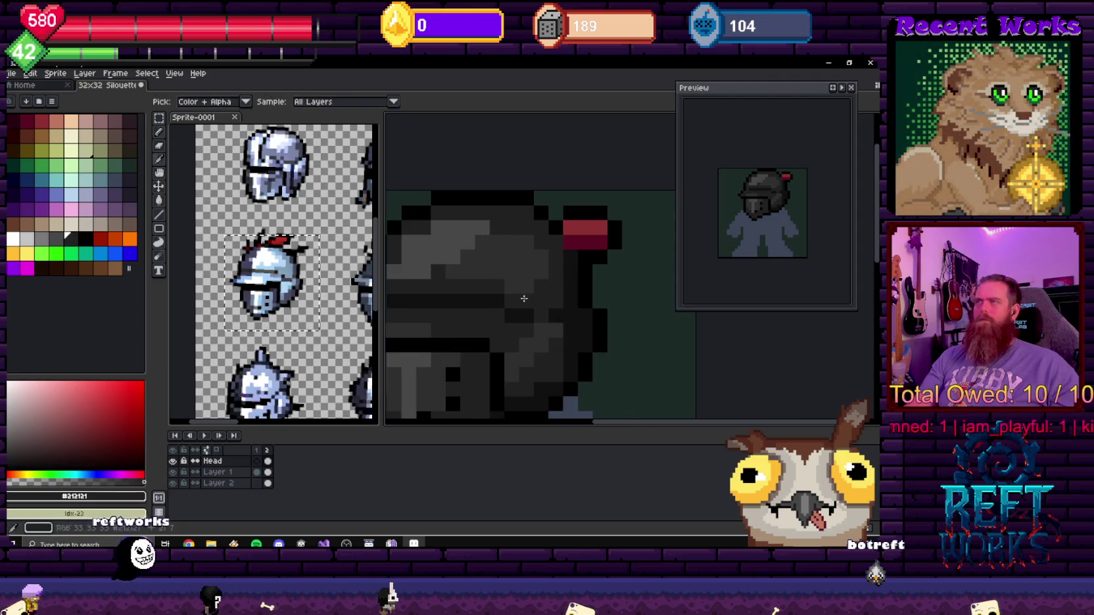
{"action": "scroll", "coordinate": [585, 306], "scroll_direction": "down", "scroll_amount": 3}
{"action": "left_click_drag", "start_coordinate": [584, 306], "coordinate": [547, 278]}
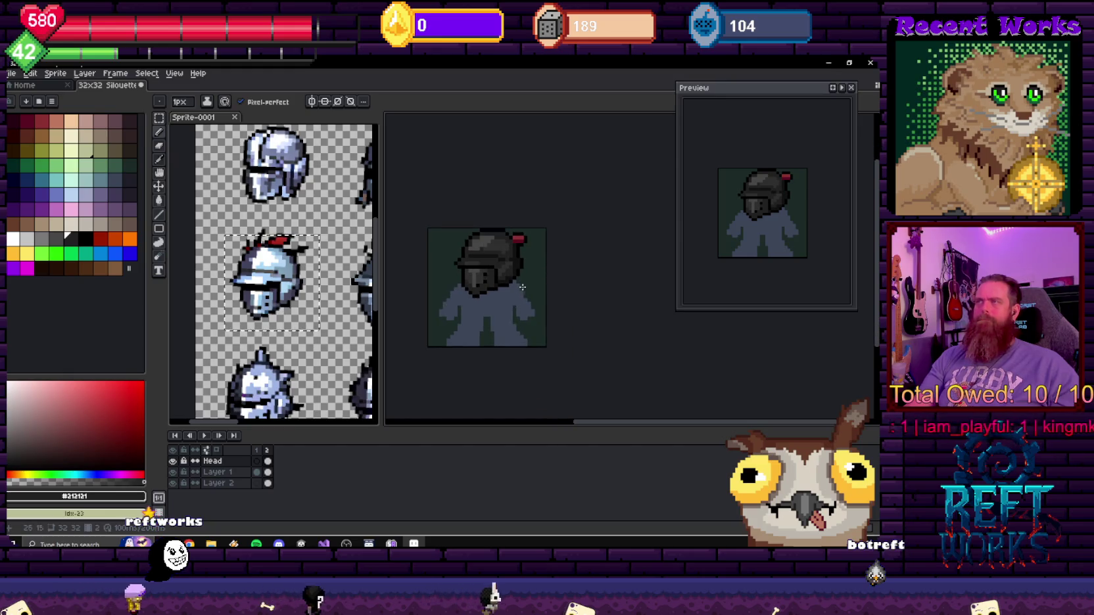
{"action": "scroll", "coordinate": [522, 288], "scroll_direction": "up", "scroll_amount": 2}
{"action": "scroll", "coordinate": [526, 276], "scroll_direction": "up", "scroll_amount": 1}
{"action": "scroll", "coordinate": [539, 250], "scroll_direction": "down", "scroll_amount": 3}
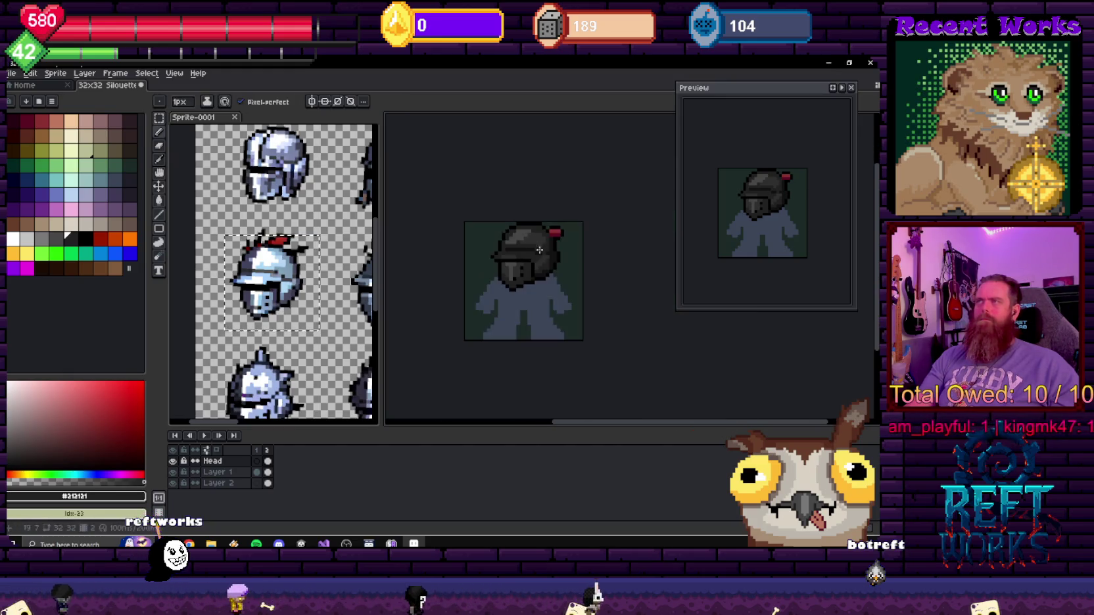
{"action": "scroll", "coordinate": [510, 250], "scroll_direction": "up", "scroll_amount": 1}
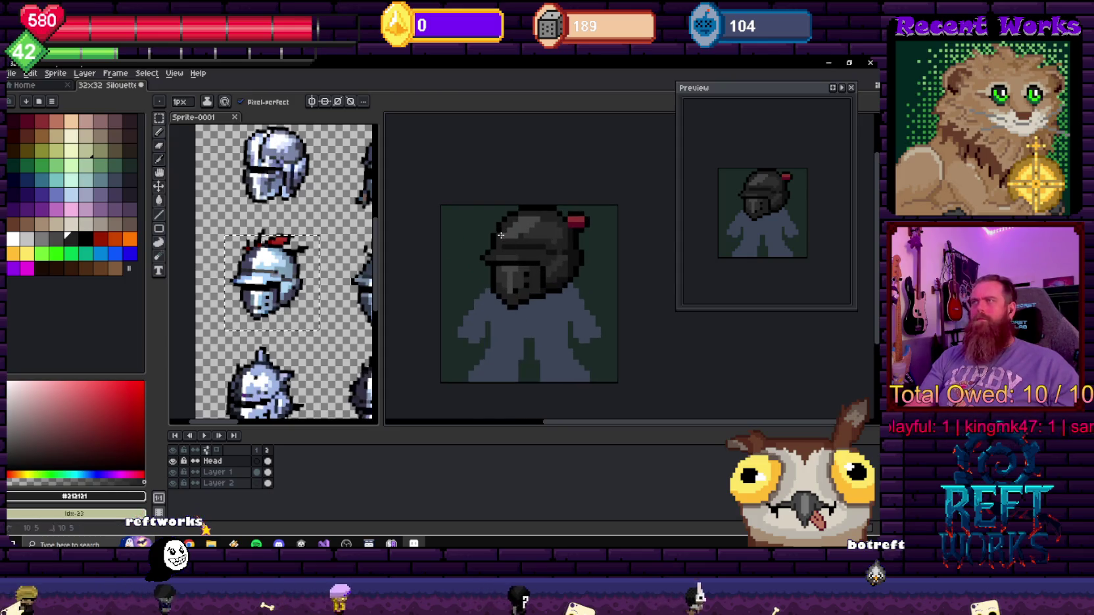
{"action": "scroll", "coordinate": [532, 264], "scroll_direction": "down", "scroll_amount": 3}
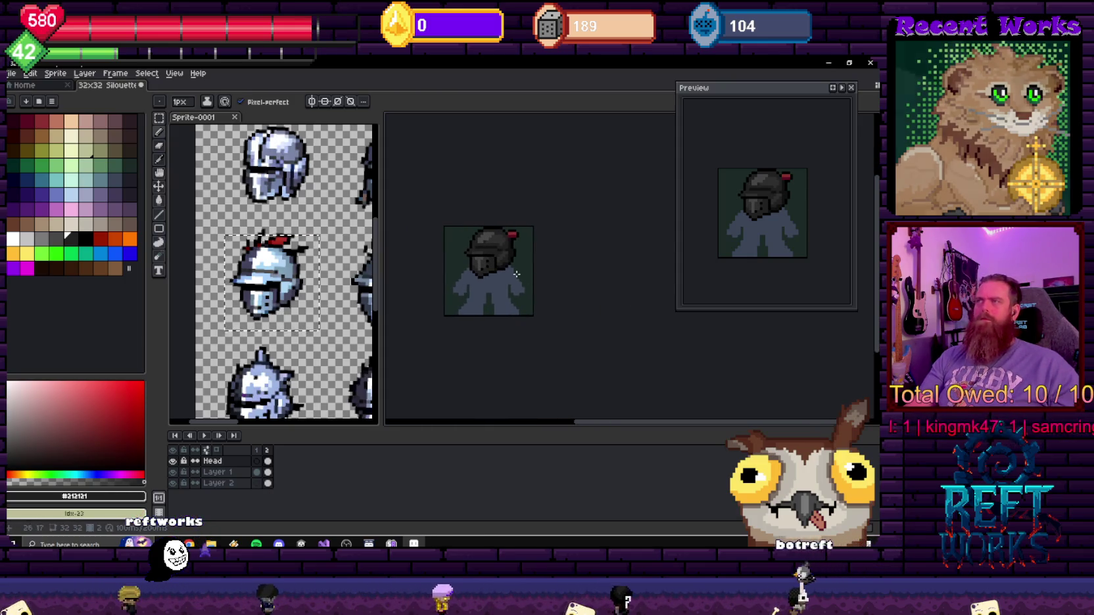
{"action": "scroll", "coordinate": [503, 261], "scroll_direction": "up", "scroll_amount": 4}
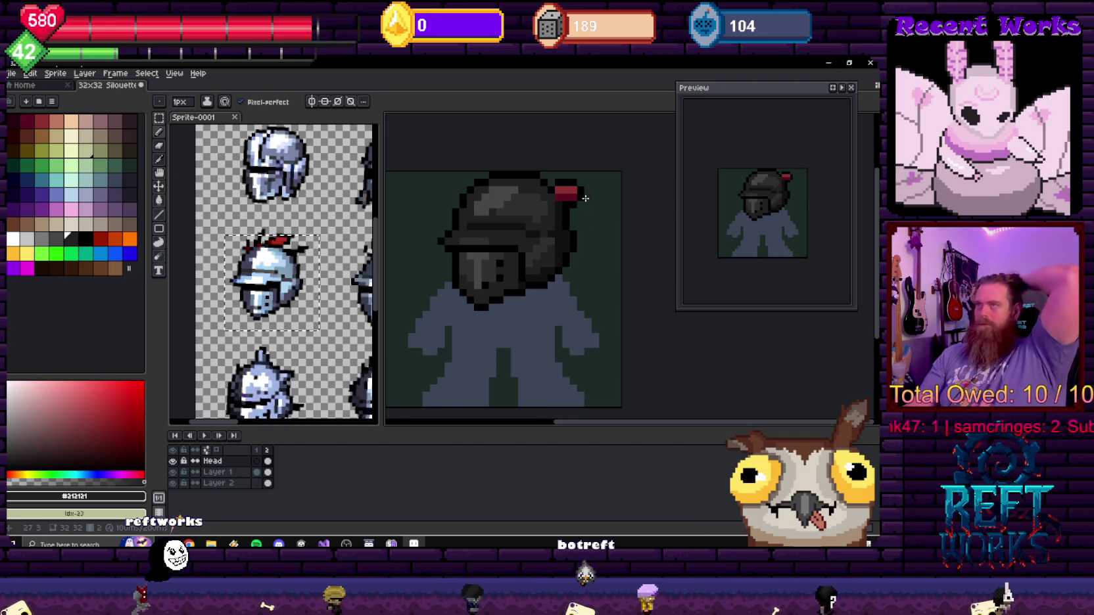
{"action": "scroll", "coordinate": [585, 199], "scroll_direction": "up", "scroll_amount": 2}
- Pencil a dark-red #590d20 row under the crest and add three black outline pixels beside it
{"action": "left_click", "coordinate": [534, 193], "text": "alt"}
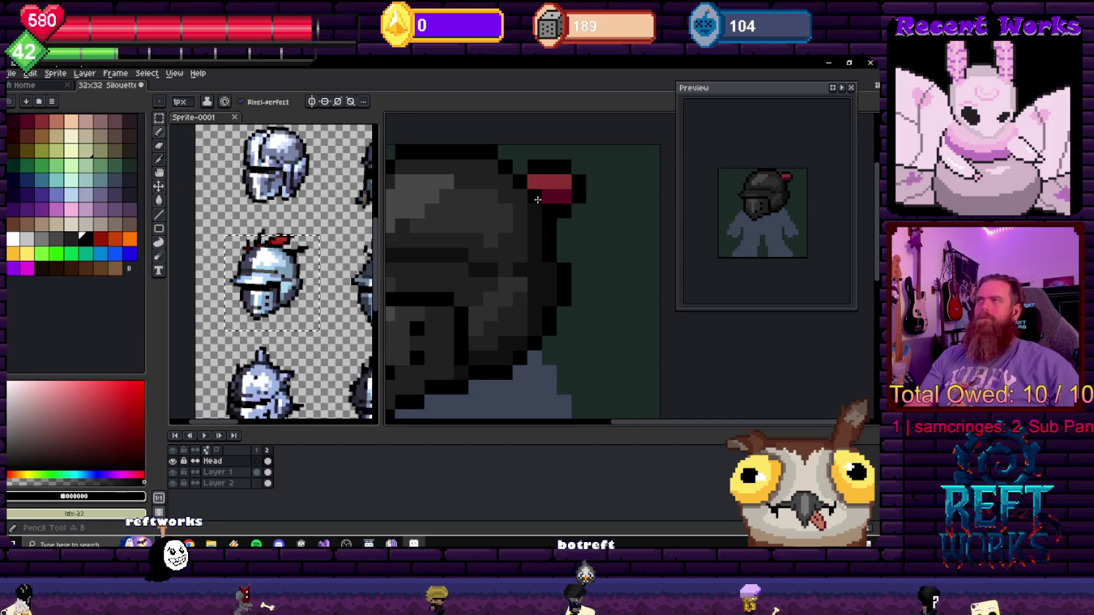
{"action": "scroll", "coordinate": [534, 192], "scroll_direction": "up", "scroll_amount": 1}
{"action": "left_click", "coordinate": [570, 197], "text": "alt"}
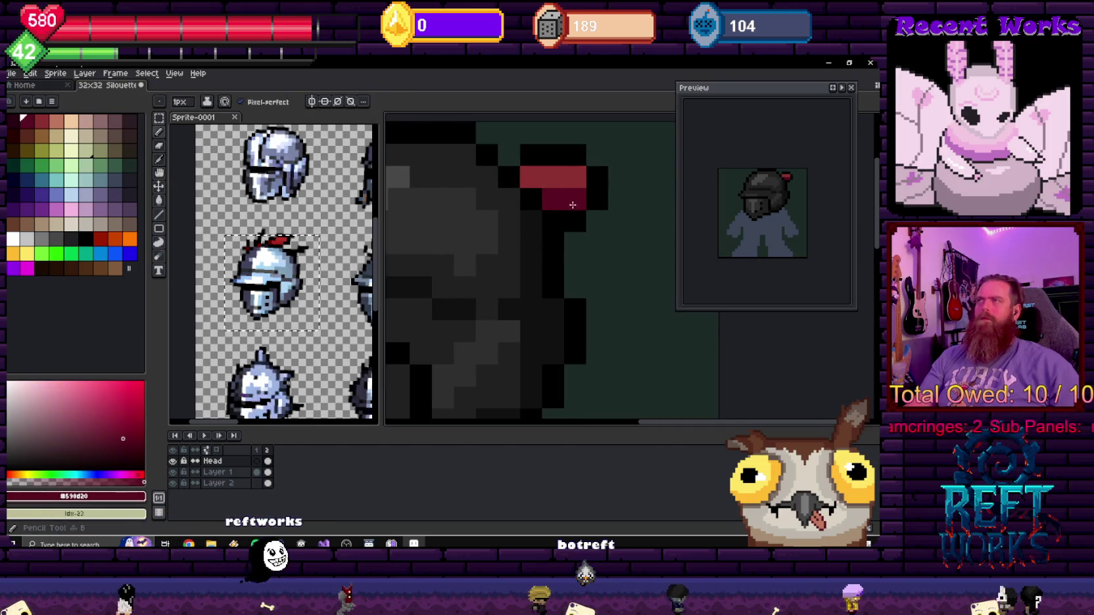
{"action": "mouse_move", "coordinate": [597, 221]}
{"action": "left_mouse_down"}
{"action": "mouse_move", "coordinate": [619, 221]}
{"action": "mouse_move", "coordinate": [619, 243]}
{"action": "left_mouse_up"}
{"action": "left_click", "coordinate": [597, 177], "text": "alt"}
{"action": "left_click", "coordinate": [619, 199]}
{"action": "left_click", "coordinate": [641, 221]}
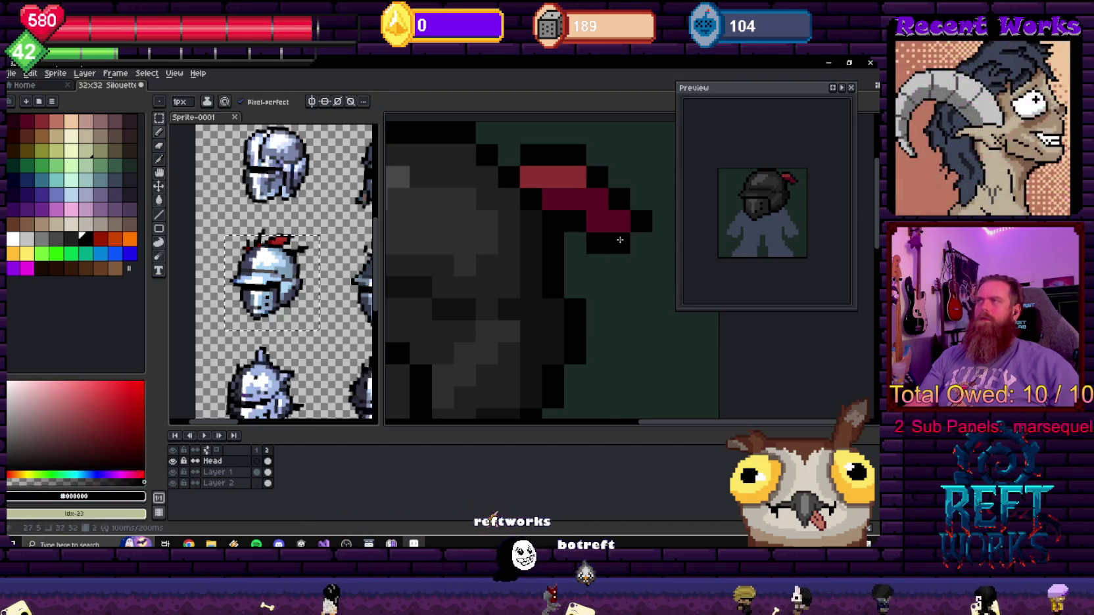
- Zoom over the extended plume and pick the crest red #8c3131
{"action": "scroll", "coordinate": [630, 251], "scroll_direction": "down", "scroll_amount": 1}
{"action": "scroll", "coordinate": [630, 251], "scroll_direction": "down", "scroll_amount": 5}
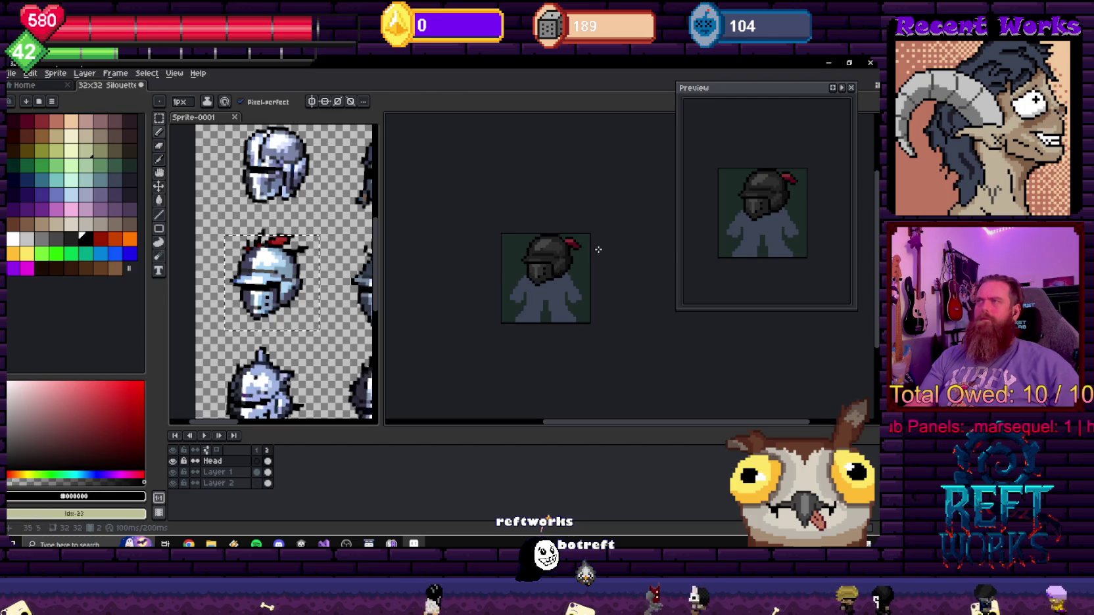
{"action": "scroll", "coordinate": [598, 249], "scroll_direction": "up", "scroll_amount": 3}
{"action": "scroll", "coordinate": [618, 208], "scroll_direction": "down", "scroll_amount": 2}
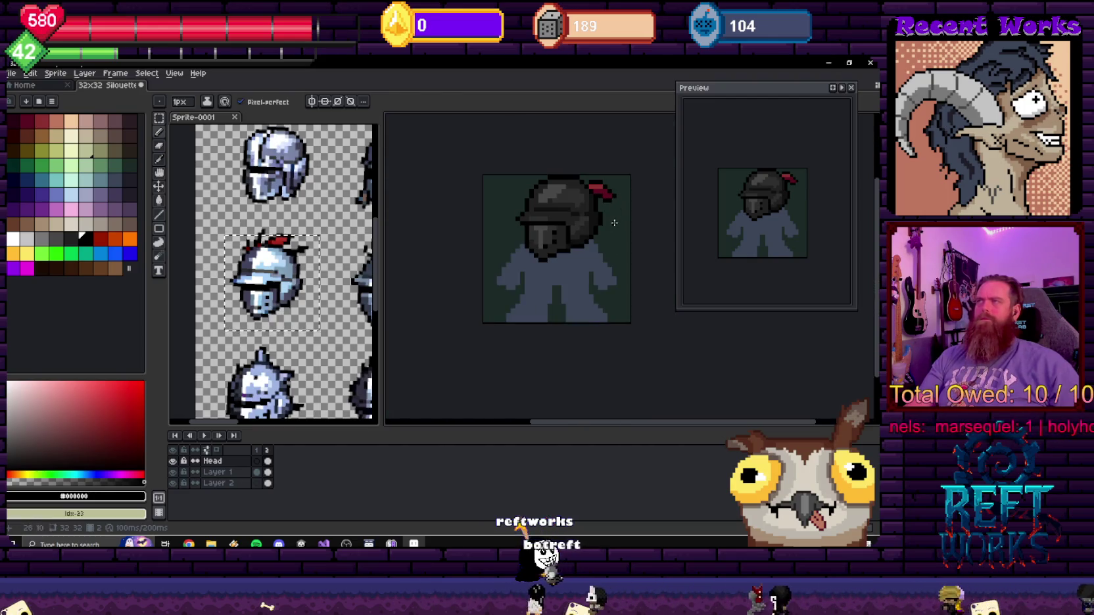
{"action": "scroll", "coordinate": [615, 223], "scroll_direction": "up", "scroll_amount": 1}
{"action": "scroll", "coordinate": [614, 223], "scroll_direction": "up", "scroll_amount": 1}
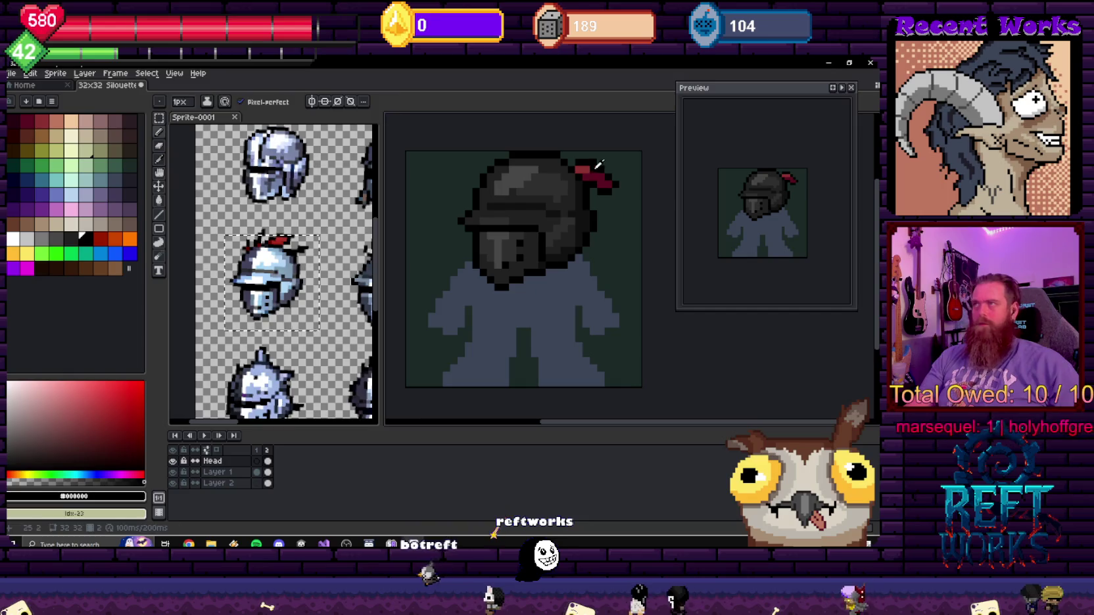
{"action": "left_click", "coordinate": [598, 163], "text": "alt"}
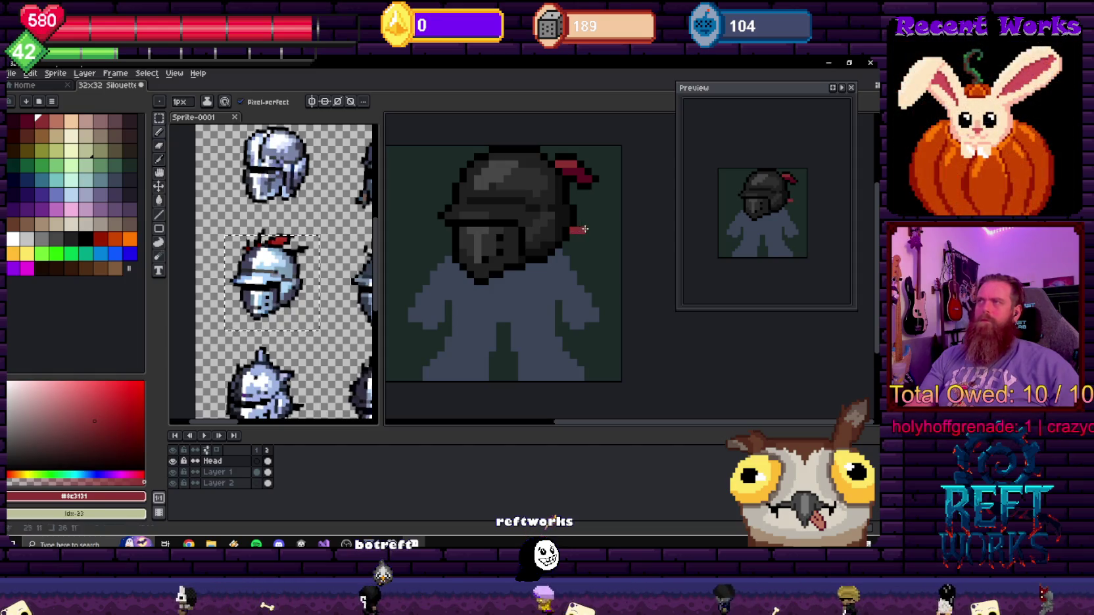
- Draw a diagonal dark-red #590d20 ribbon below the crest, outline it in black, and sample its red
{"action": "left_click", "coordinate": [582, 230], "text": "alt"}
{"action": "left_click_drag", "start_coordinate": [578, 233], "coordinate": [597, 255]}
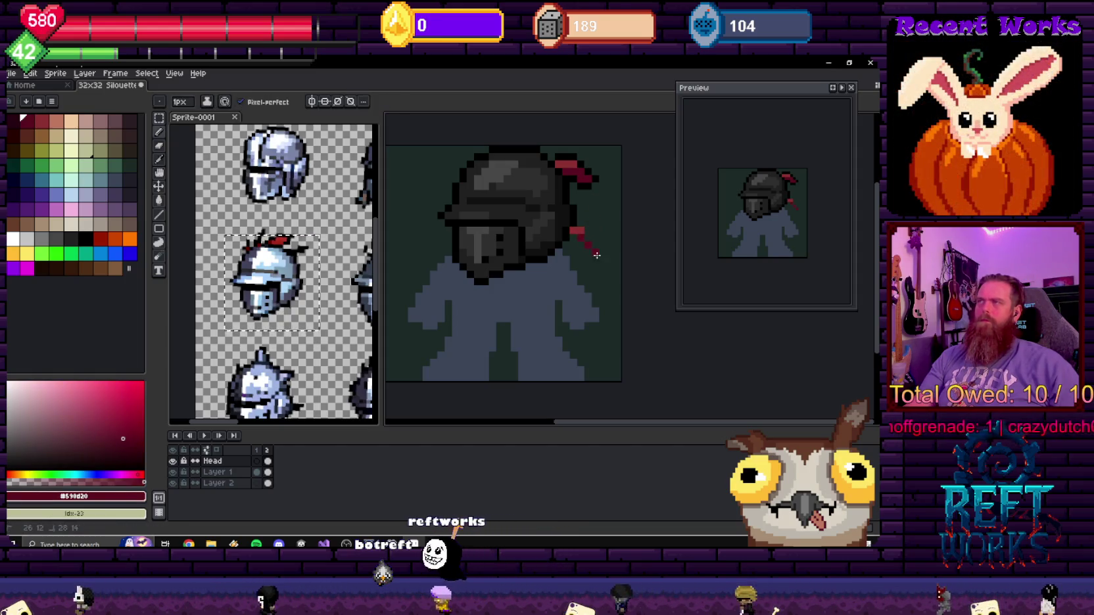
{"action": "key", "text": "v"}
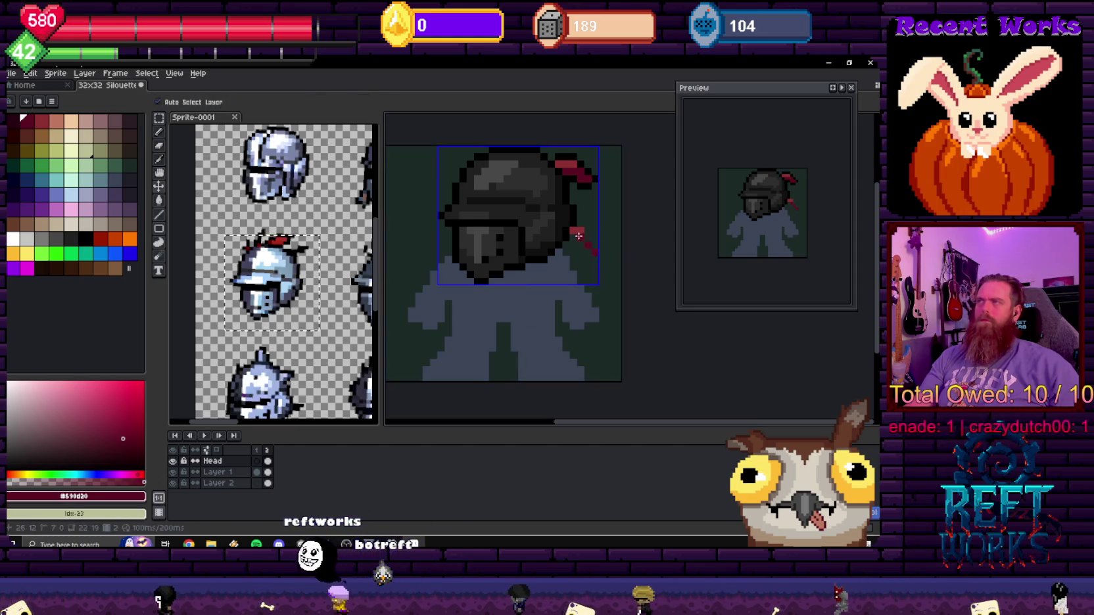
{"action": "key", "text": "b"}
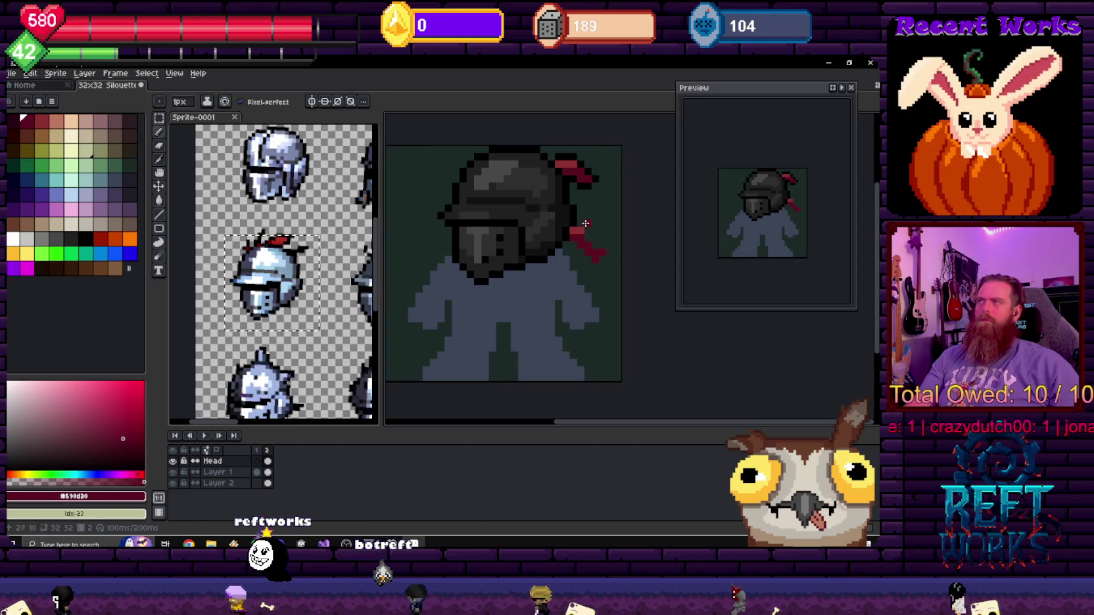
{"action": "left_click", "coordinate": [569, 235], "text": "alt"}
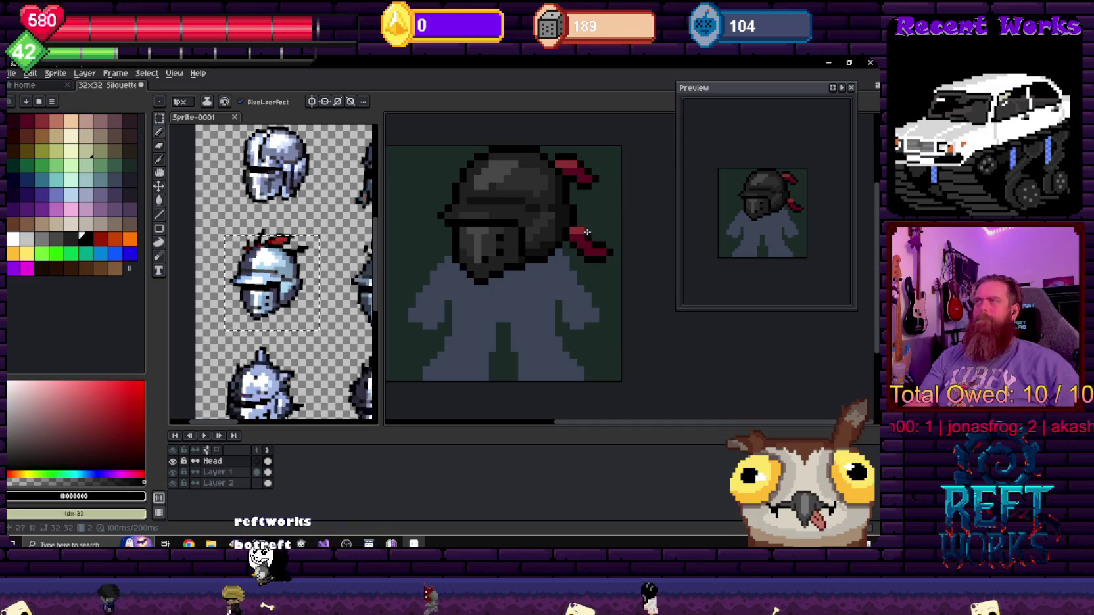
{"action": "scroll", "coordinate": [589, 231], "scroll_direction": "down", "scroll_amount": 1}
{"action": "scroll", "coordinate": [588, 237], "scroll_direction": "up", "scroll_amount": 2}
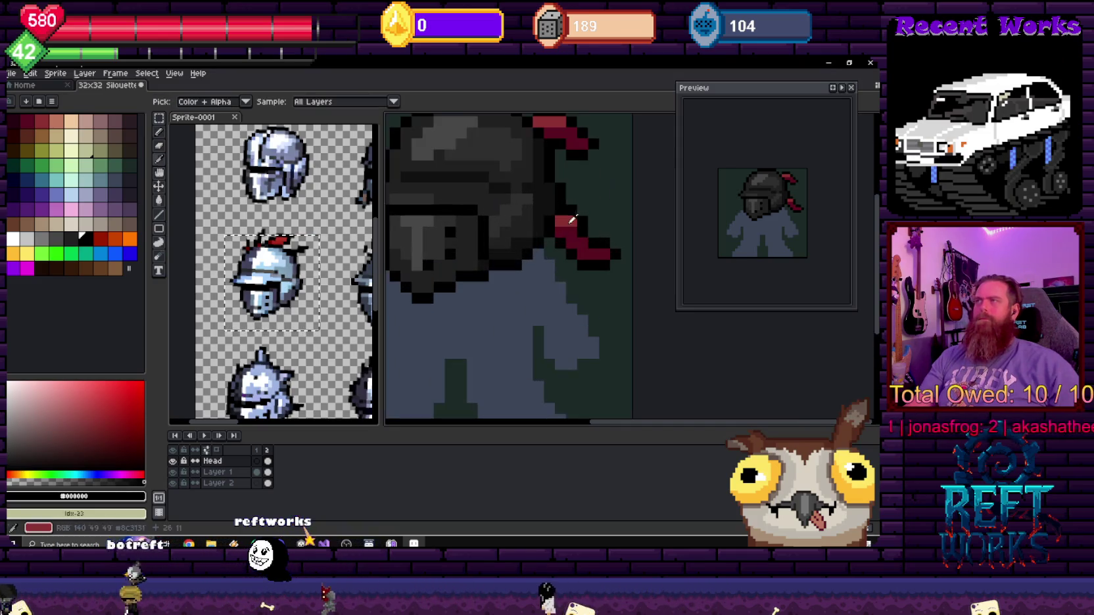
{"action": "left_click", "coordinate": [592, 250], "text": "alt"}
{"action": "scroll", "coordinate": [582, 242], "scroll_direction": "down", "scroll_amount": 2}
{"action": "scroll", "coordinate": [615, 227], "scroll_direction": "down", "scroll_amount": 2}
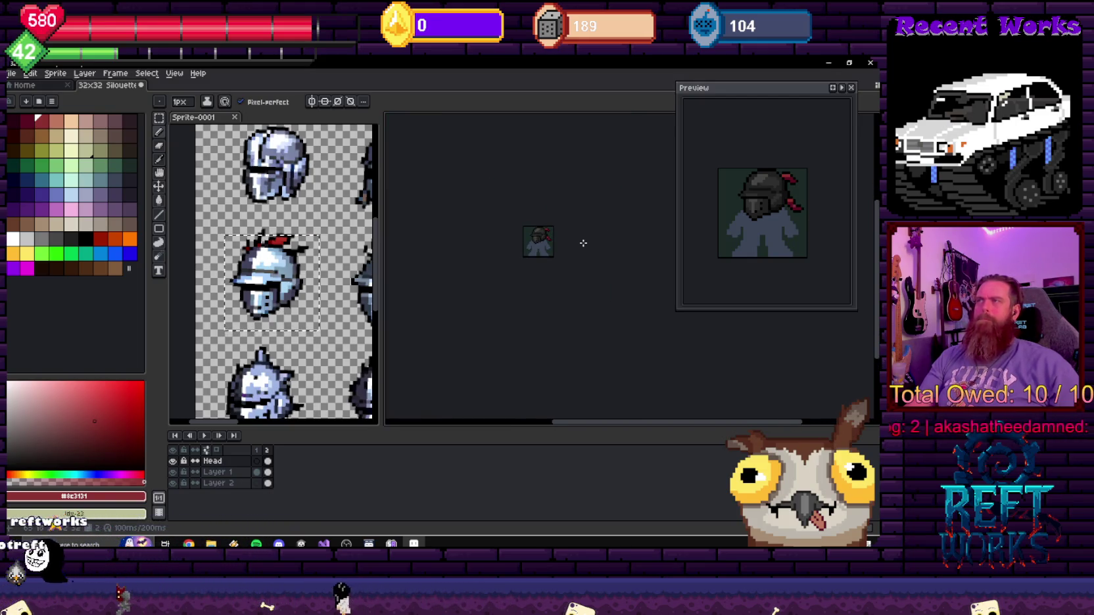
{"action": "scroll", "coordinate": [582, 248], "scroll_direction": "up", "scroll_amount": 3}
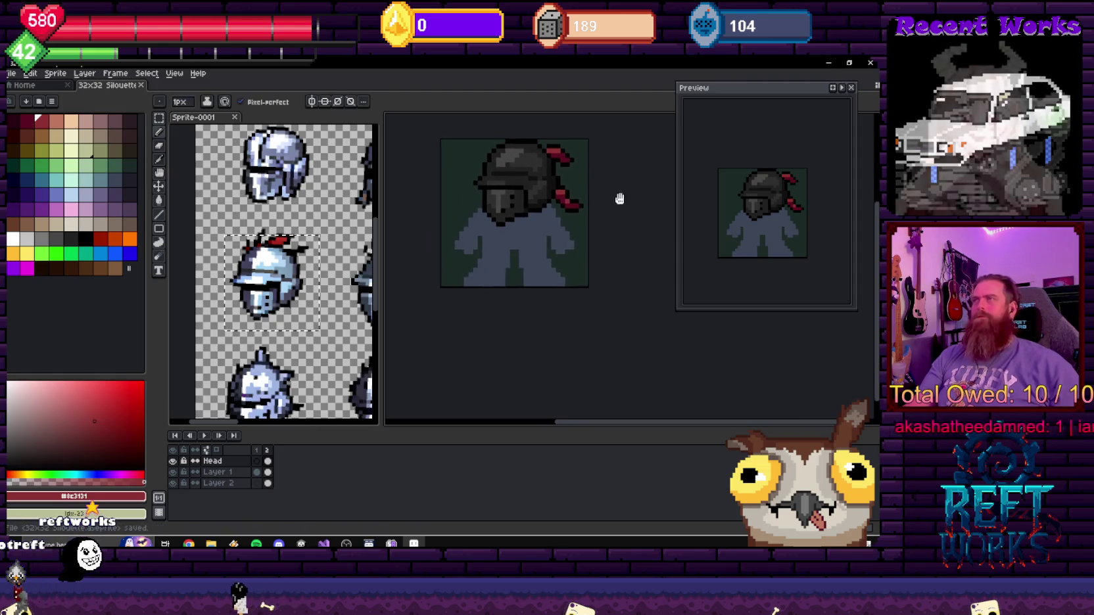
- Save the knight sprite
{"action": "key", "text": "ctrl+s"}
{"action": "scroll", "coordinate": [625, 202], "scroll_direction": "down", "scroll_amount": 1}
{"action": "scroll", "coordinate": [558, 212], "scroll_direction": "up", "scroll_amount": 1}
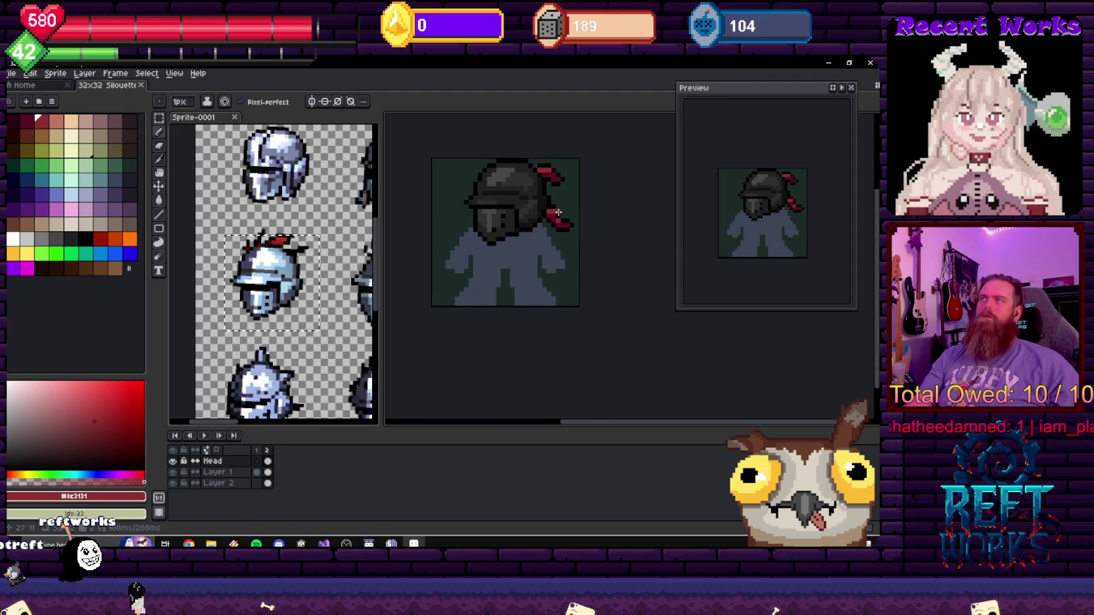
{"action": "scroll", "coordinate": [502, 207], "scroll_direction": "up", "scroll_amount": 3}
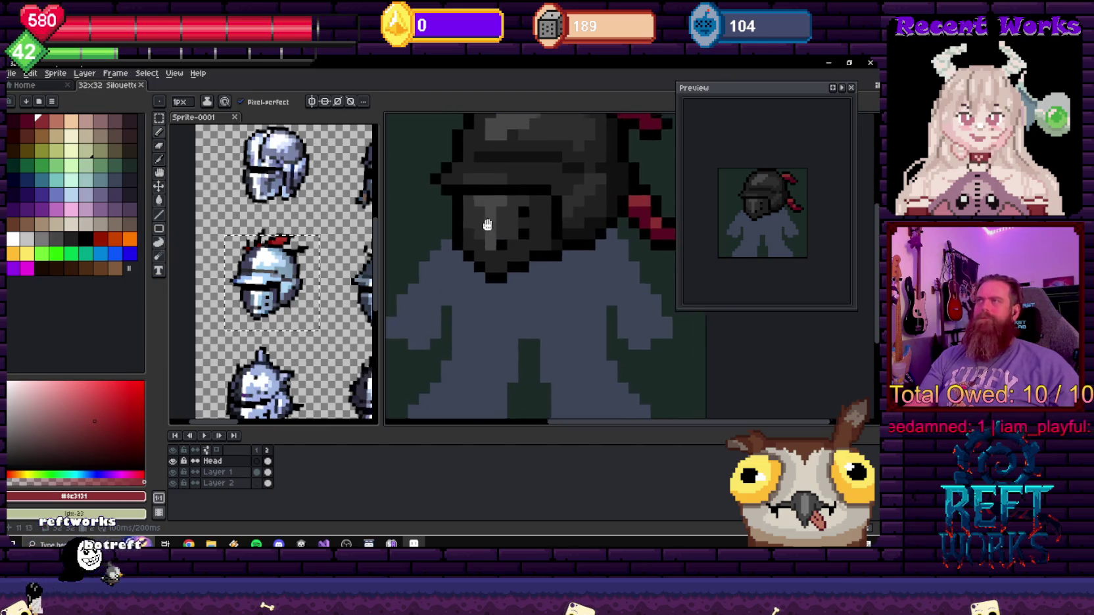
{"action": "scroll", "coordinate": [519, 206], "scroll_direction": "down", "scroll_amount": 2}
{"action": "scroll", "coordinate": [519, 206], "scroll_direction": "down", "scroll_amount": 2}
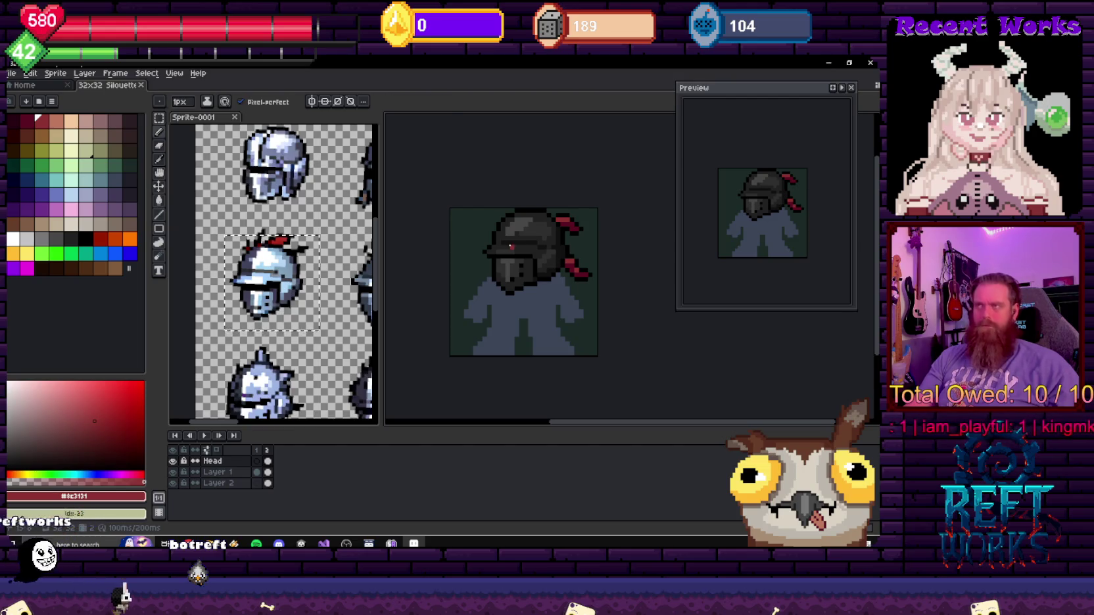
- Shift the helmet's visor band one pixel up and to the left, then pick black
{"action": "key", "text": "m"}
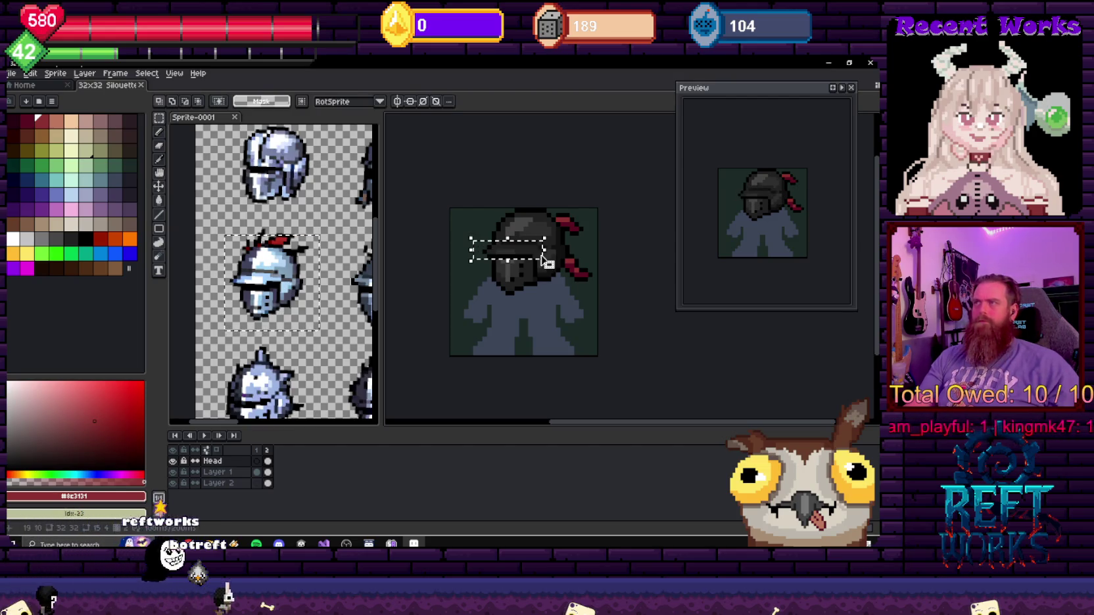
{"action": "left_click_drag", "start_coordinate": [544, 261], "coordinate": [540, 257]}
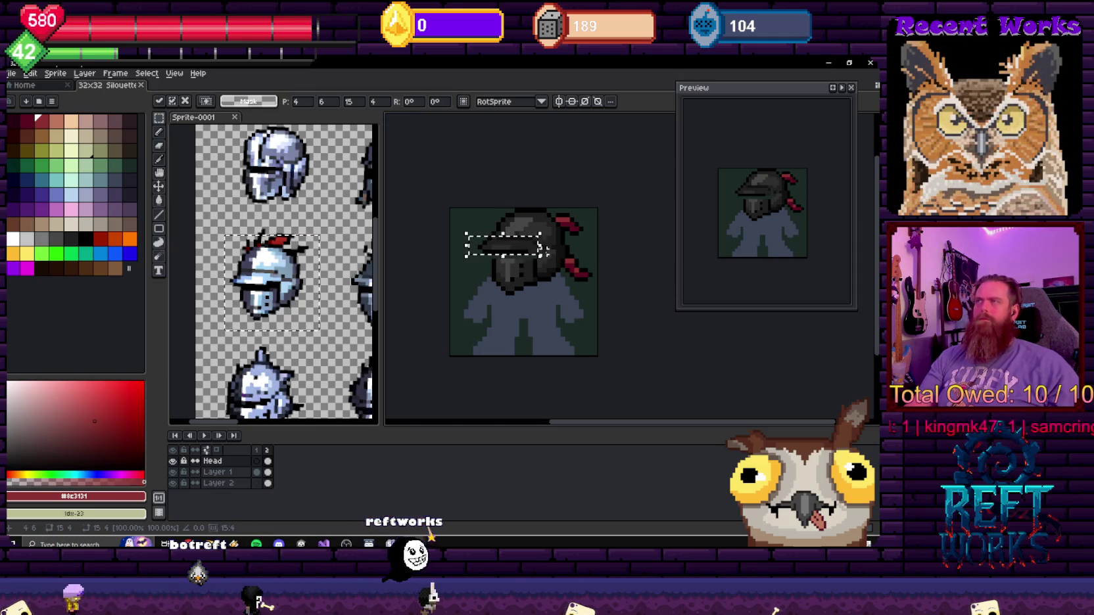
{"action": "key", "text": "Return"}
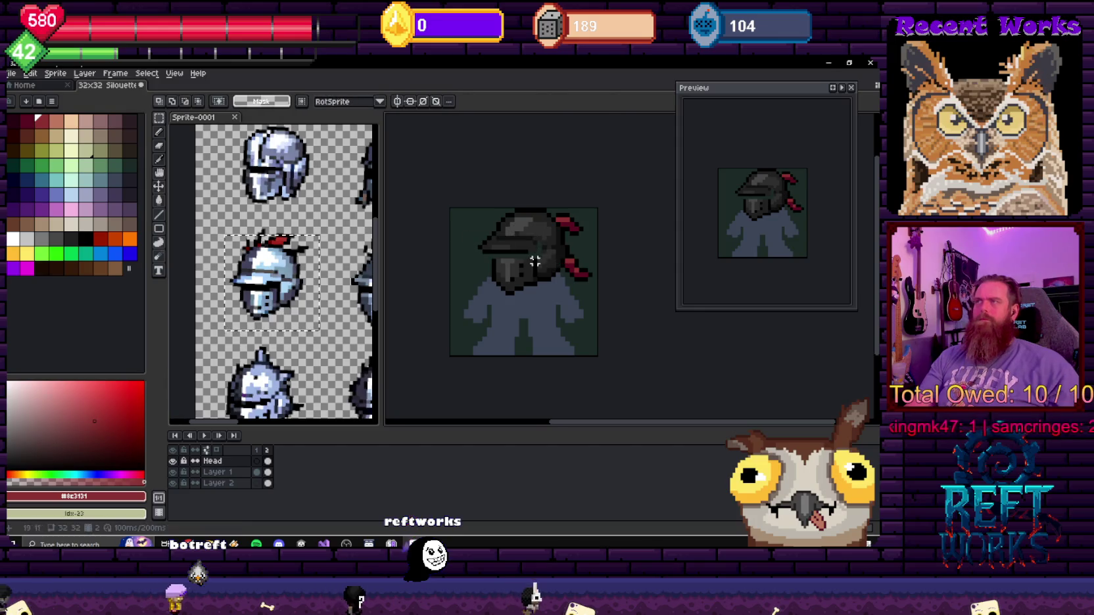
{"action": "scroll", "coordinate": [519, 263], "scroll_direction": "up", "scroll_amount": 2}
{"action": "key", "text": "b"}
{"action": "left_click", "coordinate": [445, 253], "text": "alt"}
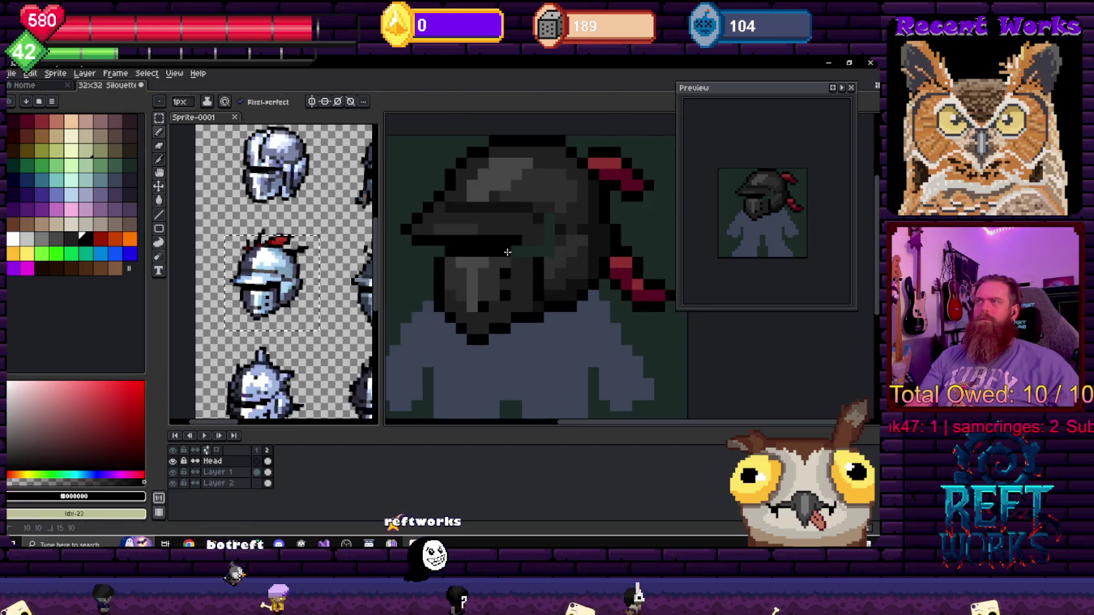
{"action": "scroll", "coordinate": [616, 274], "scroll_direction": "down", "scroll_amount": 5}
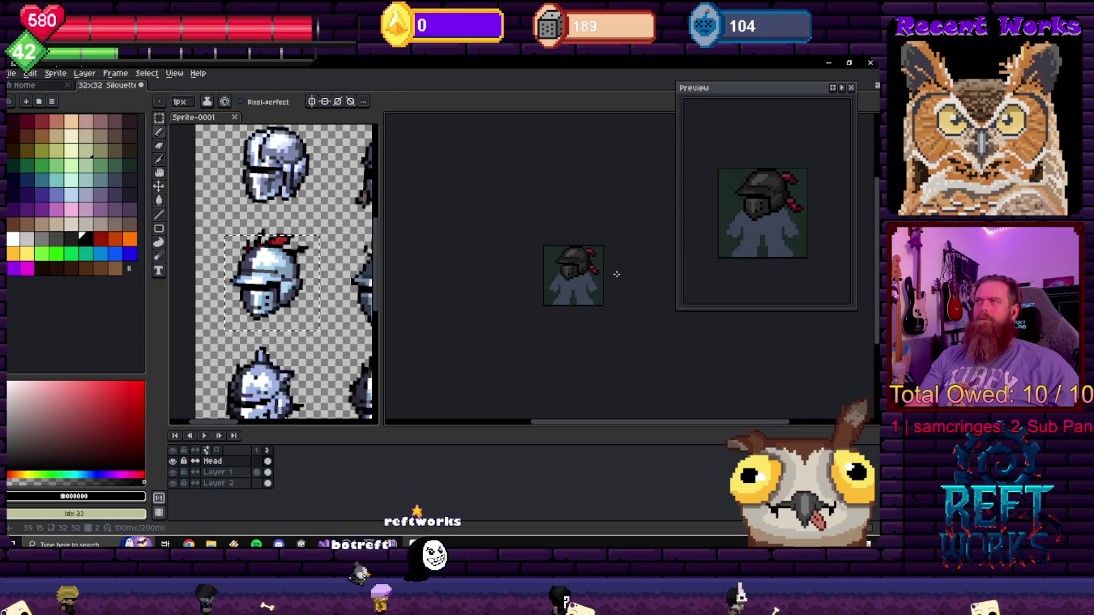
{"action": "scroll", "coordinate": [617, 275], "scroll_direction": "up", "scroll_amount": 5}
- Sample the helmet's near-black and #212121 grey shades, then set black as the drawing colour
{"action": "left_click", "coordinate": [556, 198], "text": "alt"}
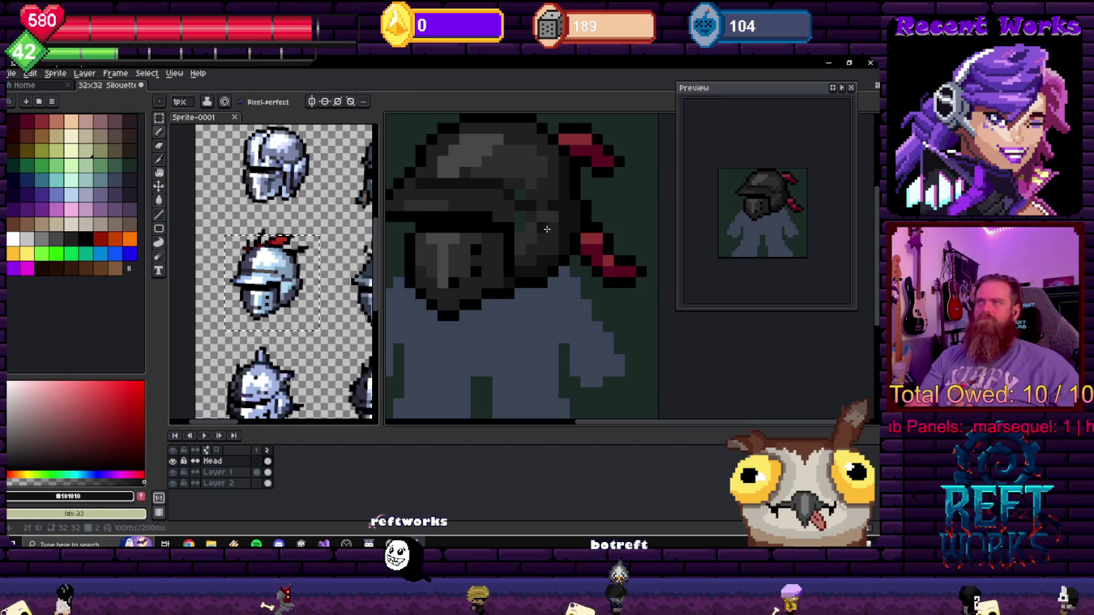
{"action": "scroll", "coordinate": [549, 226], "scroll_direction": "left", "scroll_amount": 3}
{"action": "scroll", "coordinate": [512, 201], "scroll_direction": "down", "scroll_amount": 1}
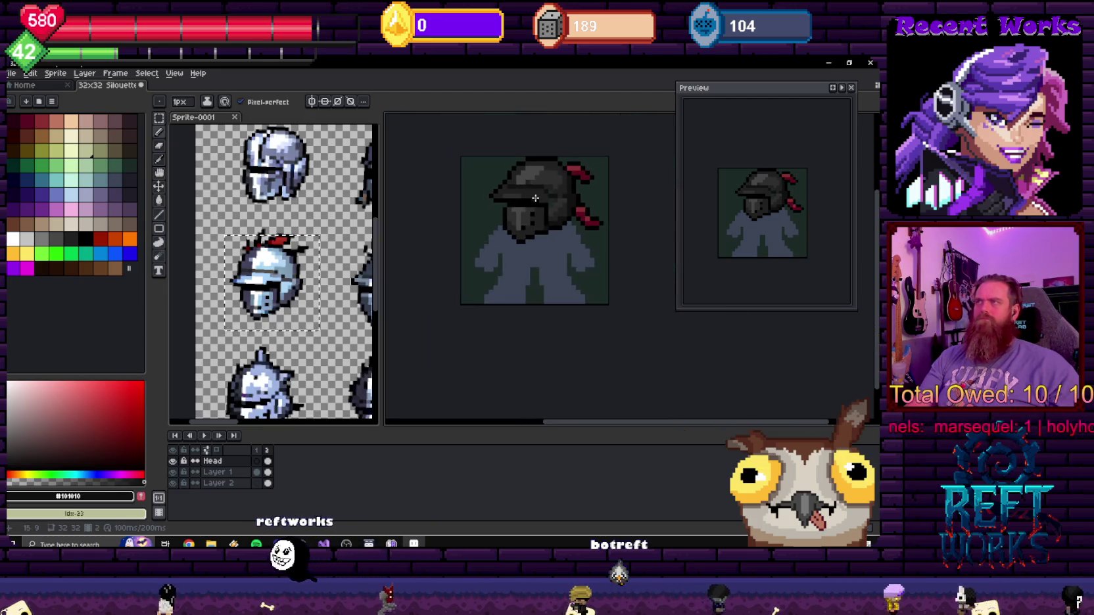
{"action": "scroll", "coordinate": [555, 222], "scroll_direction": "up", "scroll_amount": 2}
{"action": "key", "text": "alt"}
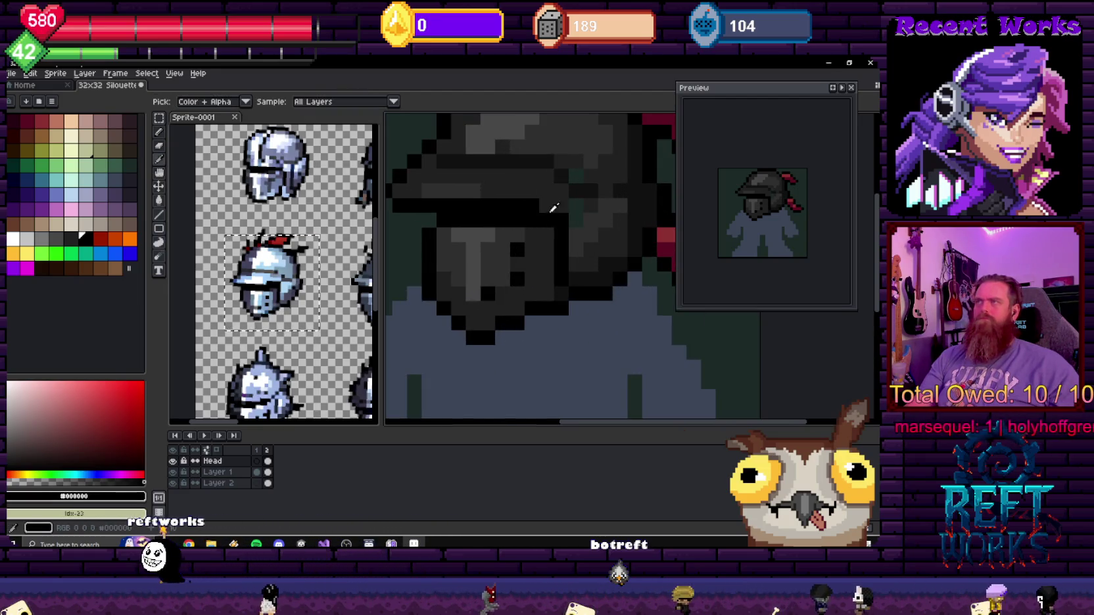
{"action": "left_click", "coordinate": [482, 197]}
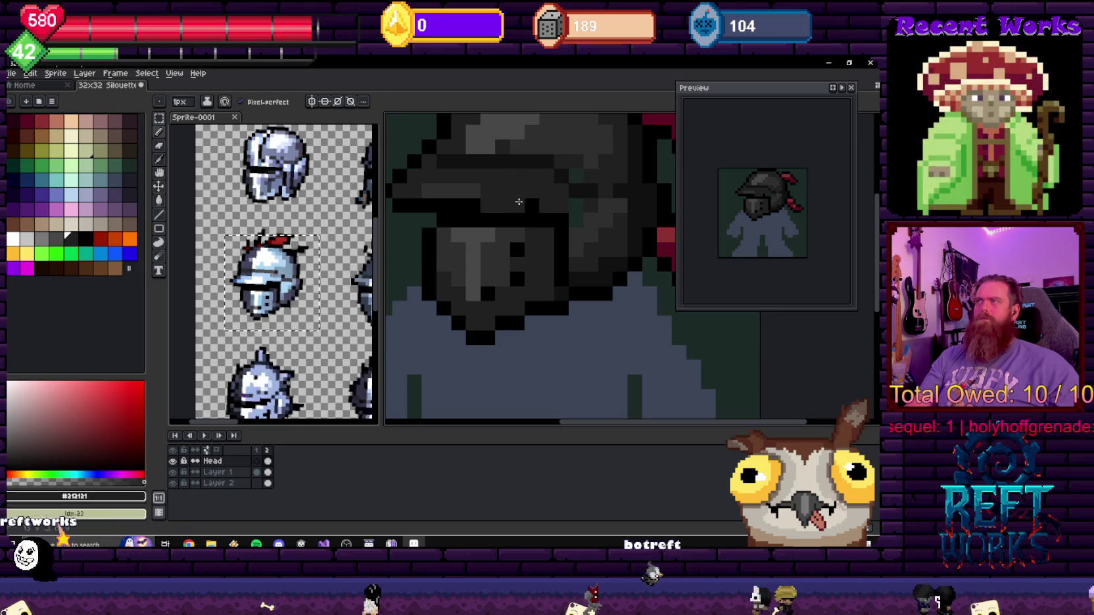
{"action": "left_click", "coordinate": [559, 208], "text": "alt"}
- Sample the helmet's #212121 and #2F2F2F greys, and make #212121 the drawing colour
{"action": "scroll", "coordinate": [564, 210], "scroll_direction": "down", "scroll_amount": 4}
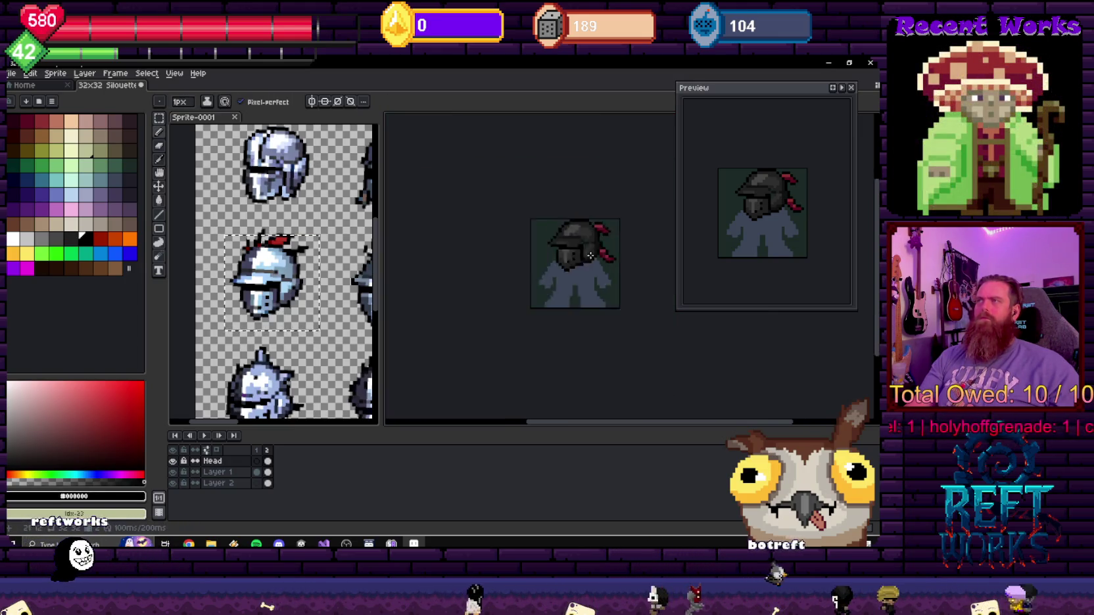
{"action": "scroll", "coordinate": [625, 266], "scroll_direction": "down", "scroll_amount": 2}
{"action": "scroll", "coordinate": [614, 268], "scroll_direction": "up", "scroll_amount": 5}
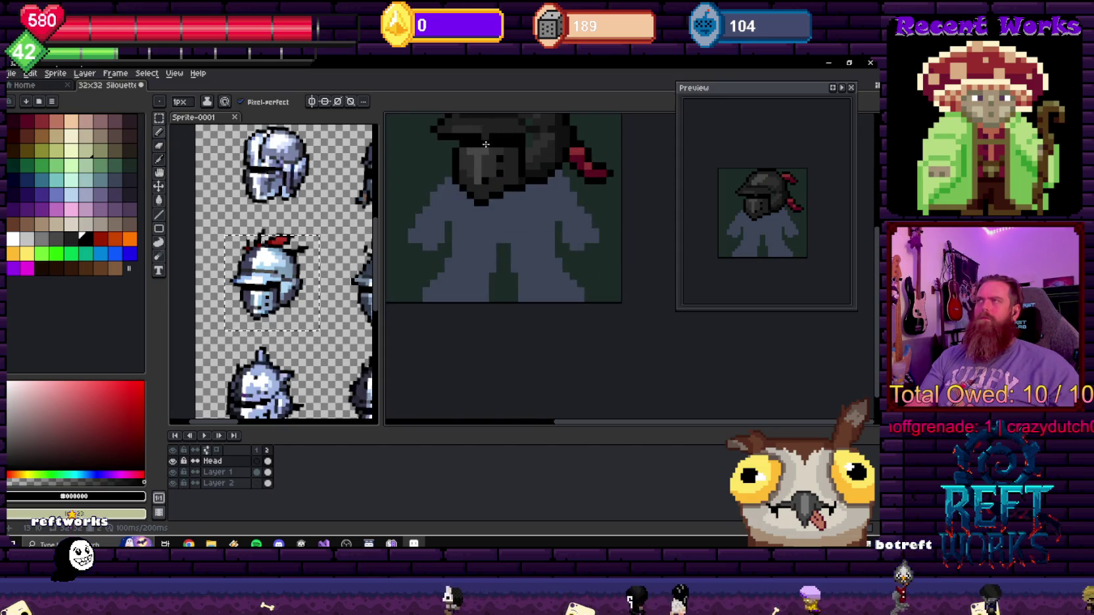
{"action": "key", "text": "alt"}
{"action": "left_click", "coordinate": [487, 126], "text": "alt"}
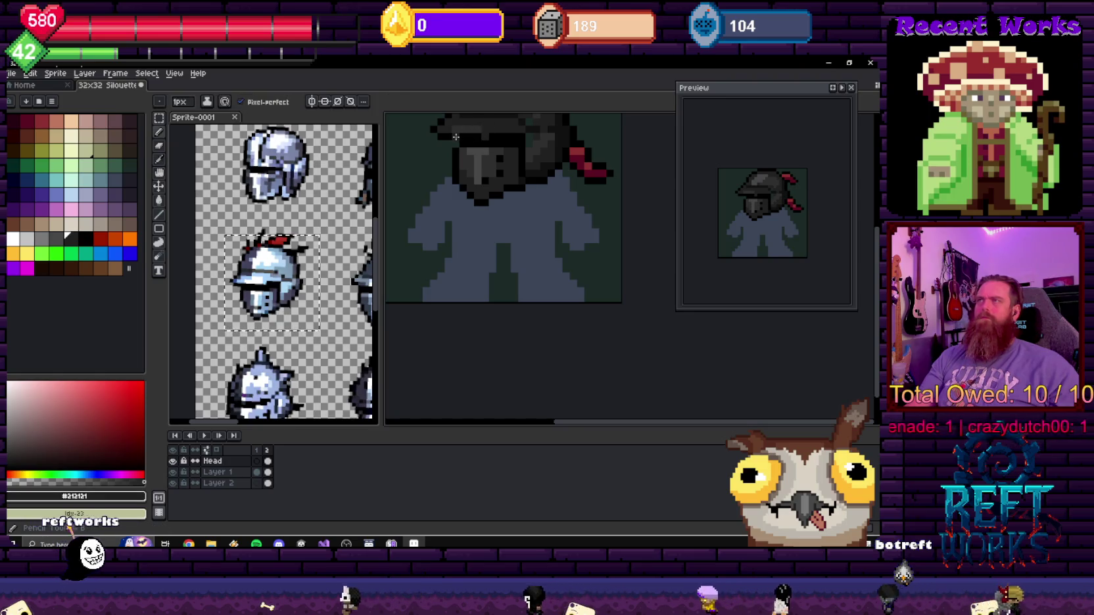
{"action": "scroll", "coordinate": [485, 225], "scroll_direction": "down", "scroll_amount": 3}
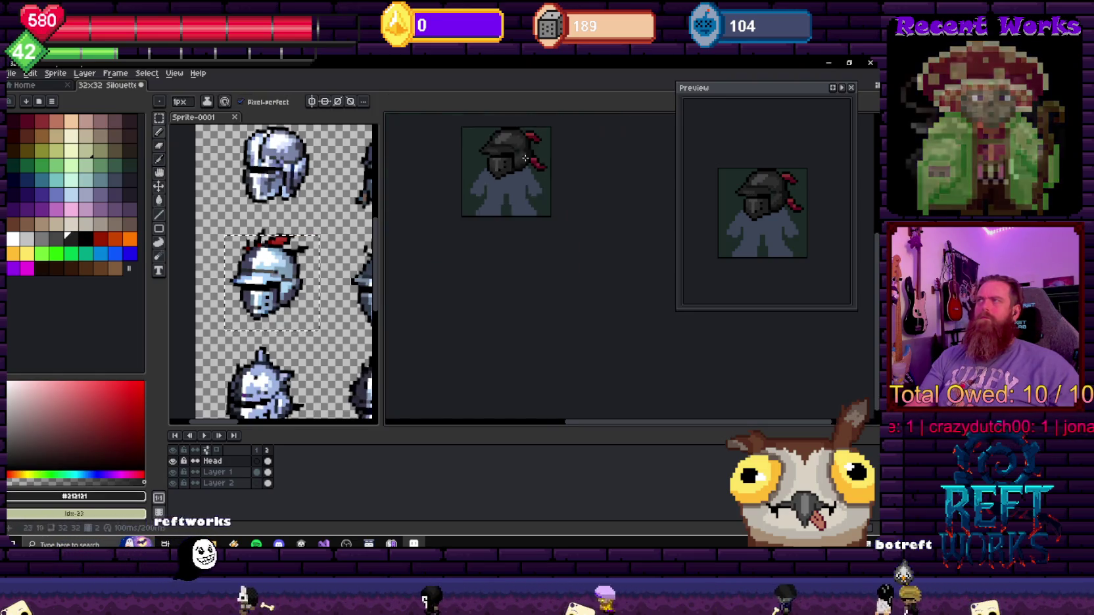
{"action": "scroll", "coordinate": [485, 225], "scroll_direction": "up", "scroll_amount": 5}
{"action": "left_click", "coordinate": [509, 220], "text": "alt"}
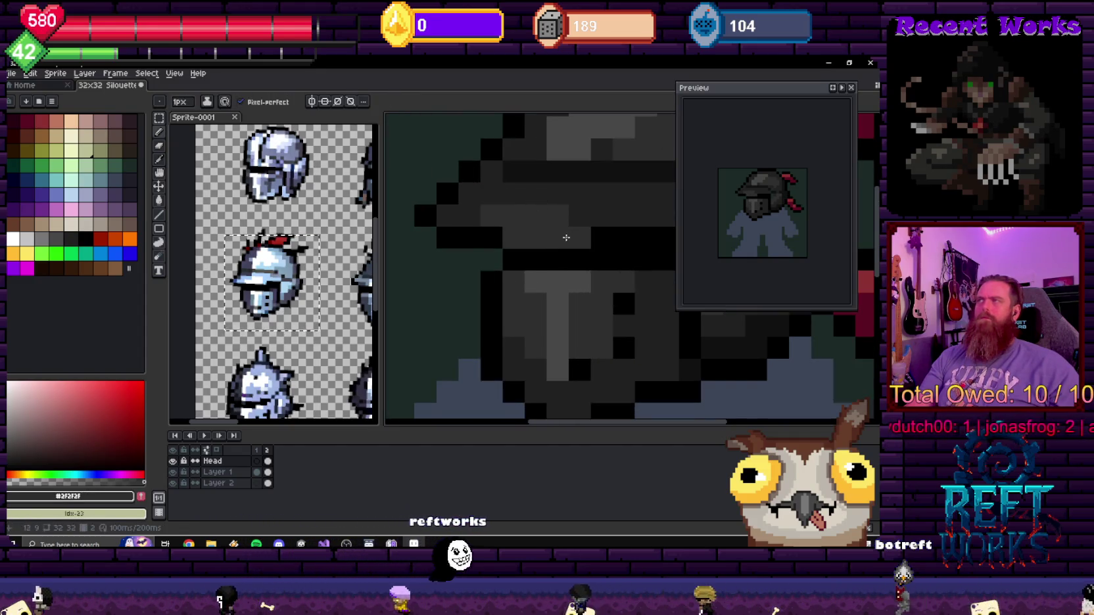
{"action": "scroll", "coordinate": [572, 263], "scroll_direction": "down", "scroll_amount": 5}
{"action": "scroll", "coordinate": [576, 268], "scroll_direction": "down", "scroll_amount": 3}
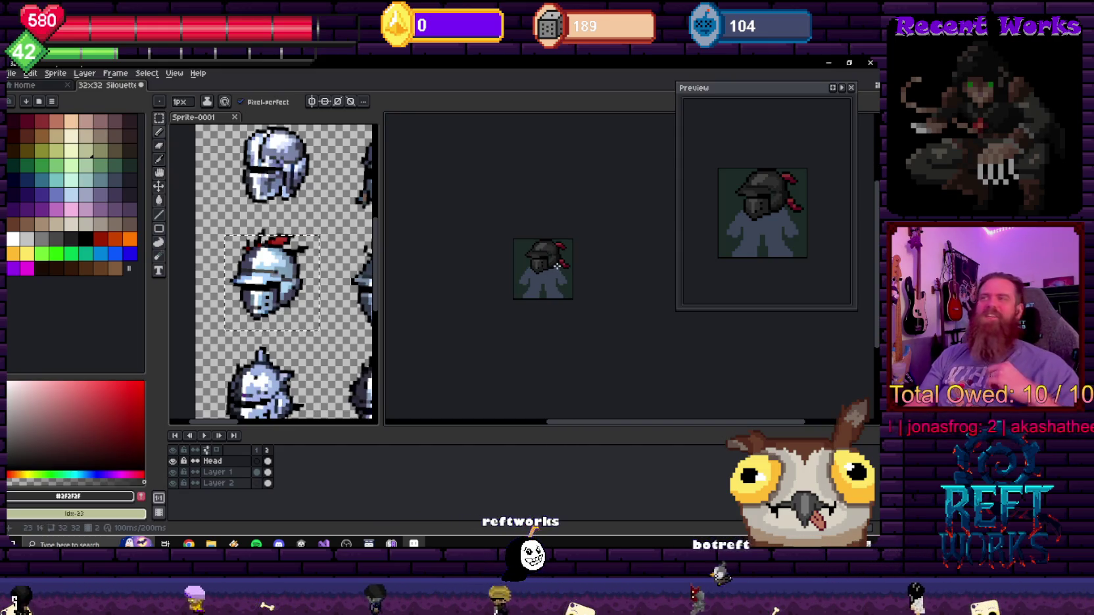
{"action": "scroll", "coordinate": [557, 266], "scroll_direction": "up", "scroll_amount": 3}
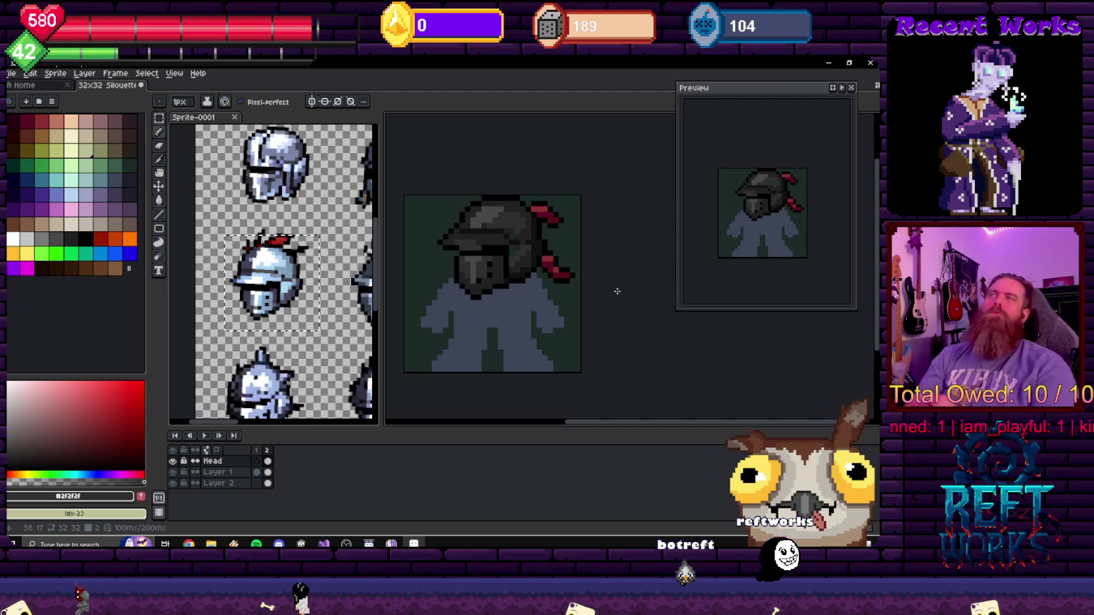
{"action": "scroll", "coordinate": [507, 270], "scroll_direction": "up", "scroll_amount": 3}
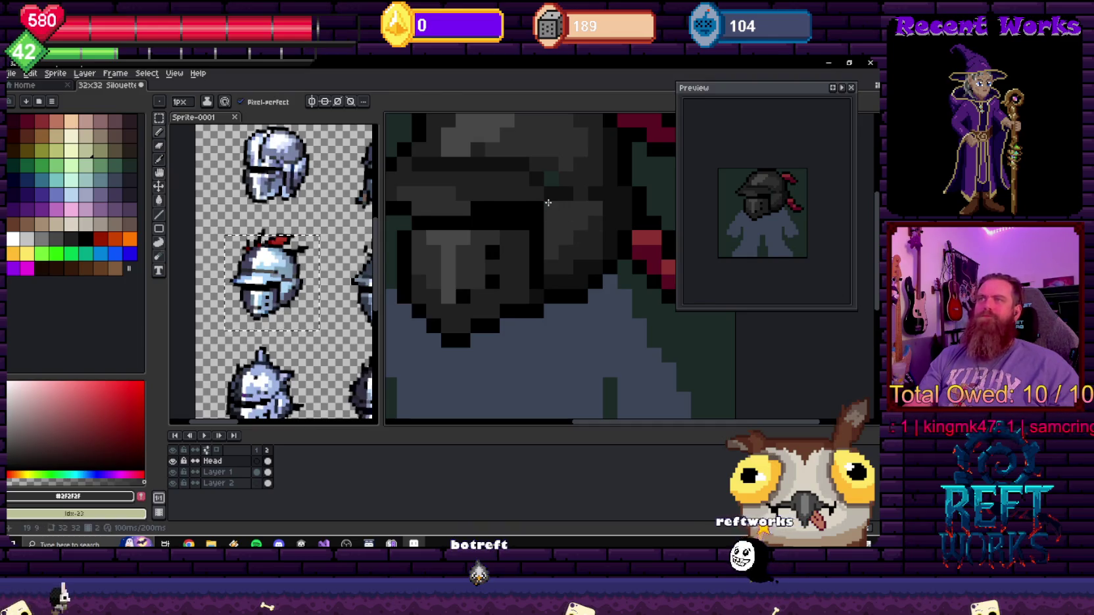
{"action": "left_click", "coordinate": [548, 247], "text": "alt"}
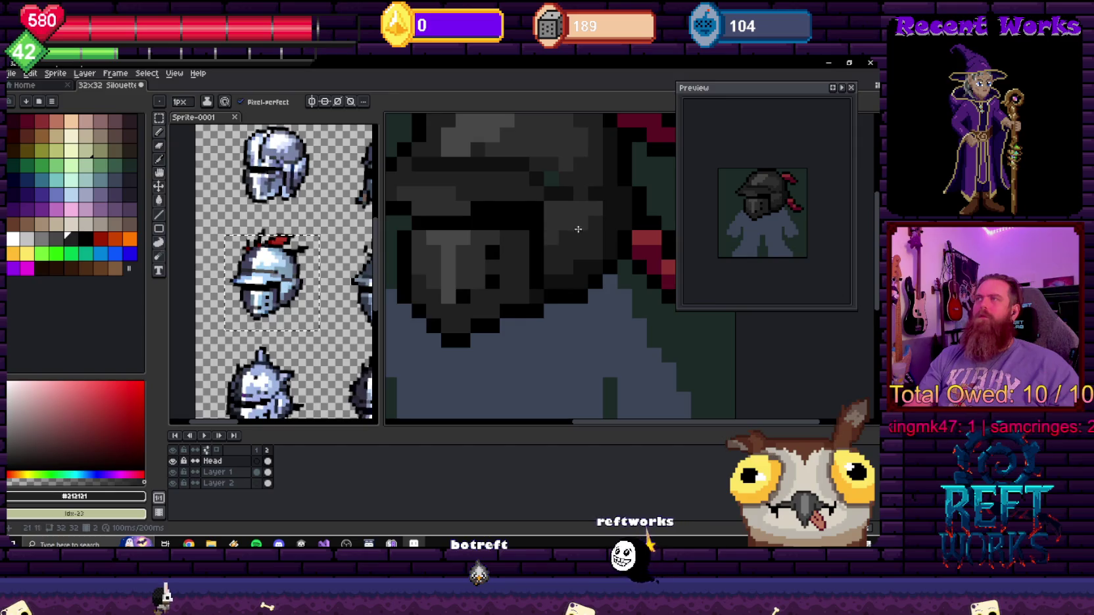
- Return to the Pencil tool and sample the light grey from the helmet's top
{"action": "scroll", "coordinate": [625, 235], "scroll_direction": "down", "scroll_amount": 8}
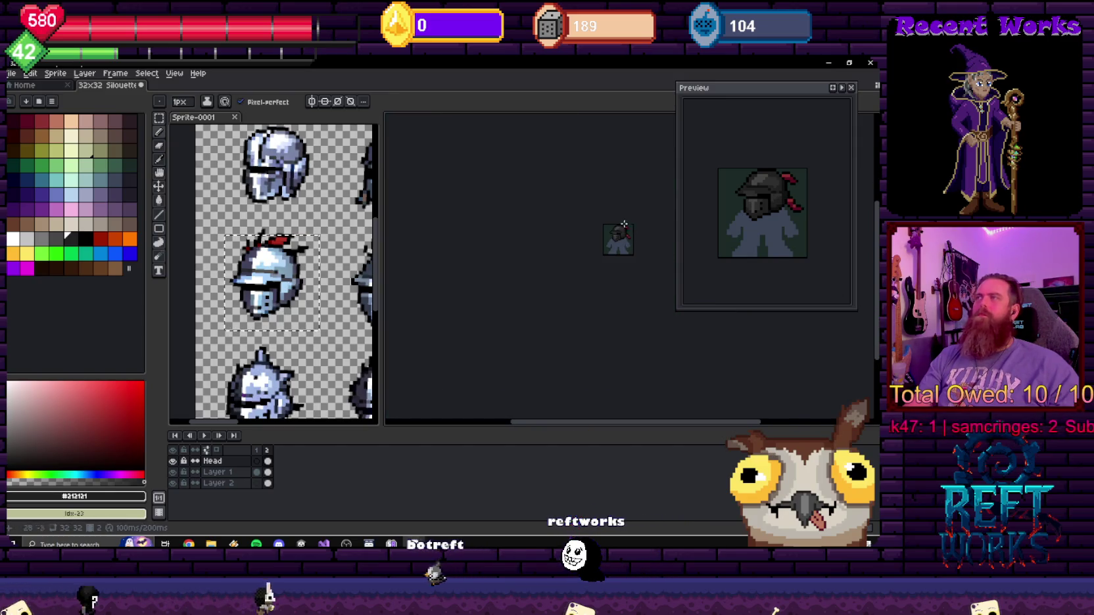
{"action": "scroll", "coordinate": [548, 254], "scroll_direction": "up", "scroll_amount": 3}
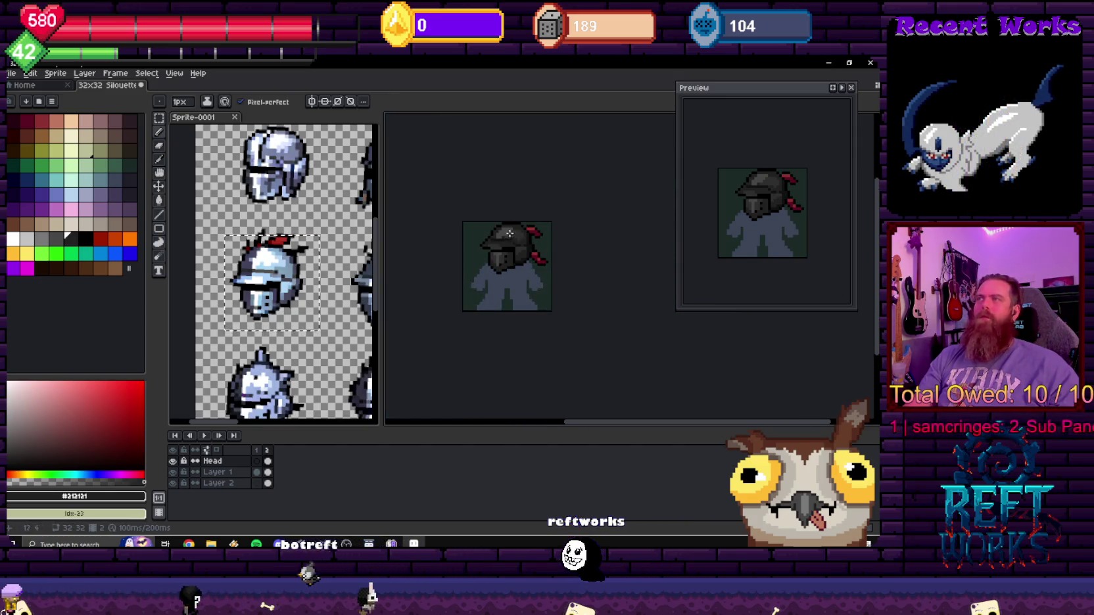
{"action": "scroll", "coordinate": [509, 233], "scroll_direction": "up", "scroll_amount": 3}
{"action": "scroll", "coordinate": [510, 251], "scroll_direction": "up", "scroll_amount": 1}
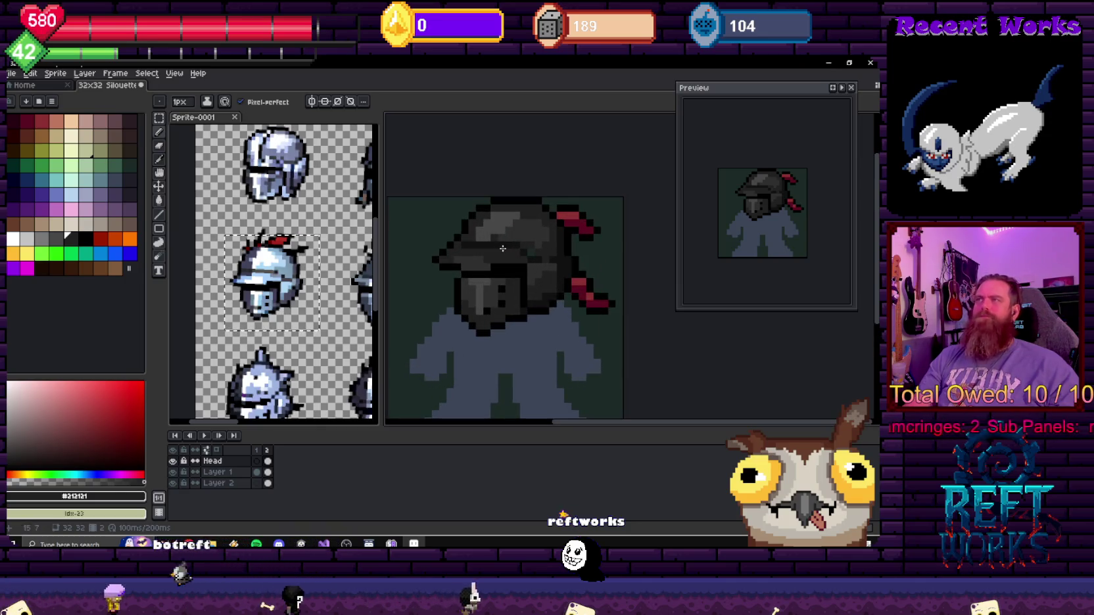
{"action": "scroll", "coordinate": [481, 231], "scroll_direction": "up", "scroll_amount": 2}
{"action": "key", "text": "b"}
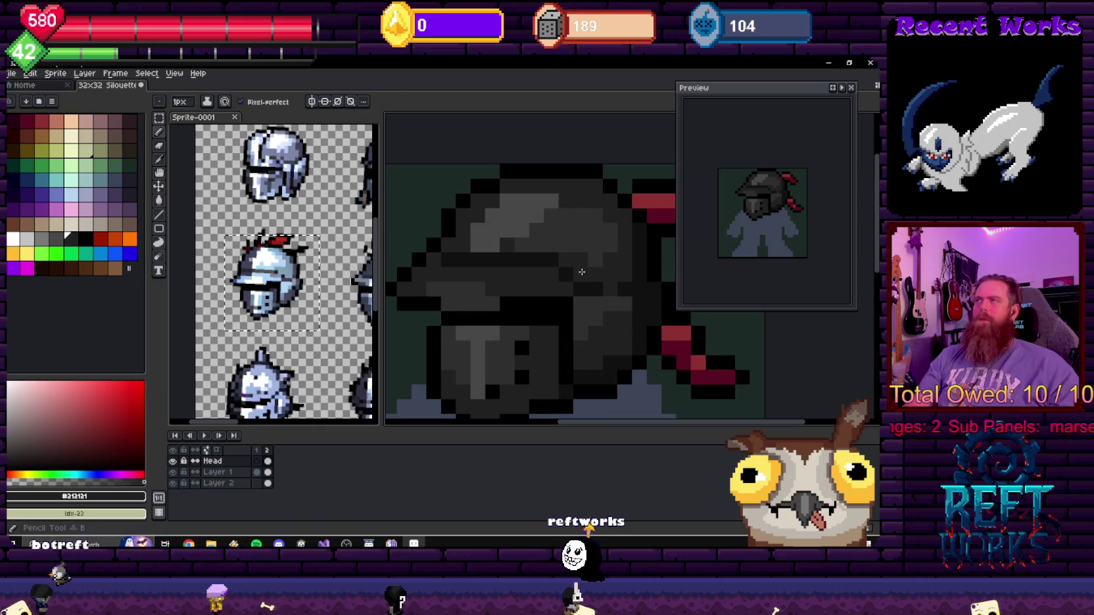
{"action": "scroll", "coordinate": [608, 263], "scroll_direction": "down", "scroll_amount": 4}
{"action": "scroll", "coordinate": [588, 258], "scroll_direction": "up", "scroll_amount": 3}
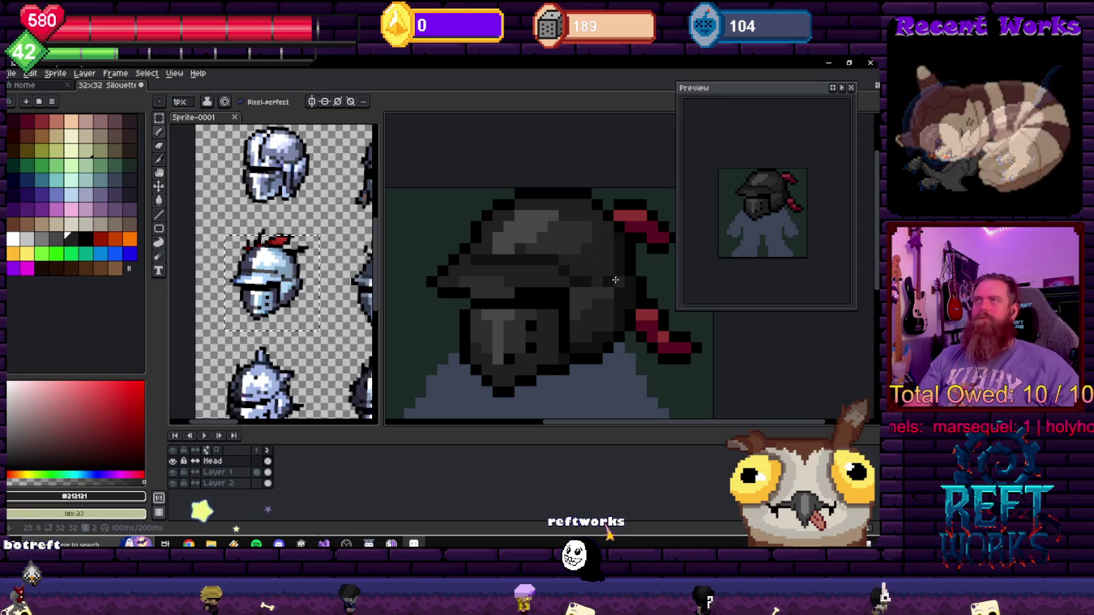
{"action": "scroll", "coordinate": [624, 288], "scroll_direction": "down", "scroll_amount": 3}
{"action": "scroll", "coordinate": [493, 289], "scroll_direction": "down", "scroll_amount": 3}
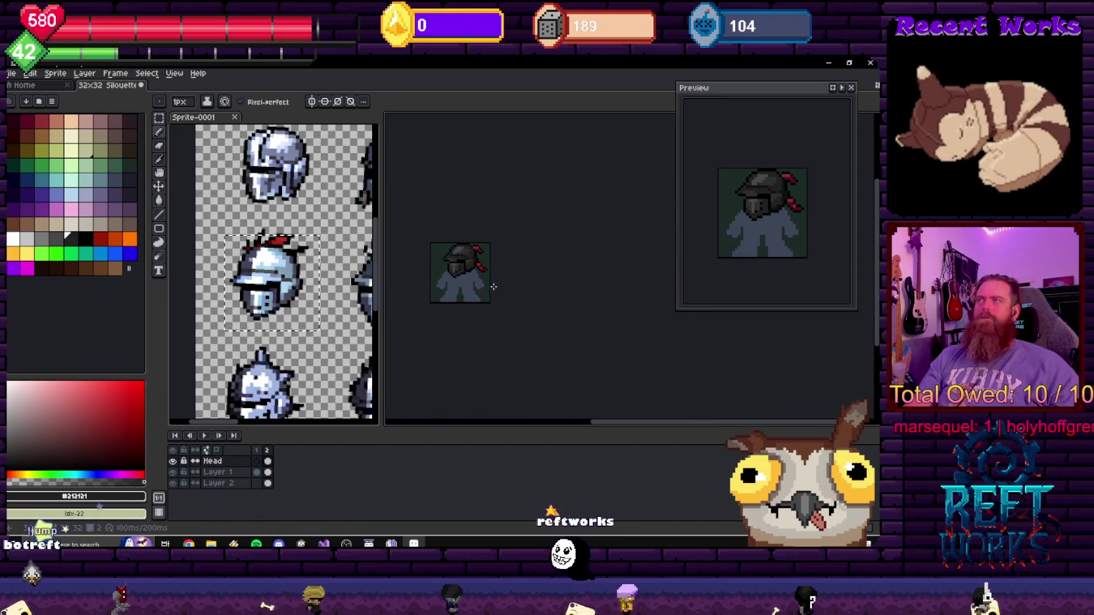
{"action": "scroll", "coordinate": [495, 288], "scroll_direction": "up", "scroll_amount": 4}
{"action": "scroll", "coordinate": [490, 247], "scroll_direction": "up", "scroll_amount": 1}
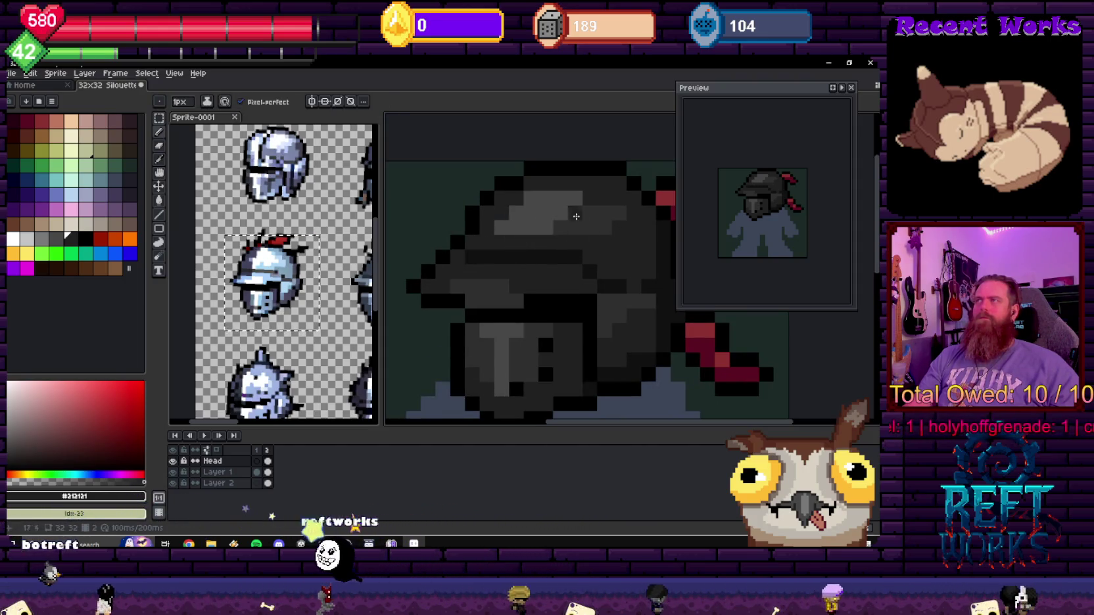
{"action": "left_click", "coordinate": [520, 202], "text": "alt"}
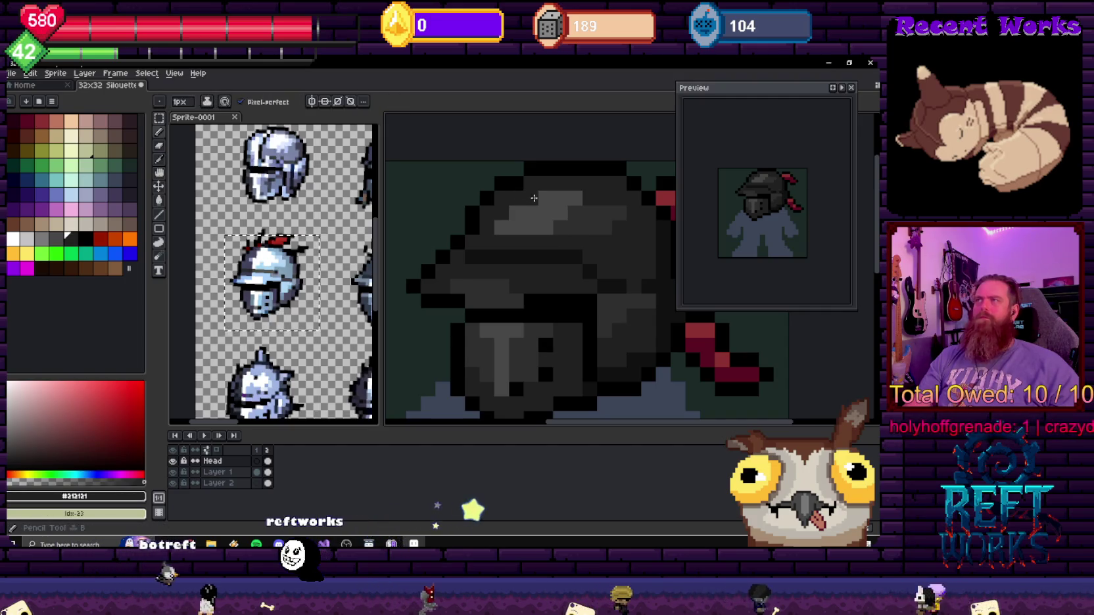
- Bring the helmet and lower ribbon into view, sampling #101010 and then #2F2F2F
{"action": "scroll", "coordinate": [521, 202], "scroll_direction": "down", "scroll_amount": 4}
{"action": "left_click_drag", "start_coordinate": [559, 223], "coordinate": [507, 245]}
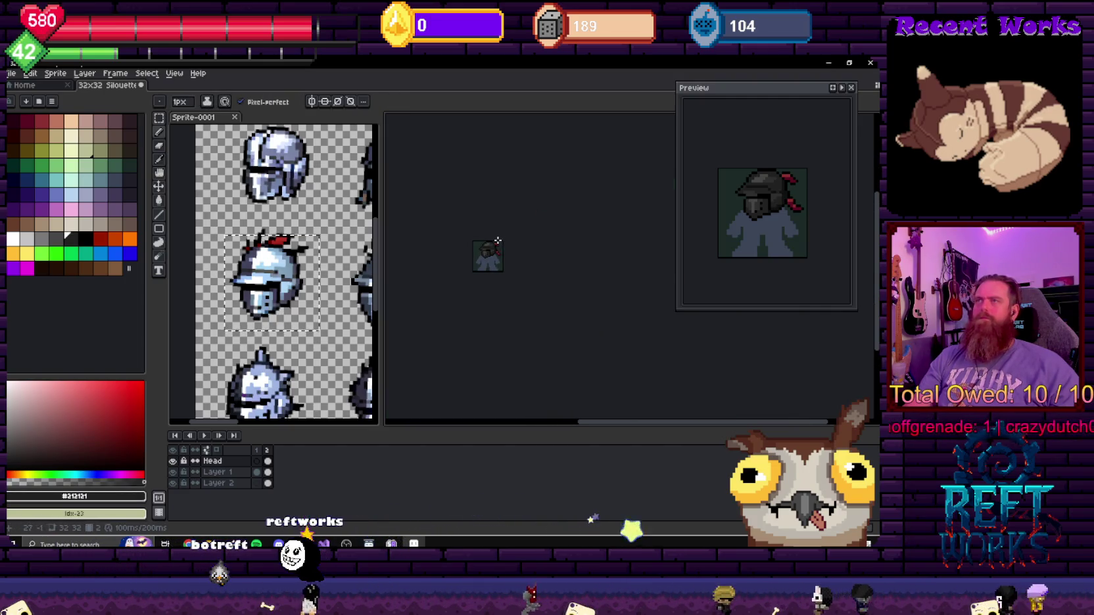
{"action": "scroll", "coordinate": [498, 241], "scroll_direction": "up", "scroll_amount": 3}
{"action": "scroll", "coordinate": [452, 252], "scroll_direction": "up", "scroll_amount": 2}
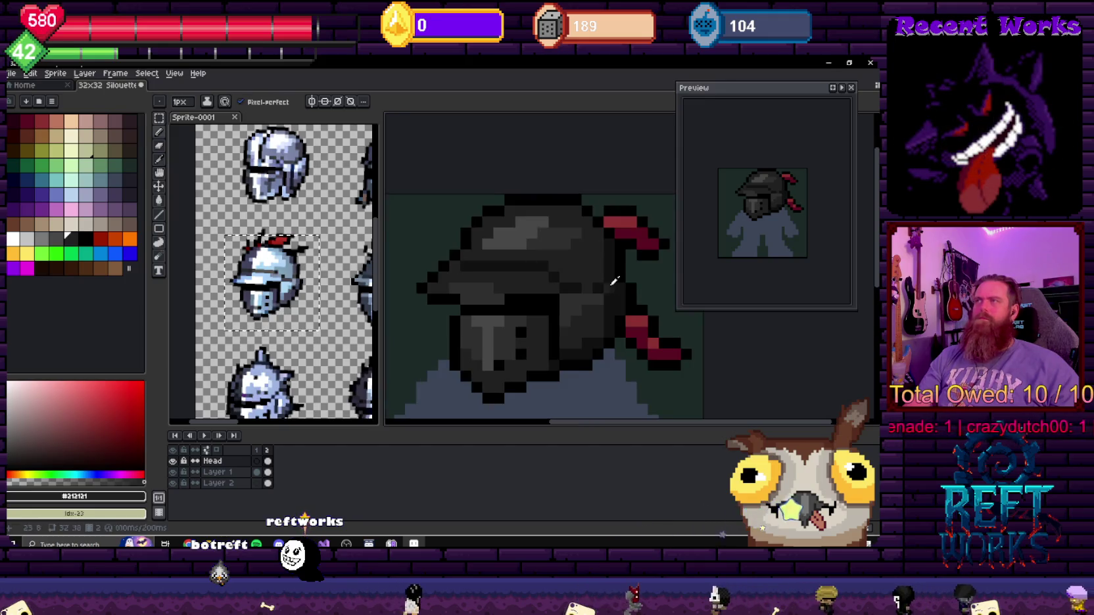
{"action": "left_click_drag", "start_coordinate": [614, 281], "coordinate": [619, 300]}
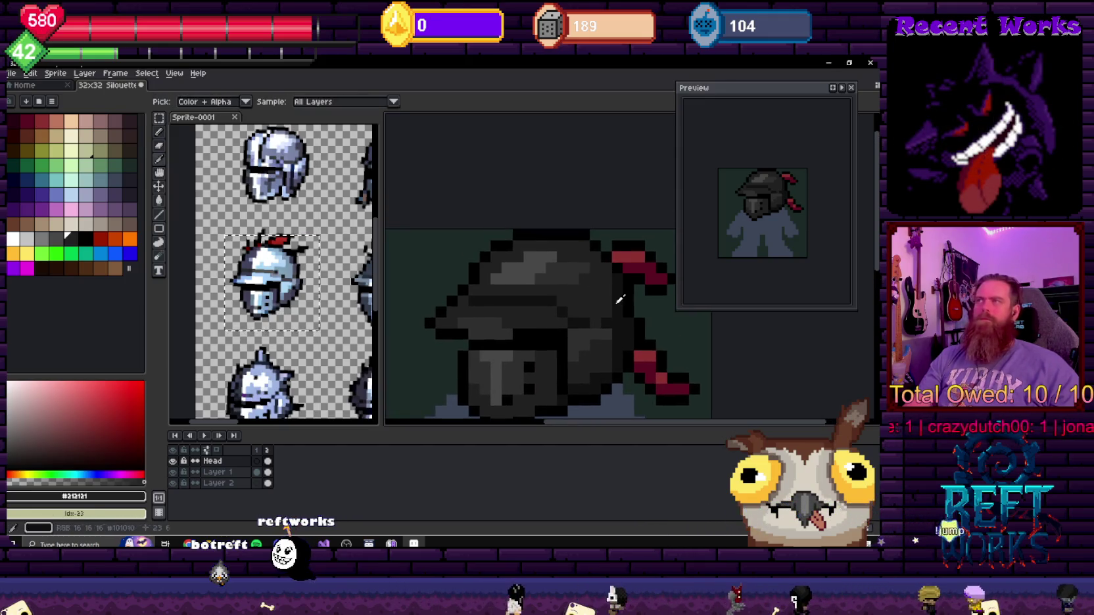
{"action": "left_click", "coordinate": [620, 299], "text": "alt"}
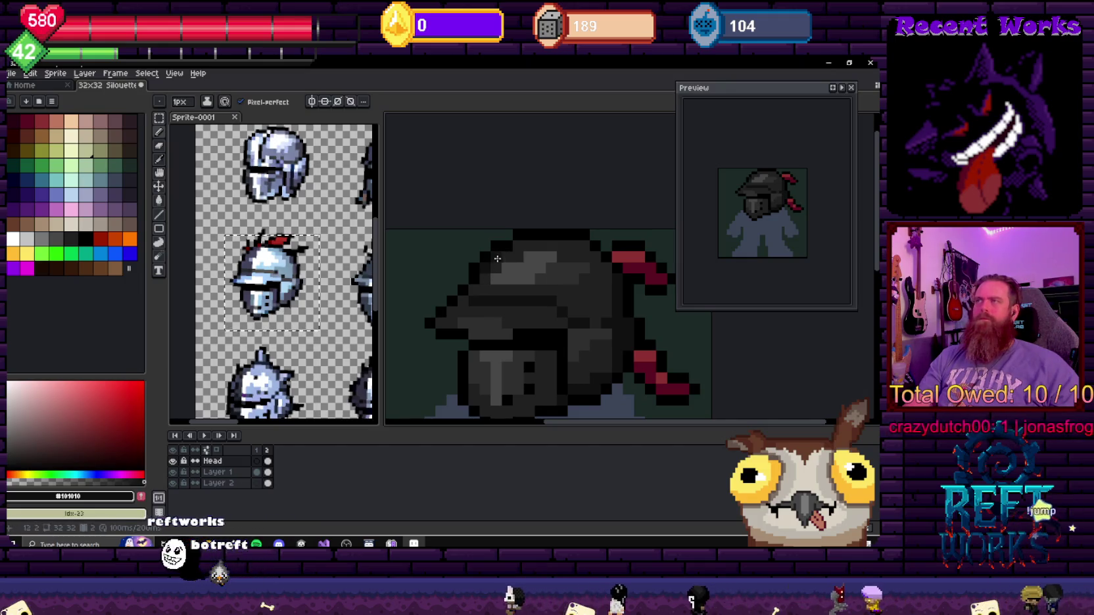
{"action": "scroll", "coordinate": [553, 299], "scroll_direction": "down", "scroll_amount": 4}
{"action": "scroll", "coordinate": [553, 300], "scroll_direction": "down", "scroll_amount": 1}
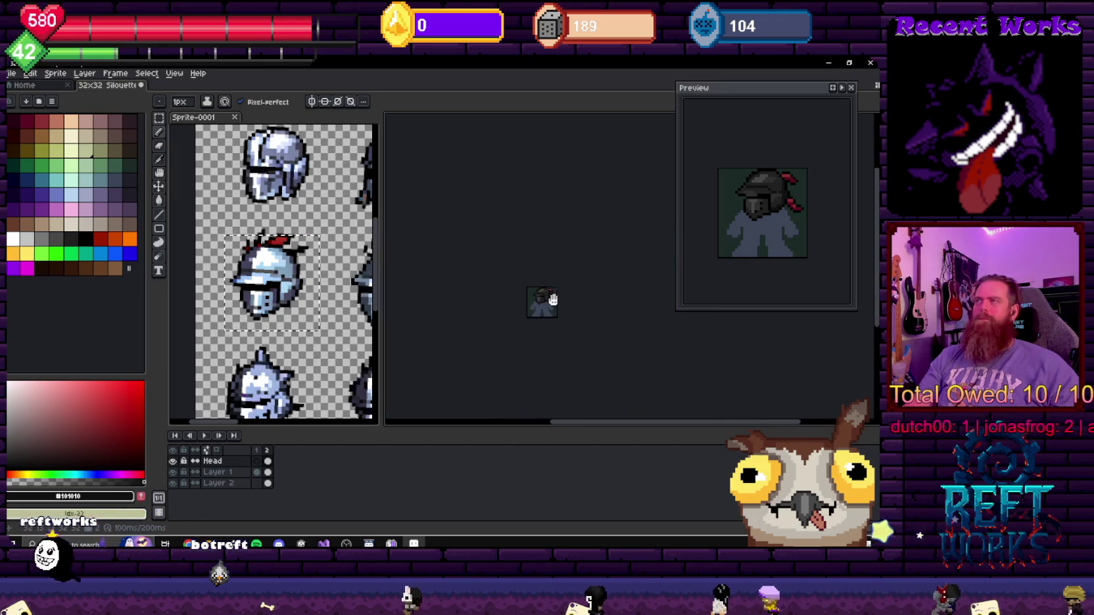
{"action": "scroll", "coordinate": [519, 289], "scroll_direction": "up", "scroll_amount": 6}
{"action": "scroll", "coordinate": [515, 276], "scroll_direction": "up", "scroll_amount": 2}
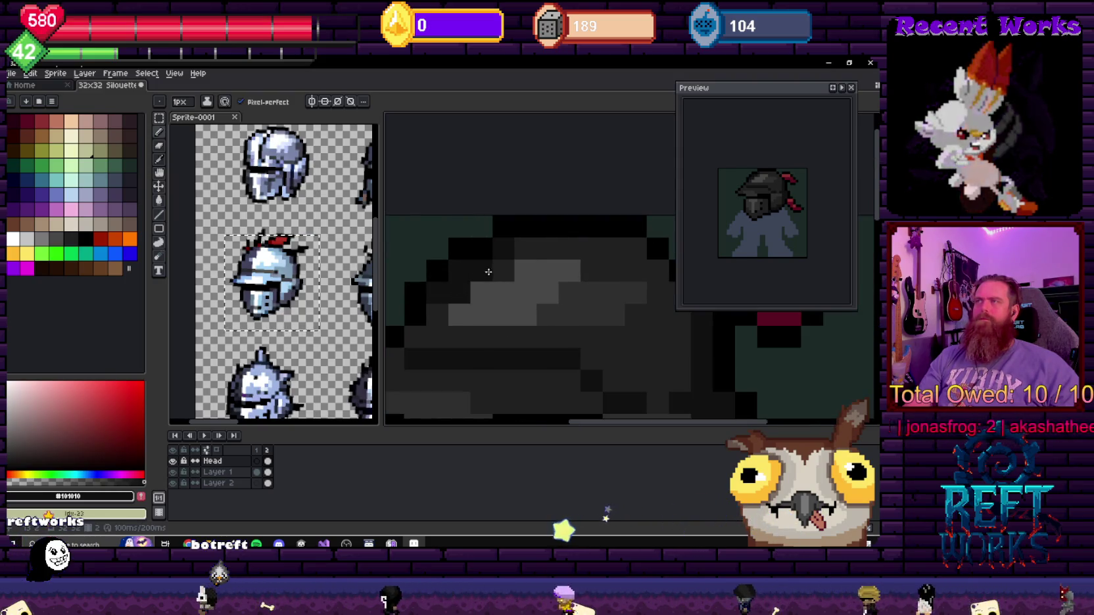
{"action": "scroll", "coordinate": [543, 319], "scroll_direction": "down", "scroll_amount": 4}
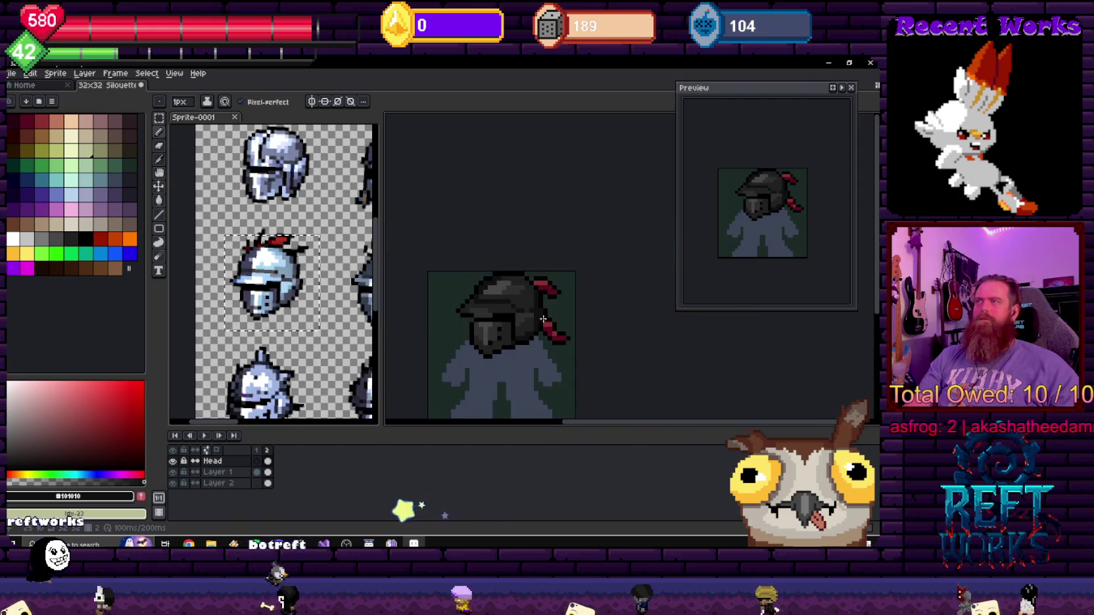
{"action": "scroll", "coordinate": [513, 302], "scroll_direction": "up", "scroll_amount": 2}
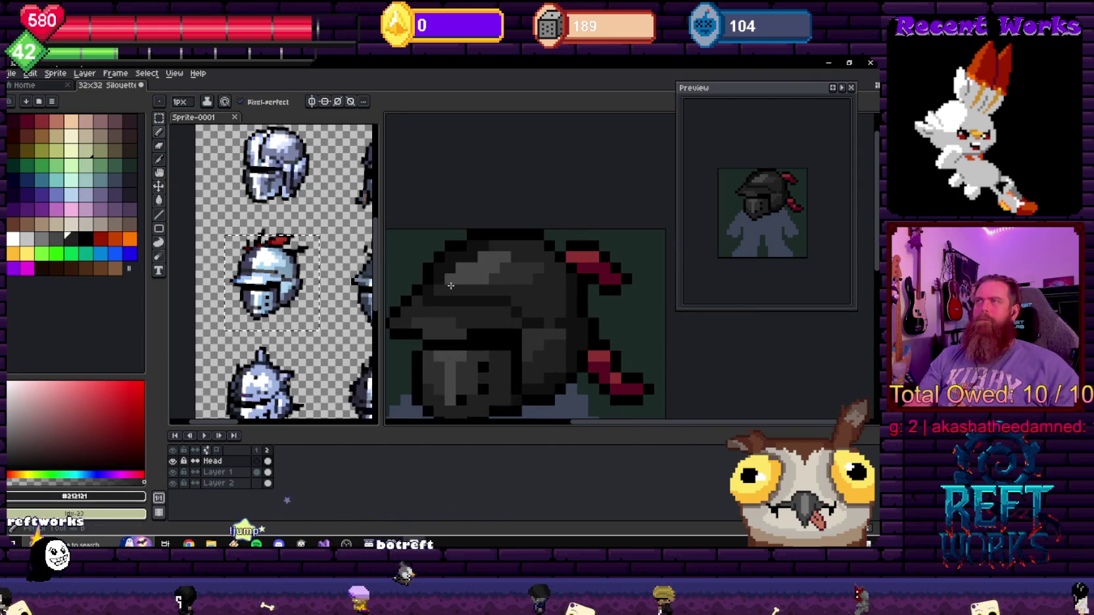
{"action": "left_click", "coordinate": [454, 263], "text": "alt"}
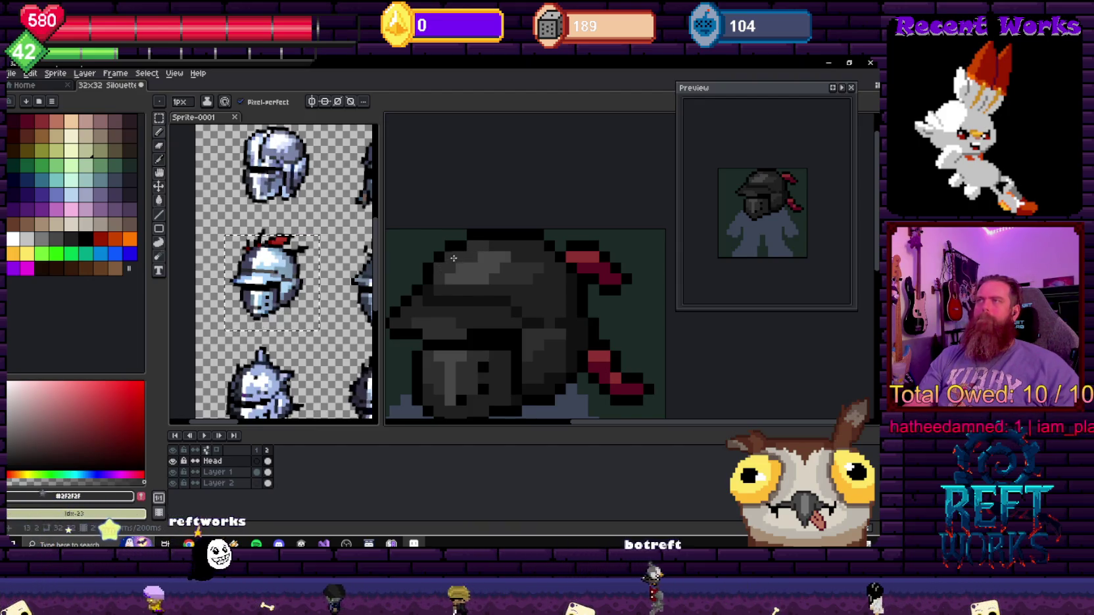
- Recentre the whole sprite in view and select everything on the Head layer
{"action": "scroll", "coordinate": [434, 217], "scroll_direction": "up", "scroll_amount": 2}
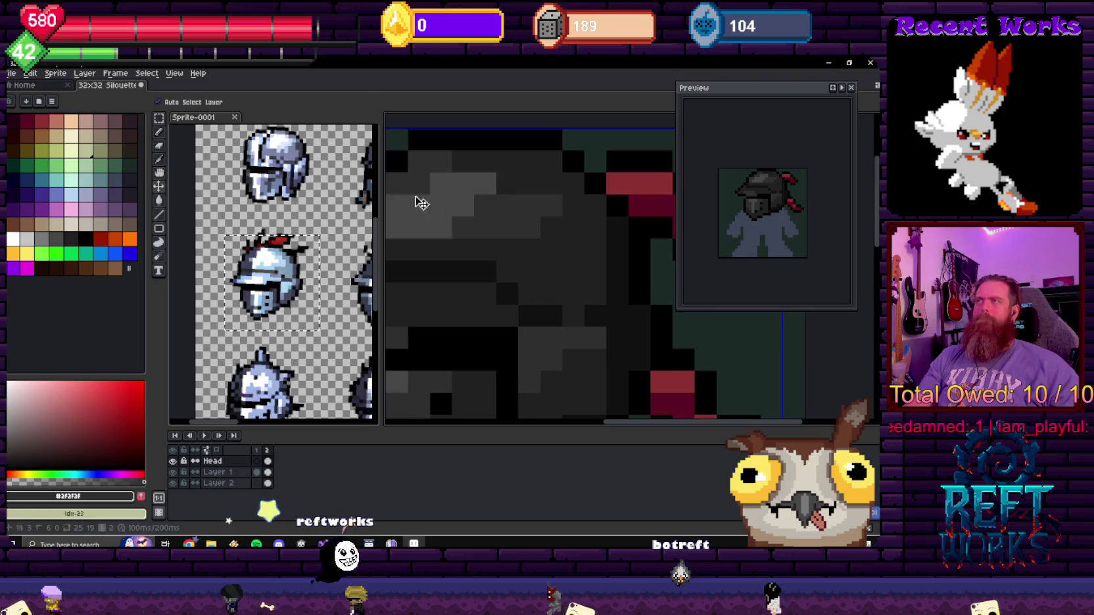
{"action": "scroll", "coordinate": [422, 203], "scroll_direction": "down", "scroll_amount": 2}
{"action": "scroll", "coordinate": [499, 210], "scroll_direction": "down", "scroll_amount": 2}
{"action": "scroll", "coordinate": [585, 223], "scroll_direction": "down", "scroll_amount": 1}
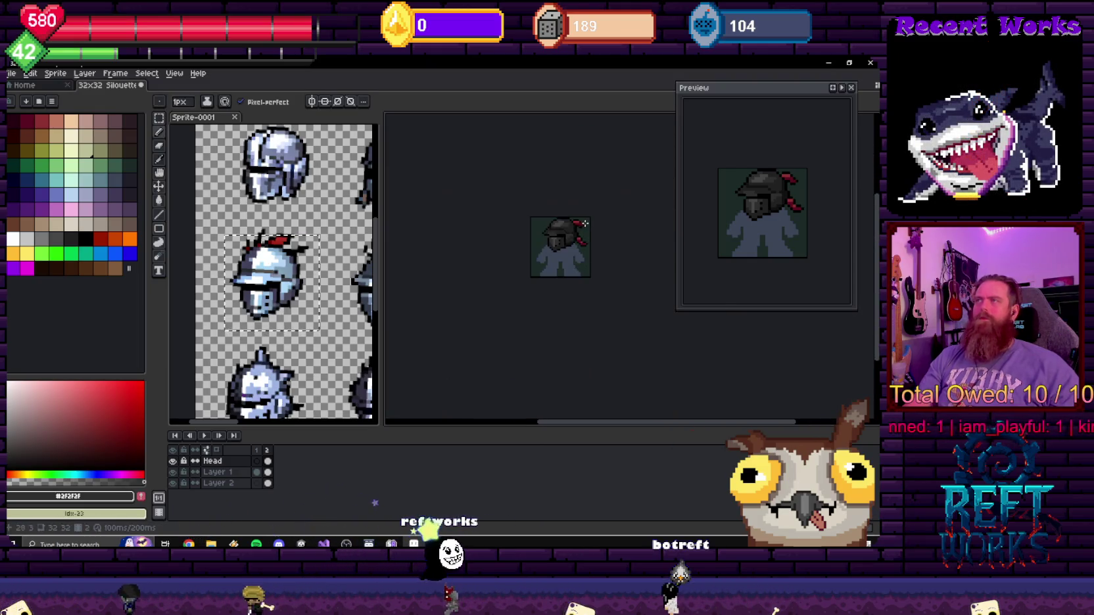
{"action": "scroll", "coordinate": [501, 255], "scroll_direction": "up", "scroll_amount": 3}
{"action": "scroll", "coordinate": [501, 255], "scroll_direction": "up", "scroll_amount": 2}
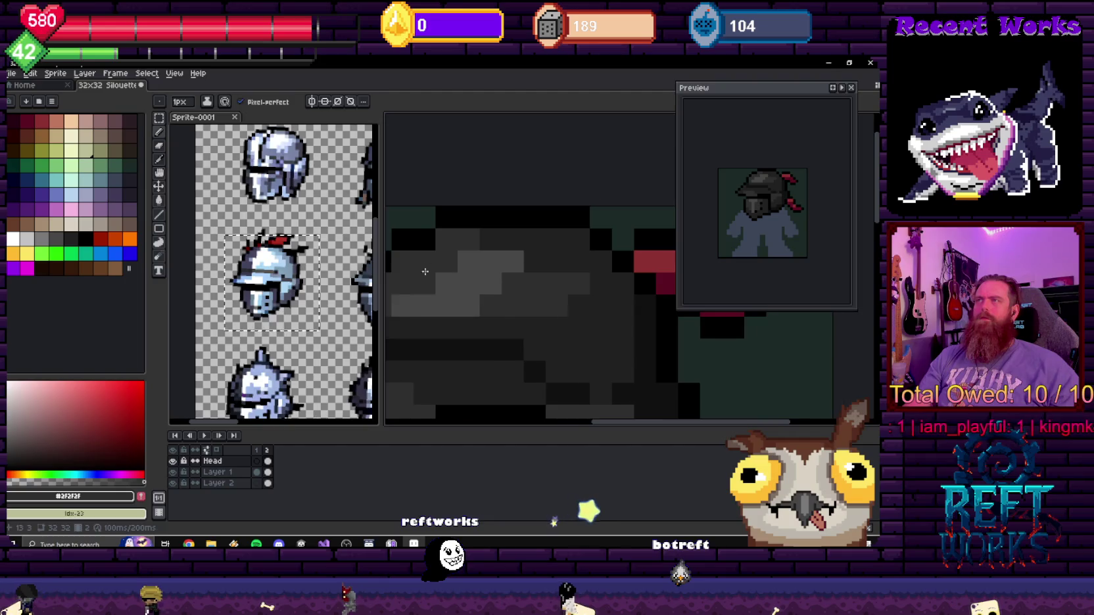
{"action": "left_click_drag", "start_coordinate": [425, 271], "coordinate": [495, 251]}
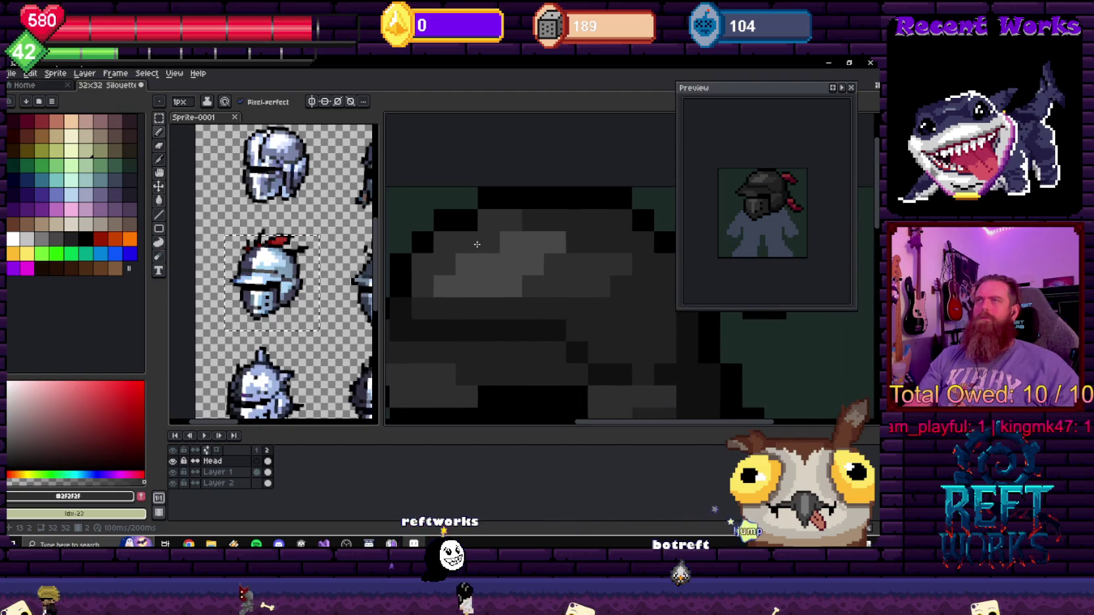
{"action": "scroll", "coordinate": [517, 255], "scroll_direction": "down", "scroll_amount": 3}
{"action": "scroll", "coordinate": [581, 260], "scroll_direction": "up", "scroll_amount": 2}
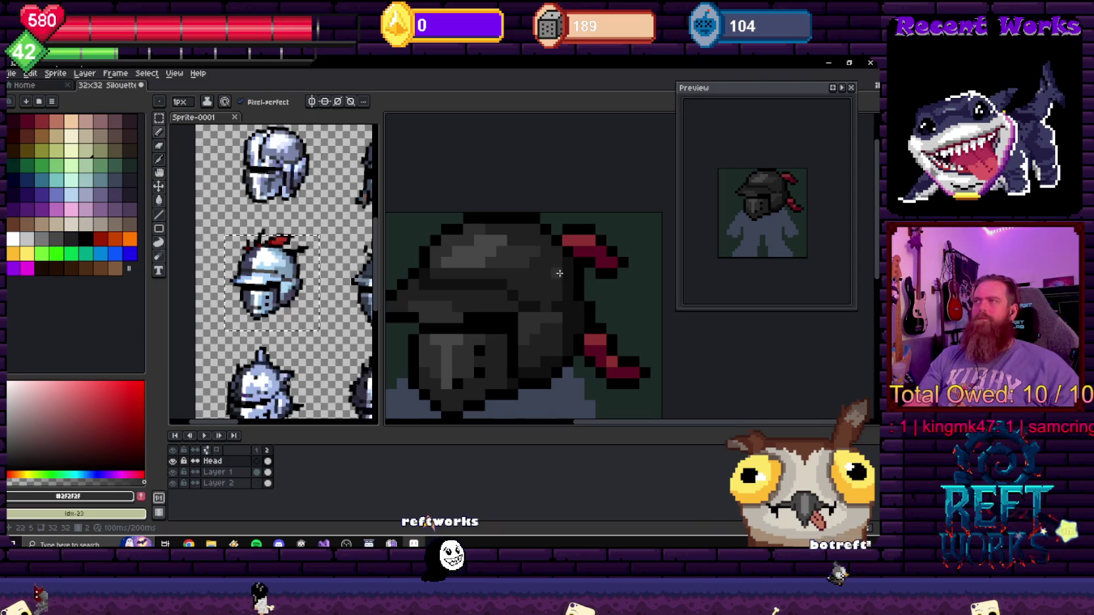
{"action": "scroll", "coordinate": [570, 299], "scroll_direction": "down", "scroll_amount": 2}
{"action": "scroll", "coordinate": [585, 303], "scroll_direction": "down", "scroll_amount": 3}
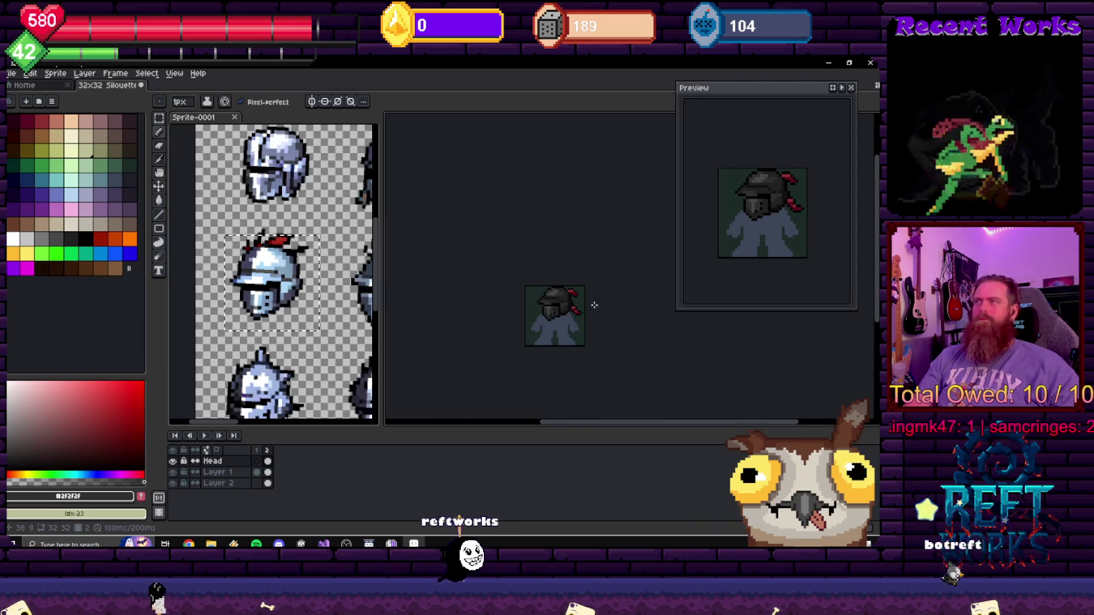
{"action": "left_click_drag", "start_coordinate": [593, 305], "coordinate": [527, 263]}
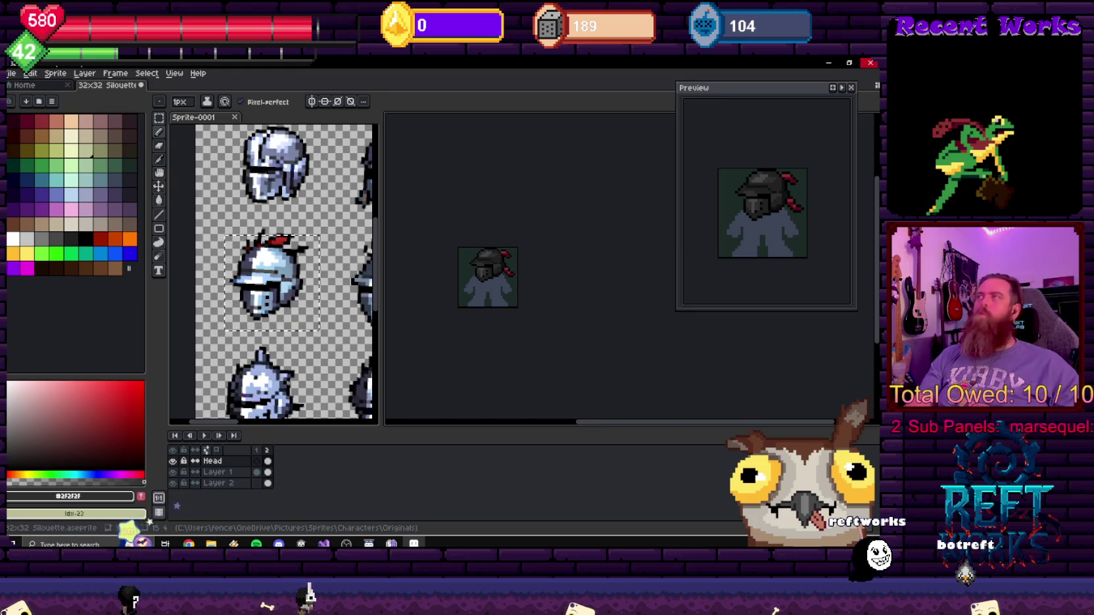
{"action": "scroll", "coordinate": [519, 250], "scroll_direction": "up", "scroll_amount": 2}
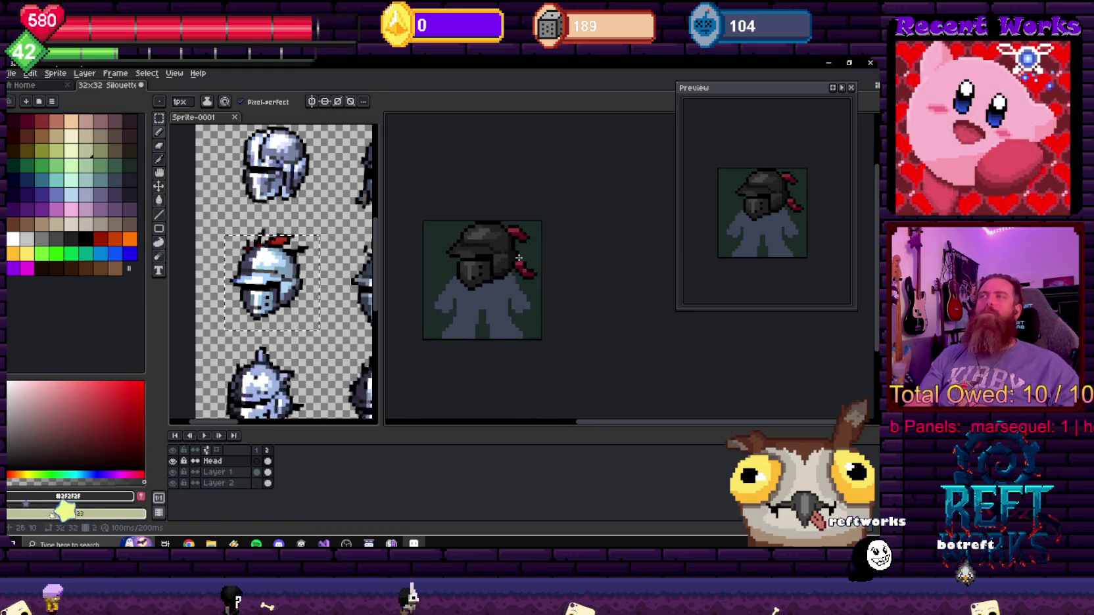
{"action": "scroll", "coordinate": [518, 257], "scroll_direction": "up", "scroll_amount": 1}
{"action": "scroll", "coordinate": [546, 250], "scroll_direction": "left", "scroll_amount": 1}
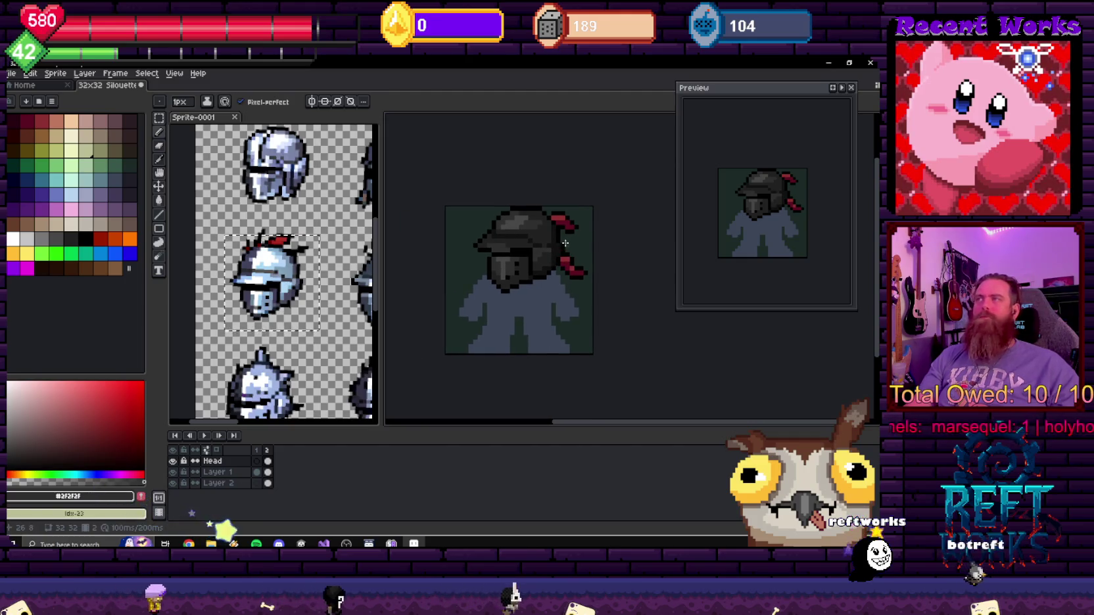
{"action": "scroll", "coordinate": [526, 237], "scroll_direction": "right", "scroll_amount": 1}
{"action": "scroll", "coordinate": [454, 228], "scroll_direction": "up", "scroll_amount": 2}
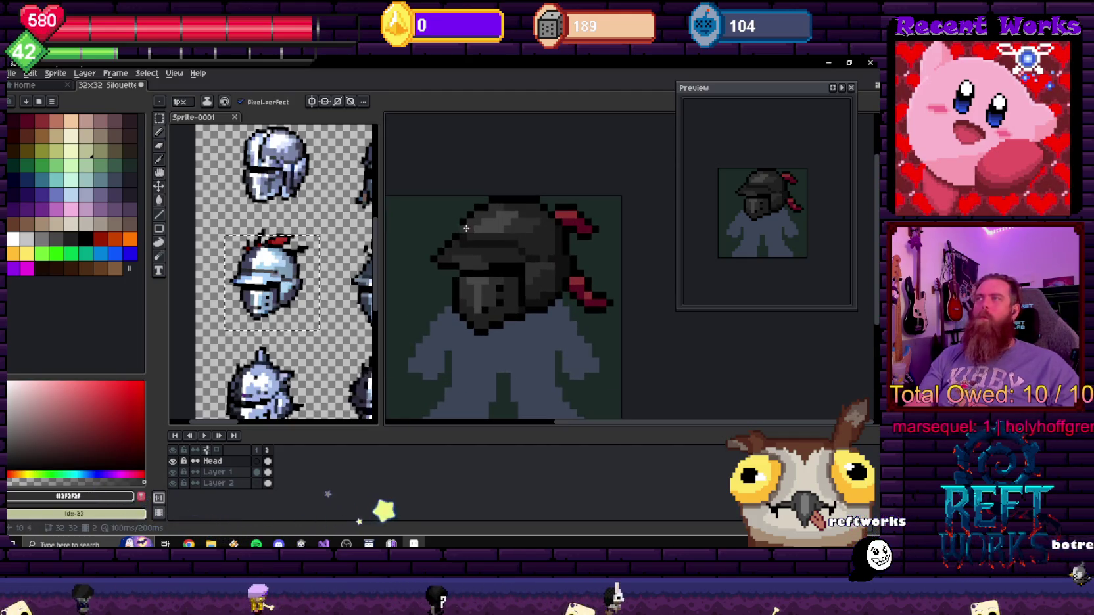
{"action": "scroll", "coordinate": [465, 228], "scroll_direction": "up", "scroll_amount": 1}
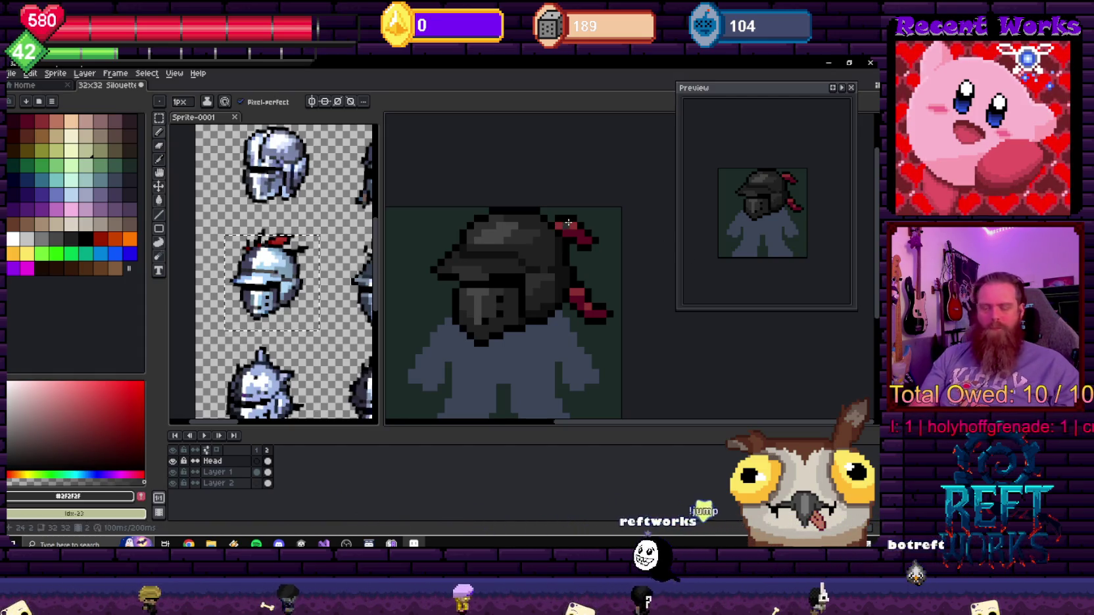
{"action": "key", "text": "ctrl+t"}
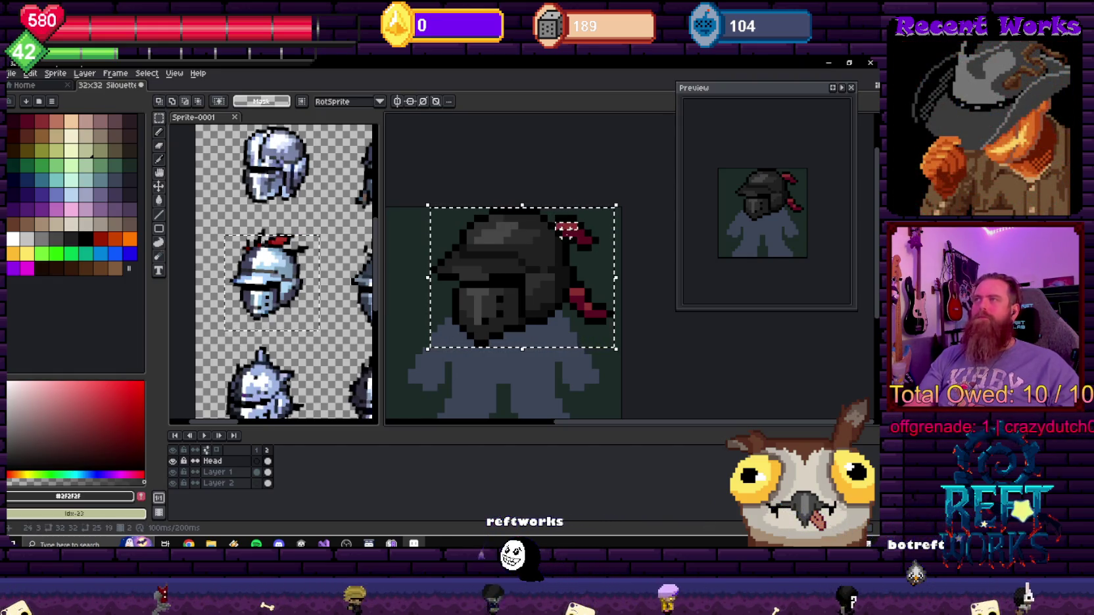
{"action": "left_click_drag", "start_coordinate": [567, 230], "coordinate": [587, 242]}
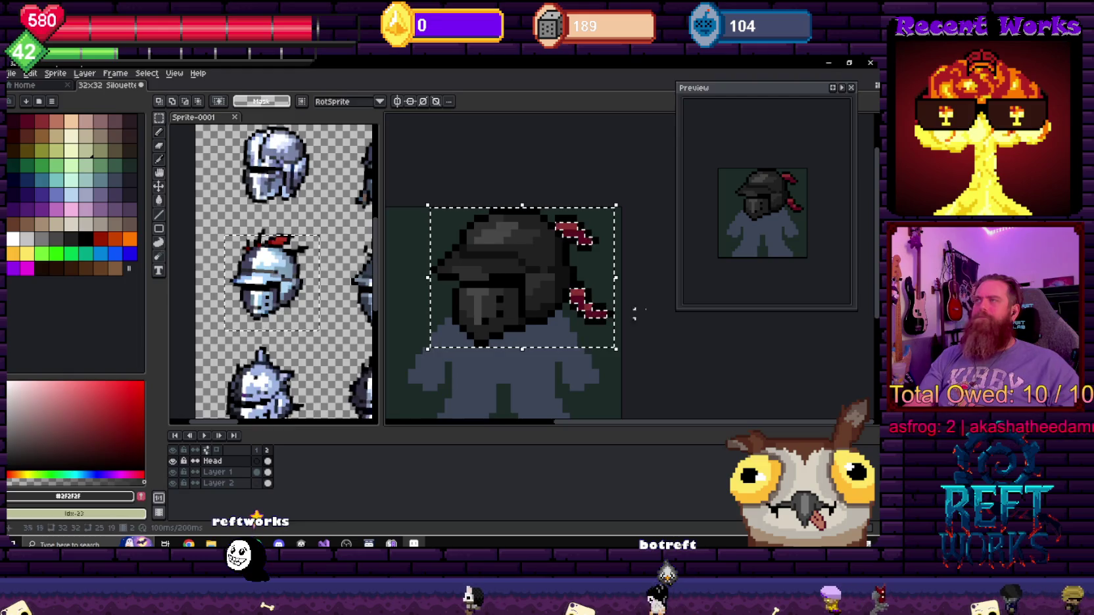
{"action": "key", "text": "shift+o"}
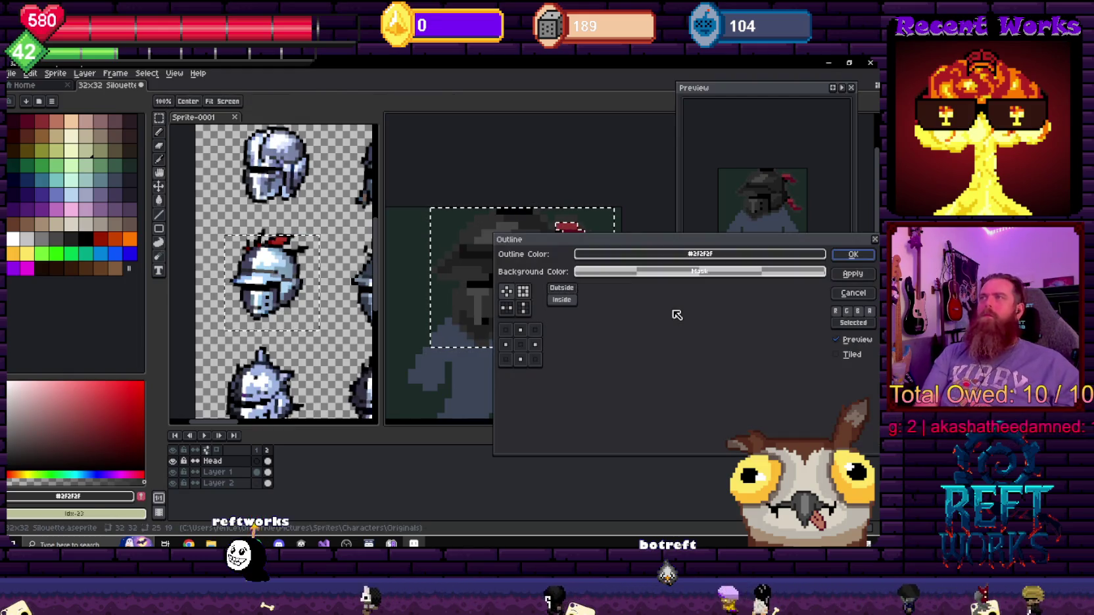
{"action": "key", "text": "Return"}
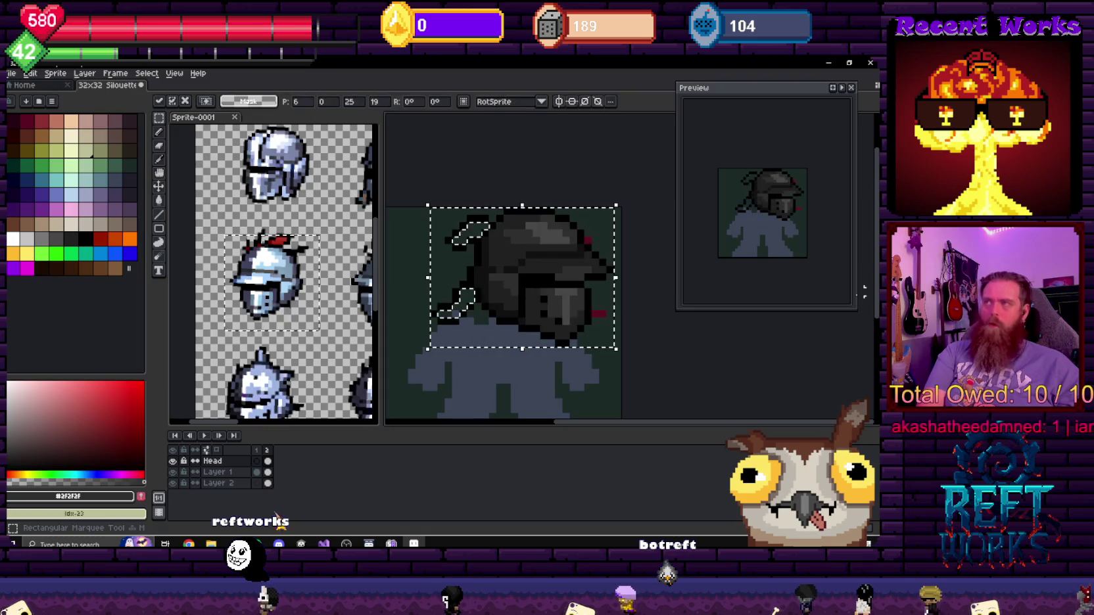
{"action": "key", "text": "shift+h"}
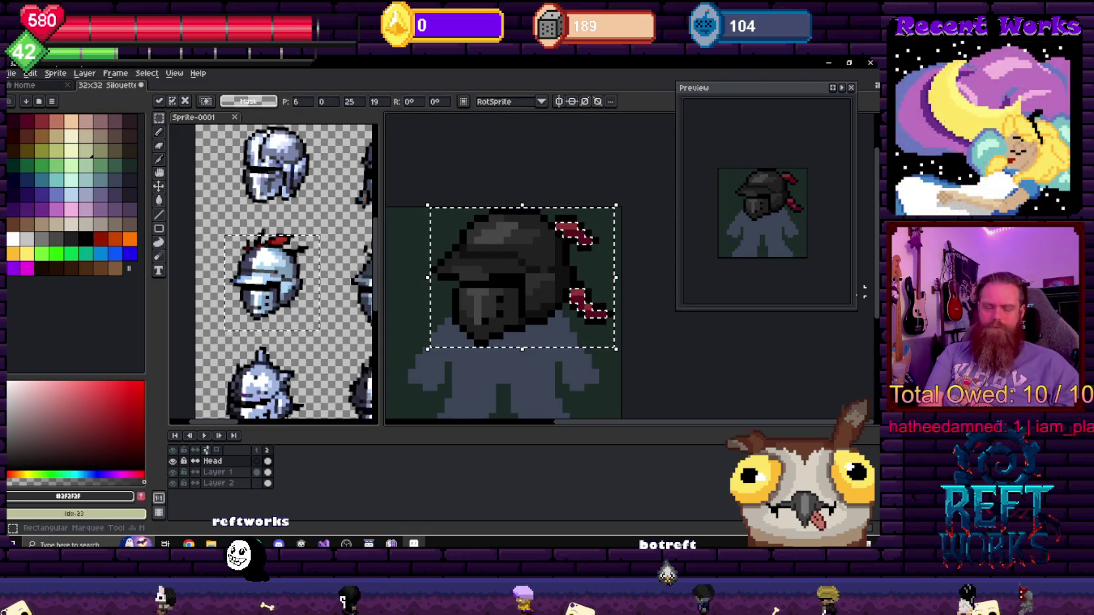
{"action": "key", "text": "Return"}
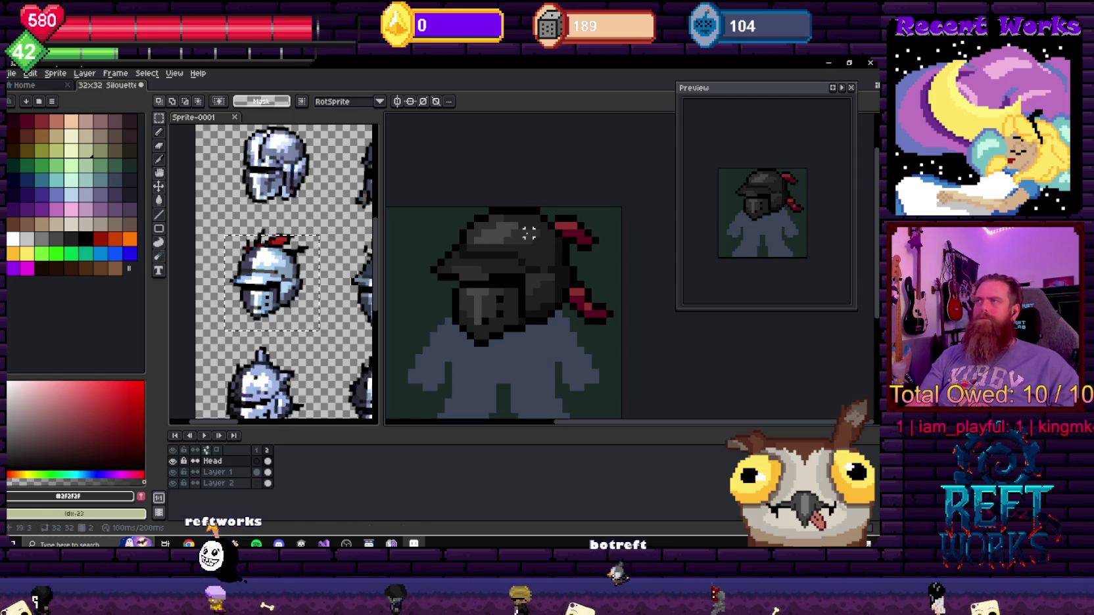
{"action": "key", "text": "ctrl+z"}
{"action": "key", "text": "ctrl+y"}
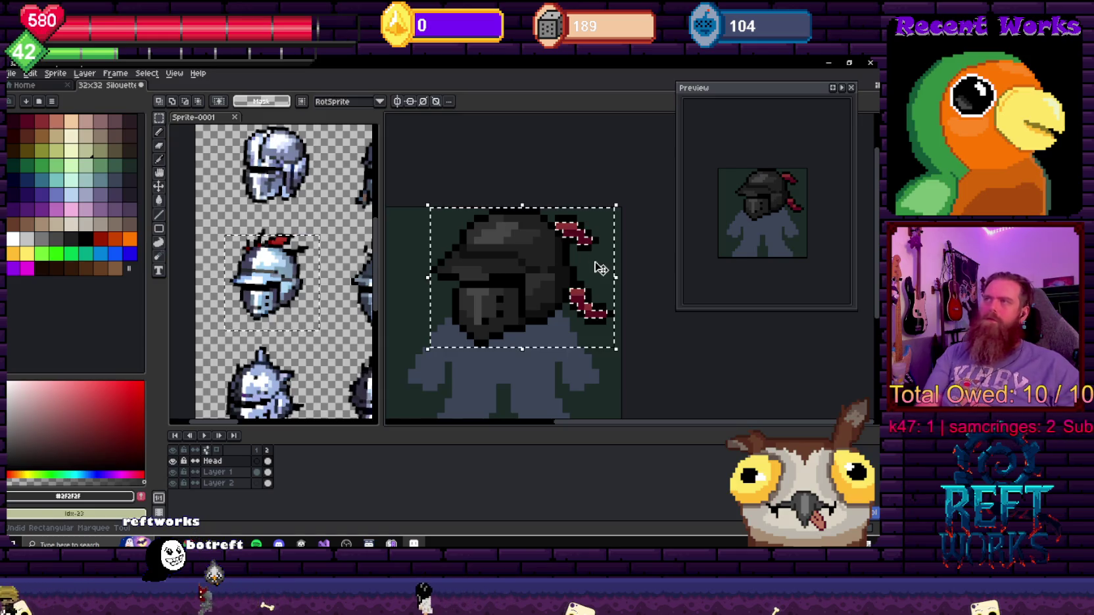
{"action": "key", "text": "shift+r"}
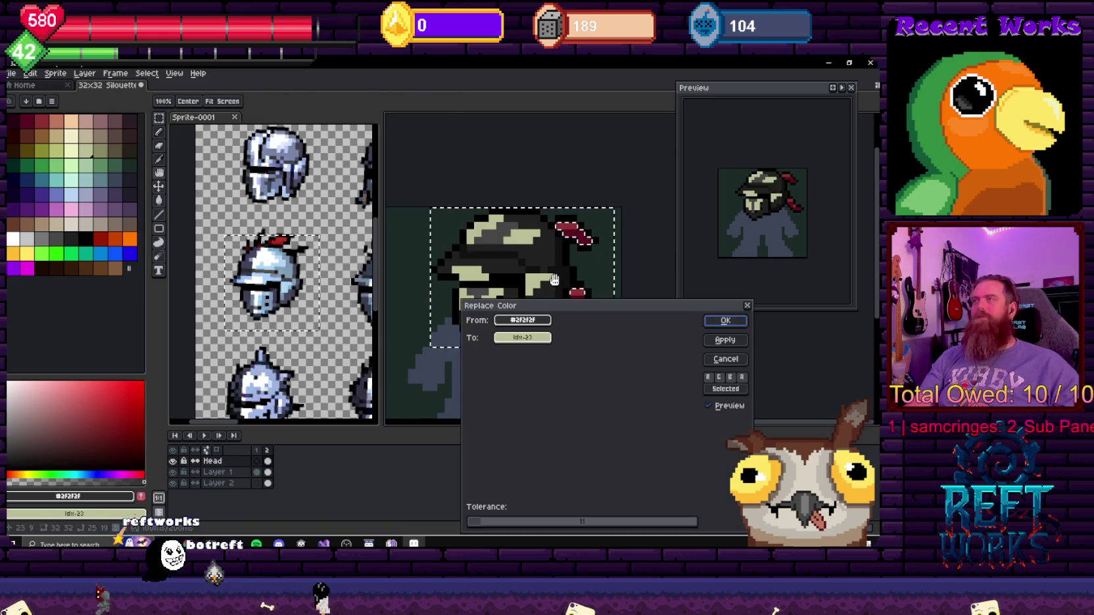
{"action": "left_click_drag", "start_coordinate": [590, 309], "coordinate": [613, 251]}
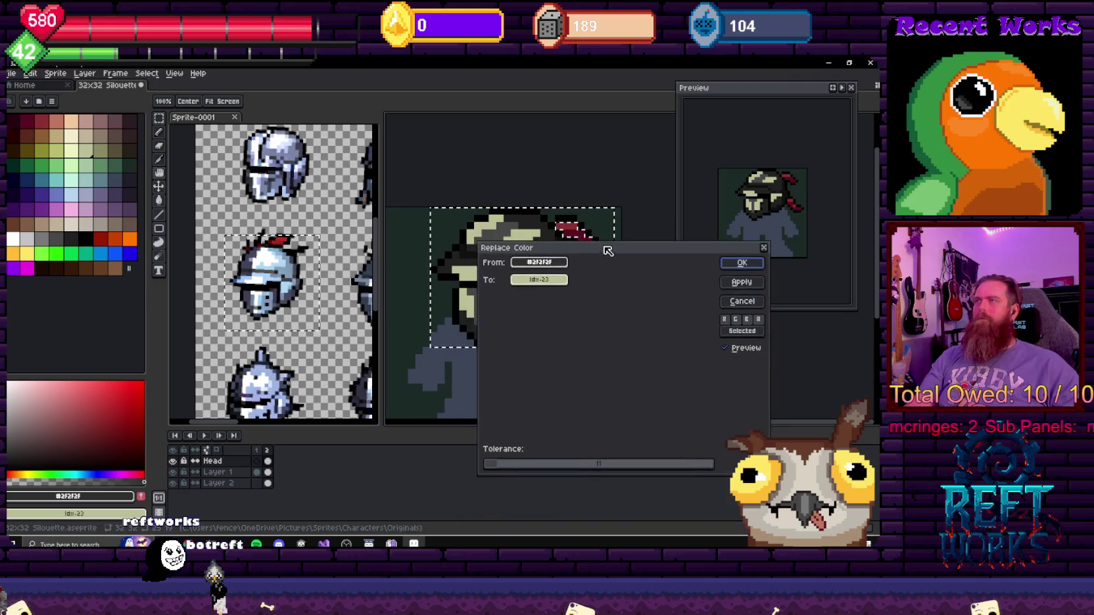
{"action": "left_click", "coordinate": [742, 299]}
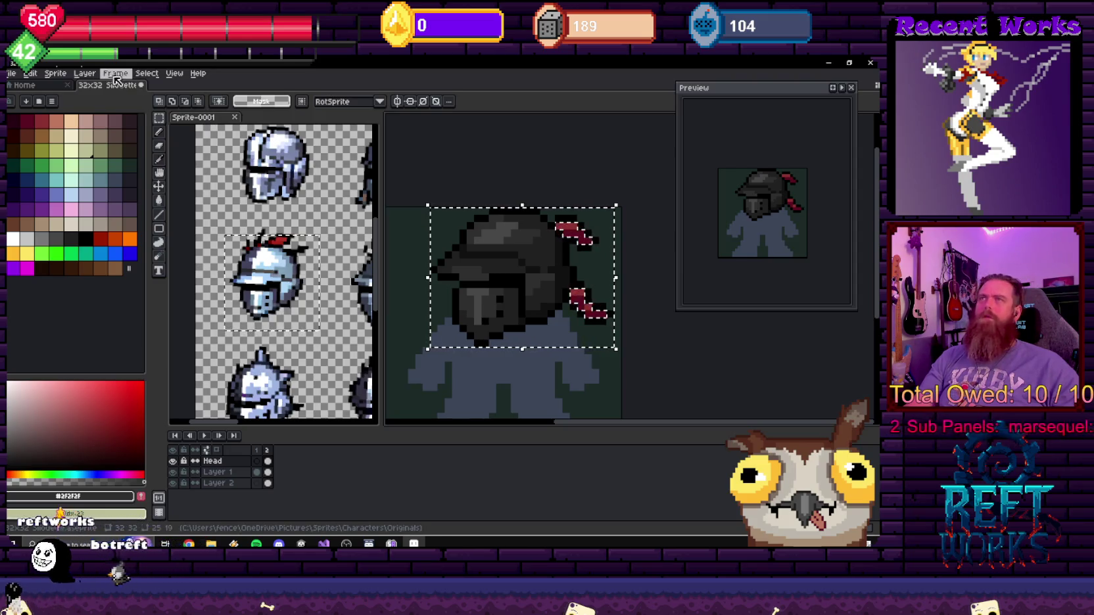
{"action": "left_click", "coordinate": [56, 73]}
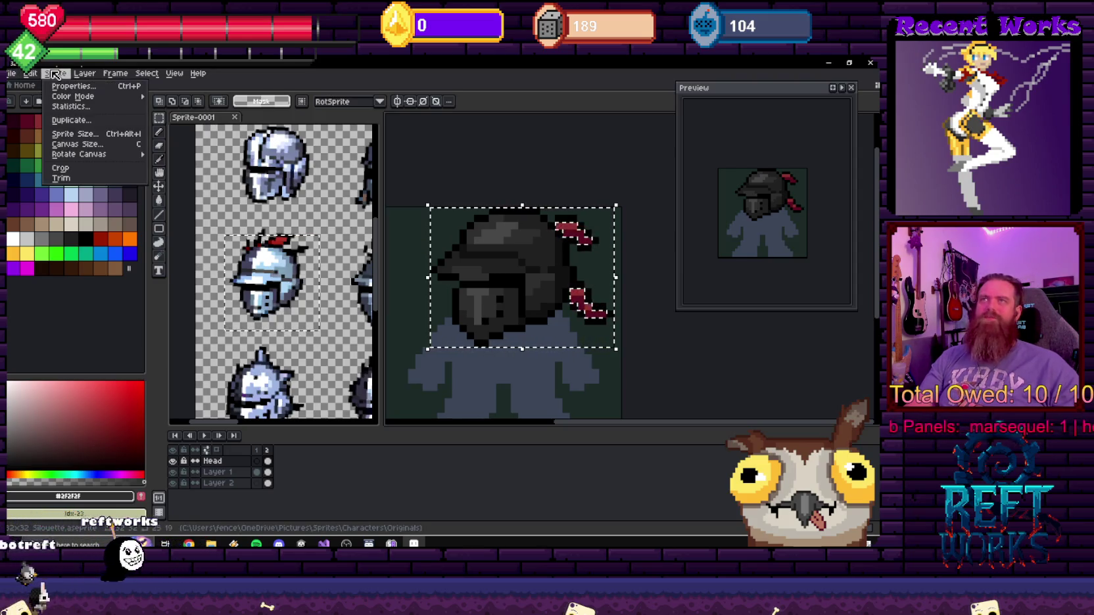
{"action": "left_click", "coordinate": [285, 78]}
{"action": "key", "text": "shift+u"}
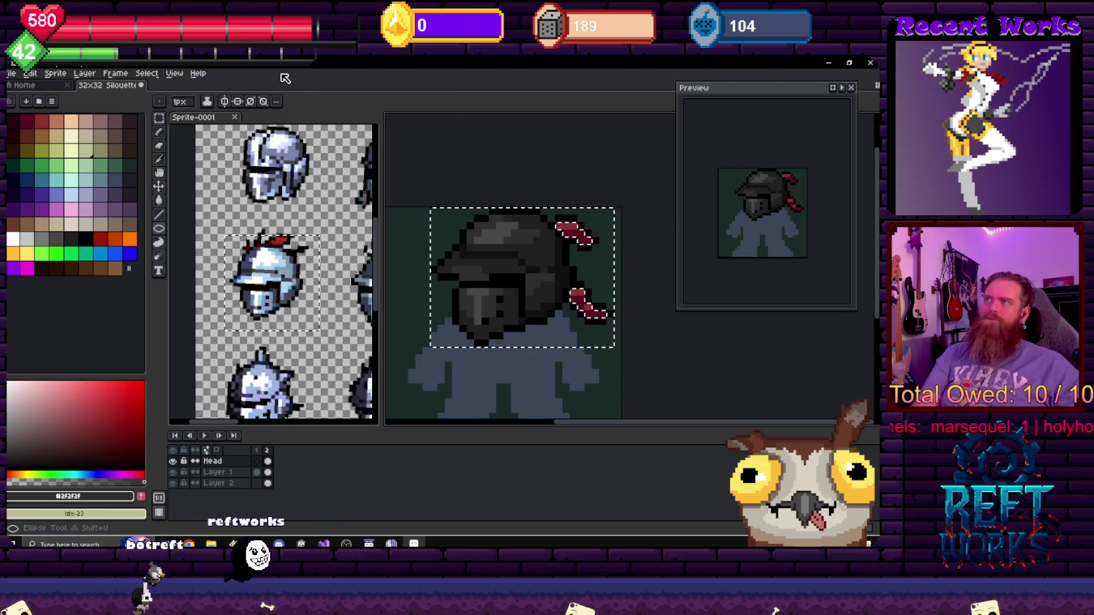
{"action": "key", "text": "ctrl+u"}
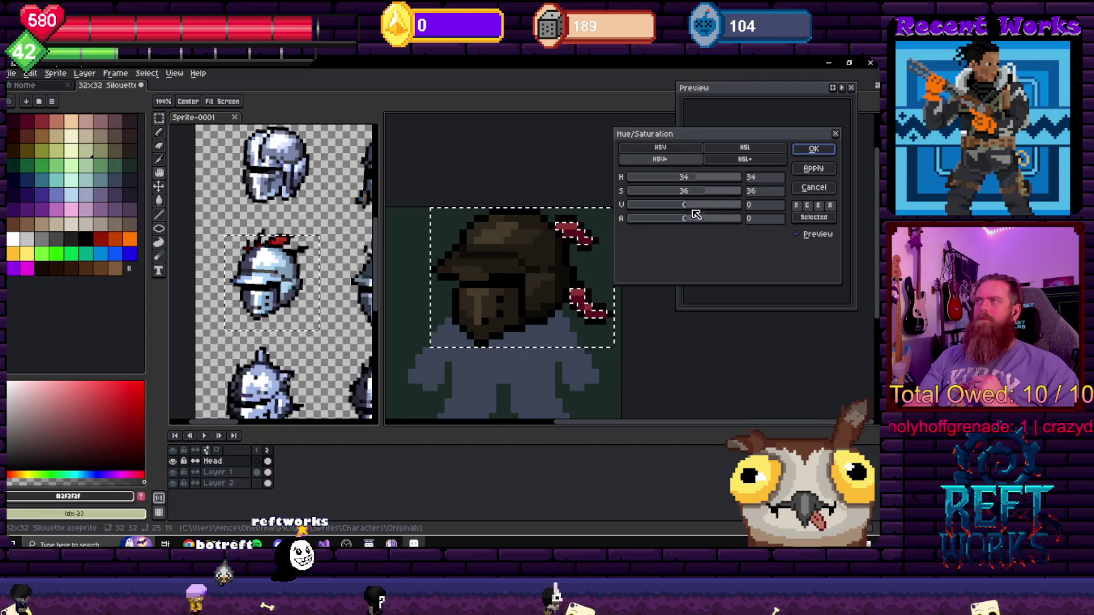
{"action": "left_click_drag", "start_coordinate": [692, 210], "coordinate": [685, 210]}
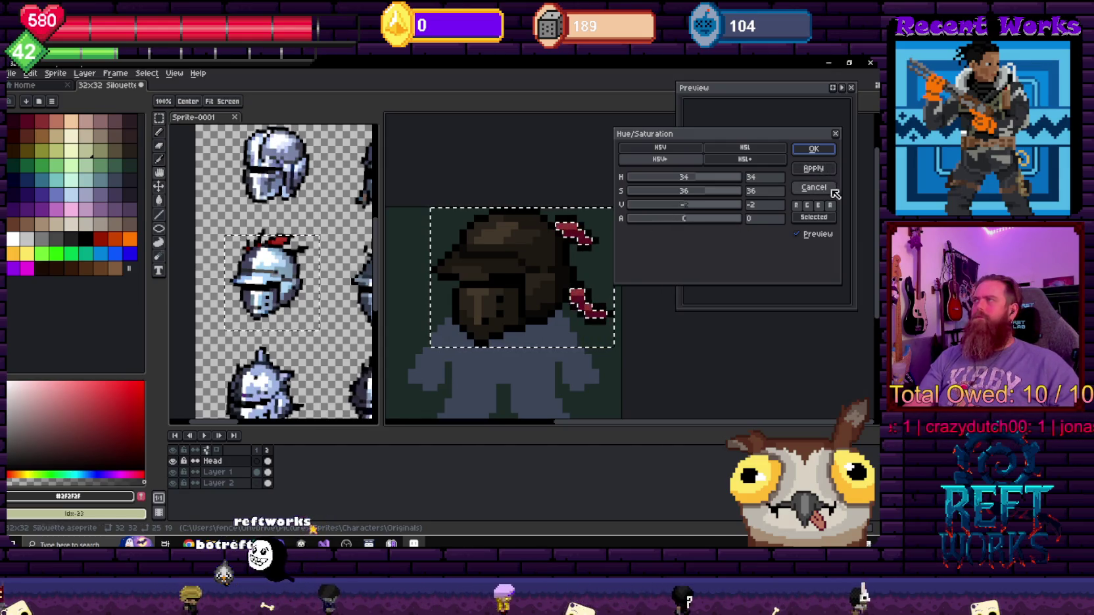
{"action": "left_click", "coordinate": [813, 187]}
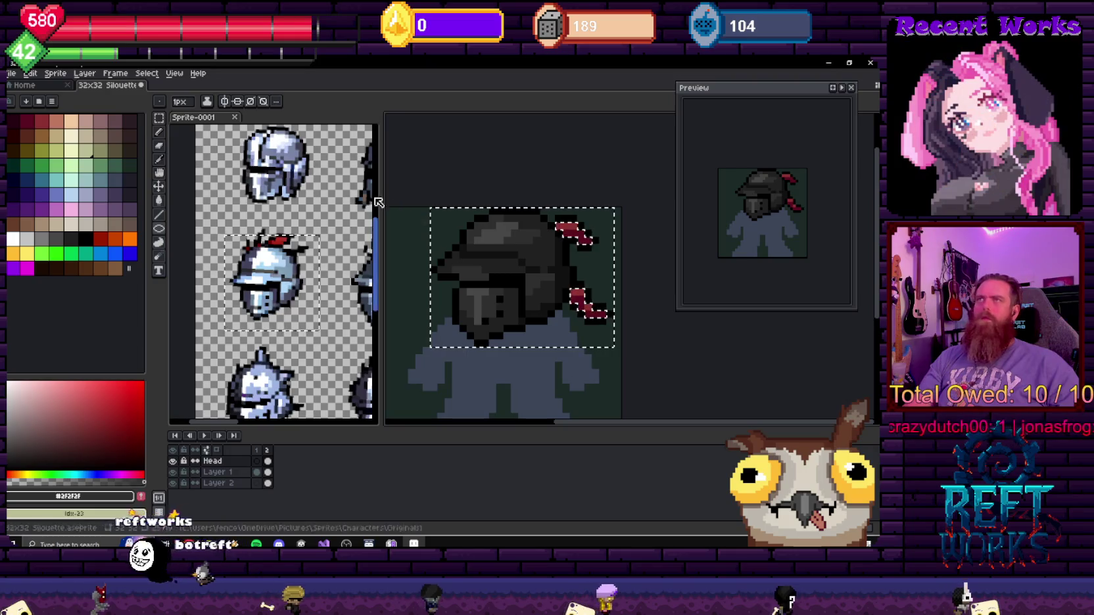
- Subtract the strip above the helmet and the upper-left background with the Rectangular Marquee
{"action": "scroll", "coordinate": [511, 229], "scroll_direction": "up", "scroll_amount": 2}
{"action": "key", "text": "m"}
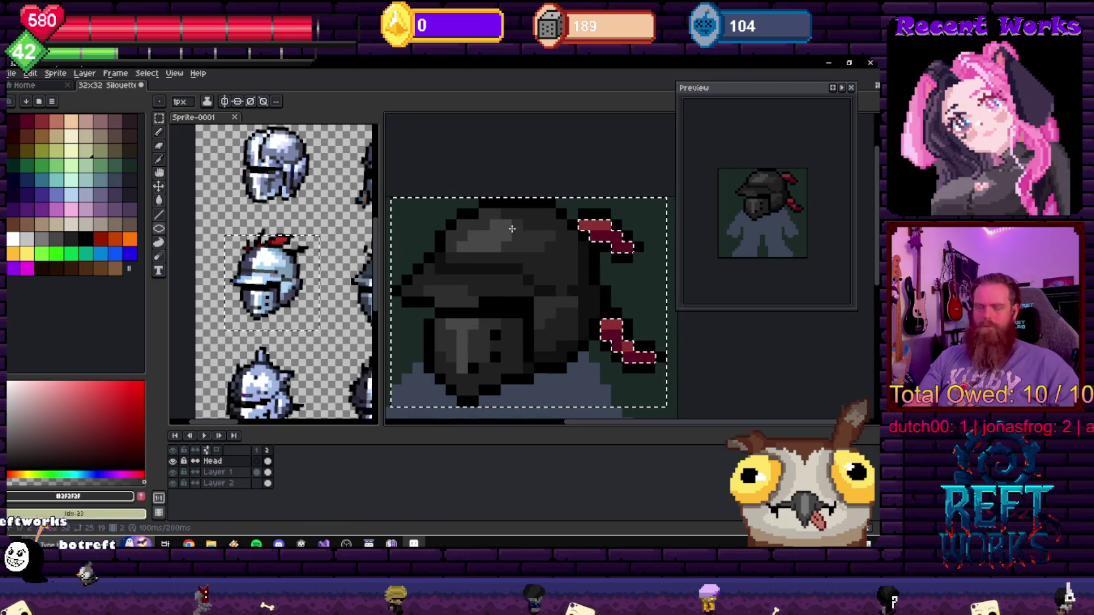
{"action": "left_click_drag", "start_coordinate": [483, 202], "coordinate": [558, 207]}
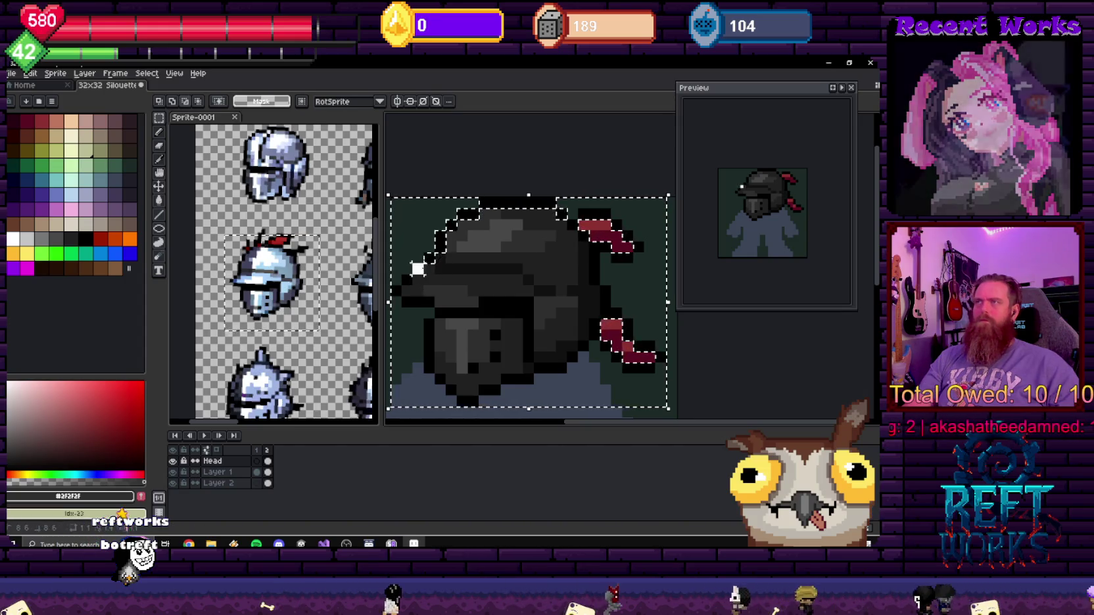
{"action": "left_click_drag", "start_coordinate": [421, 282], "coordinate": [401, 285]}
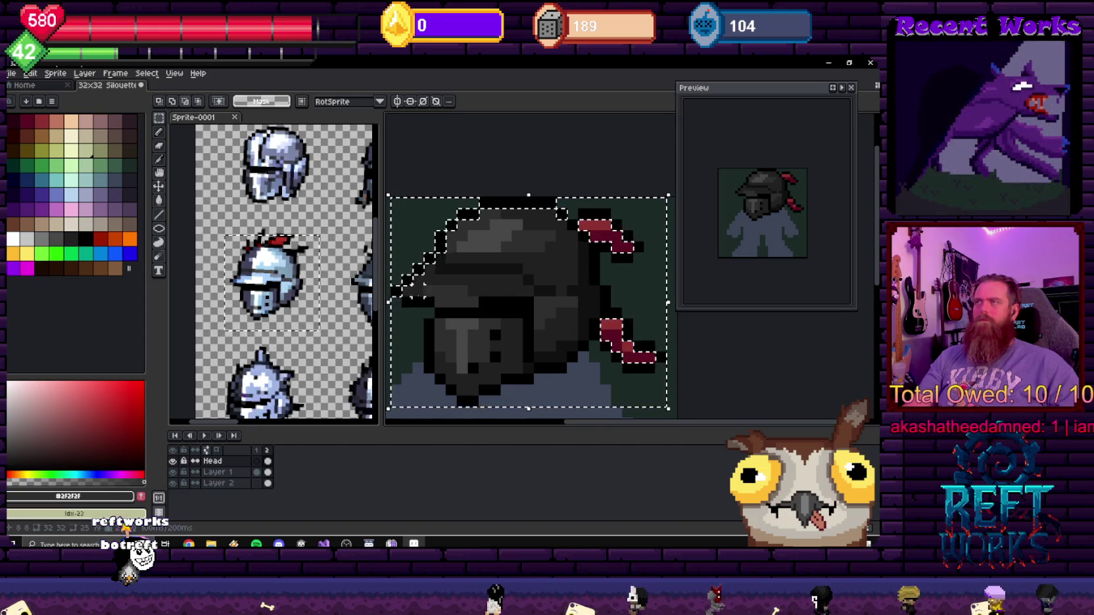
- Remove the lower-left background and lower-right body area from the selection with the Magic Wand
{"action": "key", "text": "w"}
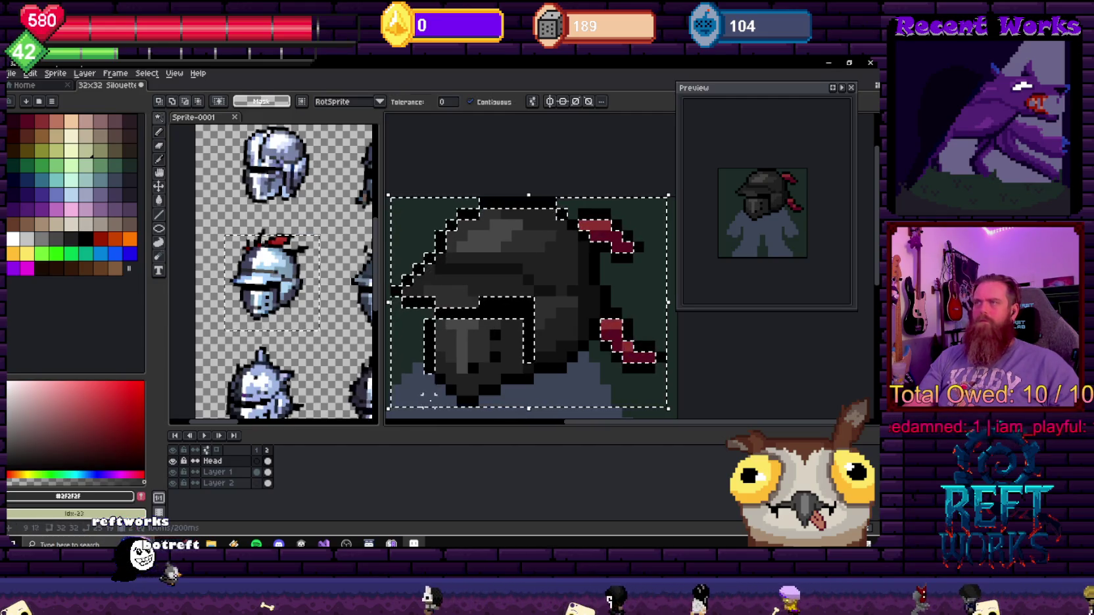
{"action": "left_click", "coordinate": [490, 389], "text": "alt"}
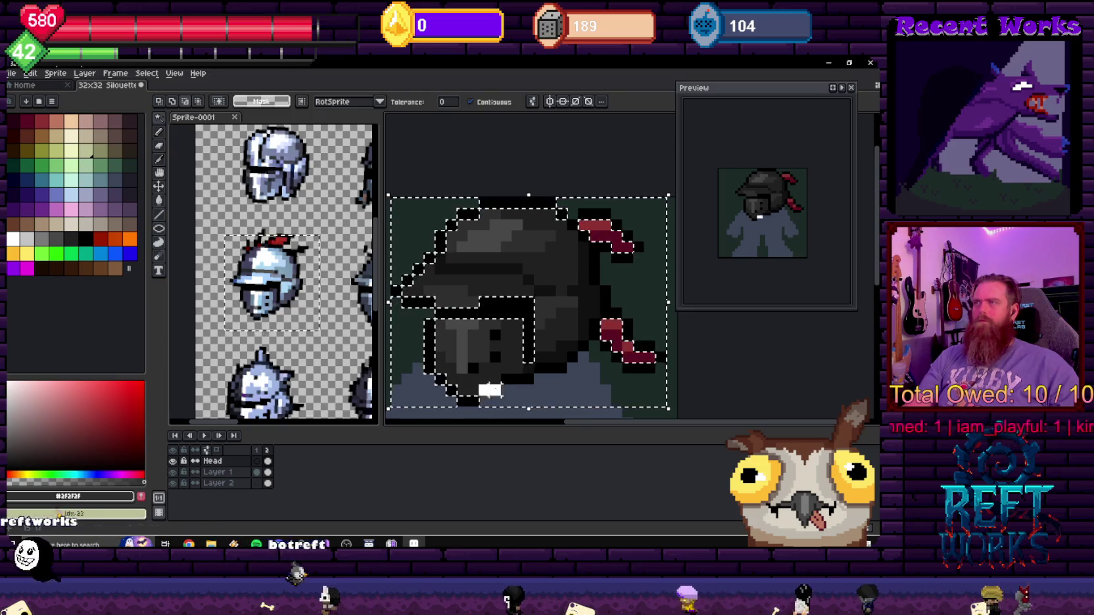
{"action": "left_click", "coordinate": [582, 344], "text": "alt"}
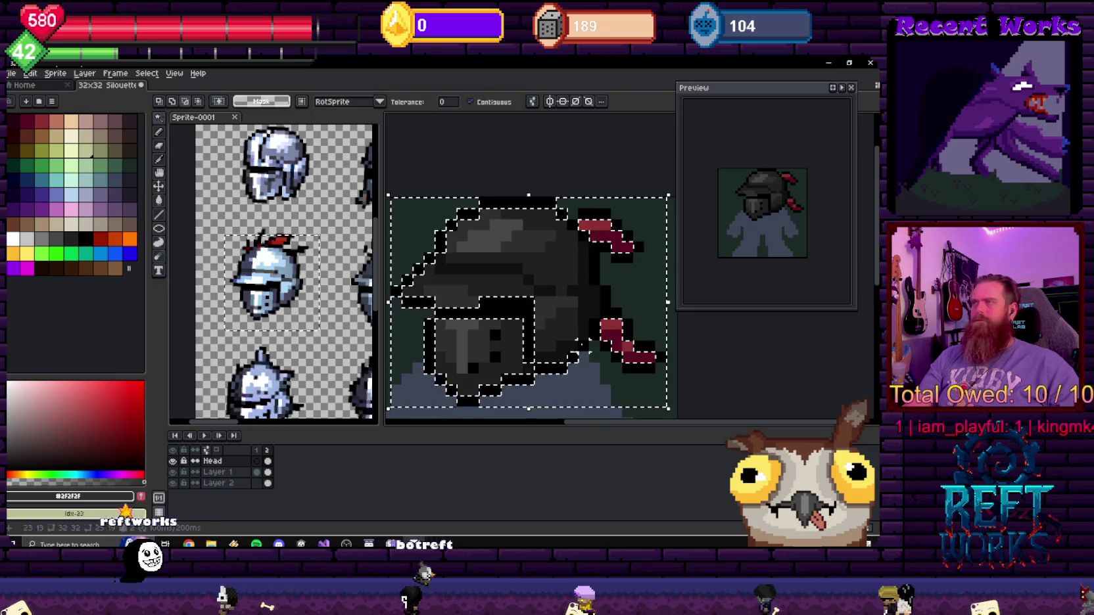
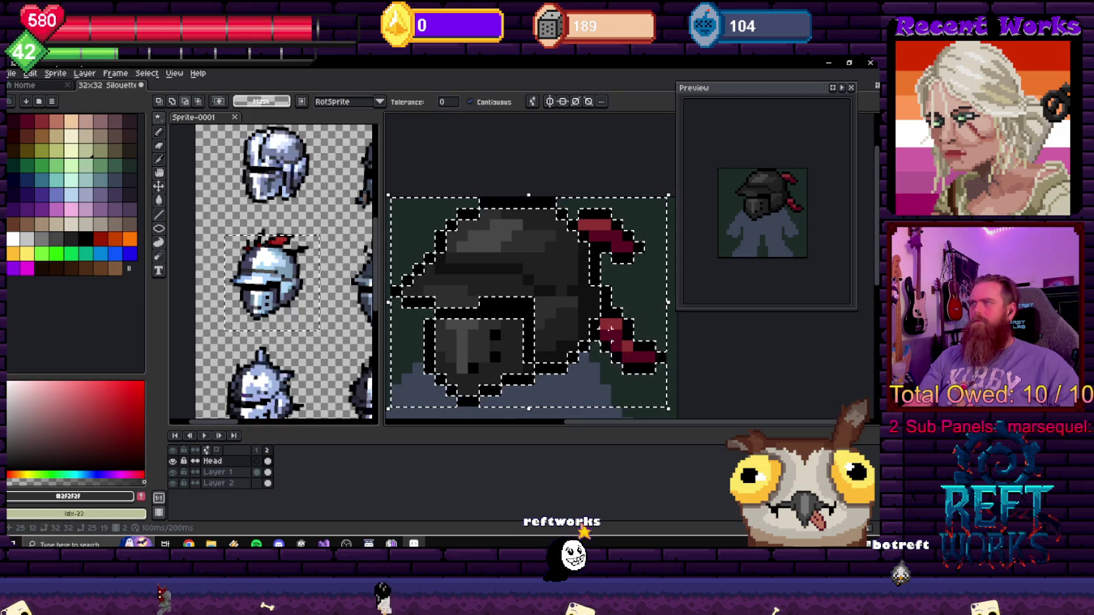
- Zoom out and preview helmet saturation, lightness and hue shifts in Hue/Saturation
{"action": "scroll", "coordinate": [511, 284], "scroll_direction": "down", "scroll_amount": 2}
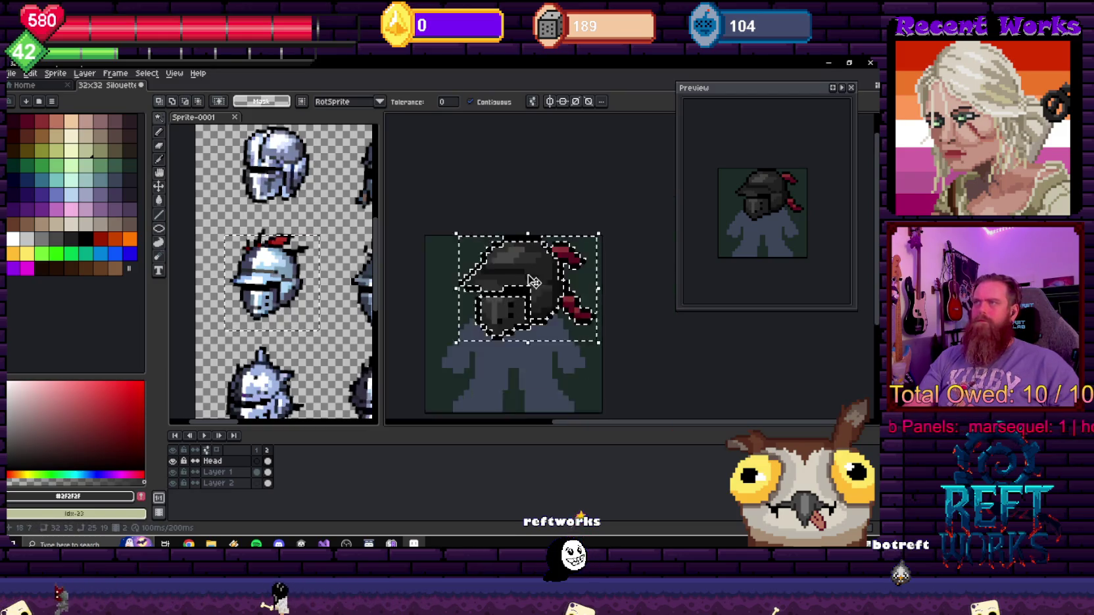
{"action": "scroll", "coordinate": [539, 283], "scroll_direction": "down", "scroll_amount": 1}
{"action": "key", "text": "ctrl+u"}
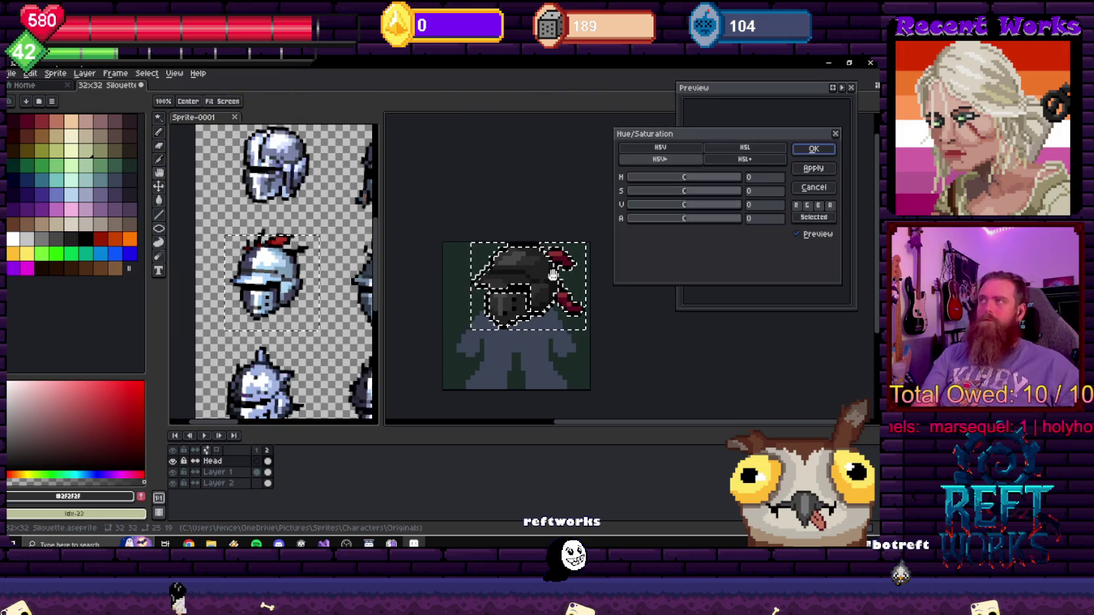
{"action": "left_click_drag", "start_coordinate": [684, 190], "coordinate": [701, 192]}
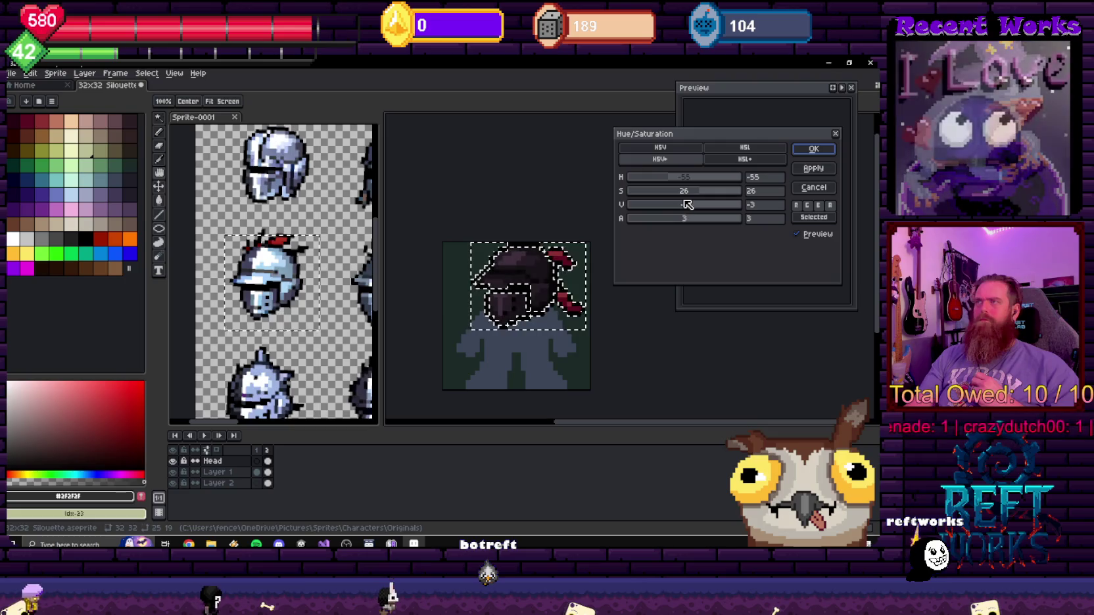
{"action": "left_click_drag", "start_coordinate": [684, 204], "coordinate": [688, 194]}
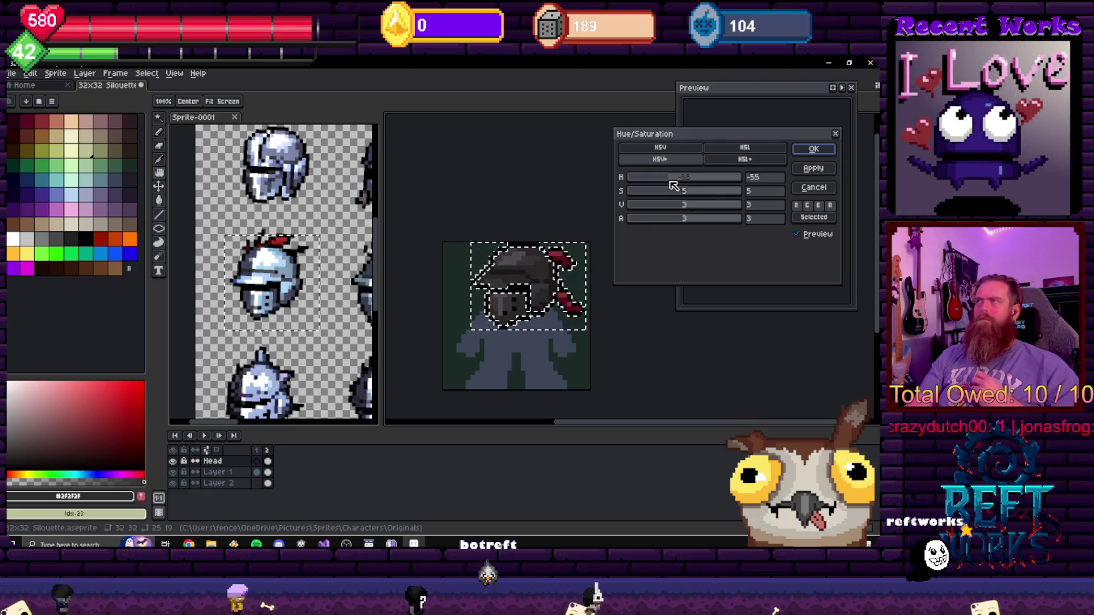
{"action": "left_click_drag", "start_coordinate": [689, 188], "coordinate": [645, 198]}
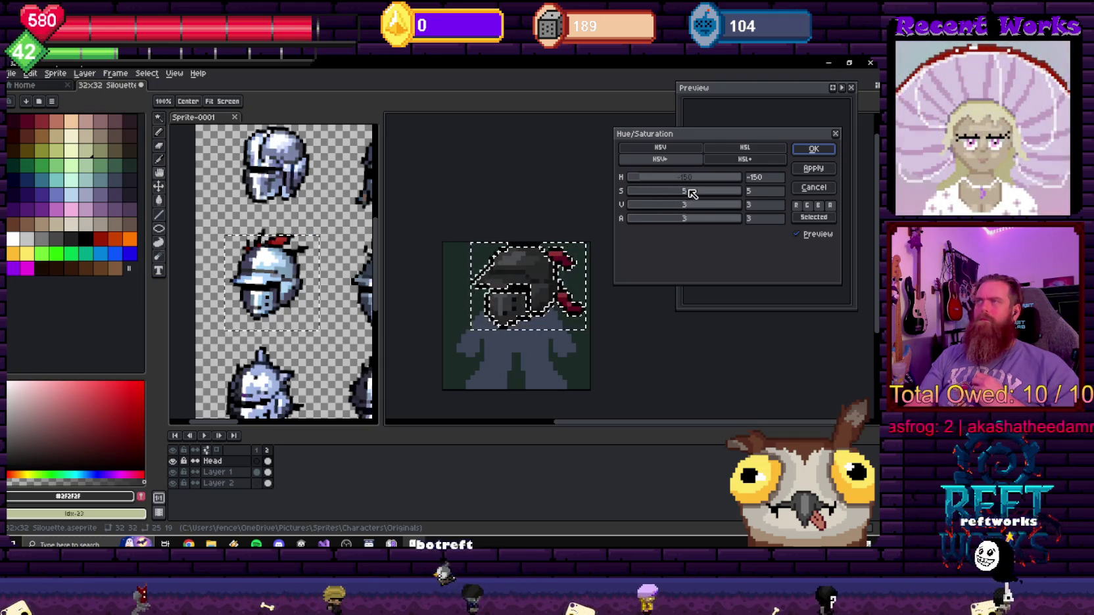
- Dial in a blue-grey helmet: hue -144, saturation 24, lightness 17, in HSL mode
{"action": "left_click_drag", "start_coordinate": [692, 193], "coordinate": [700, 191]}
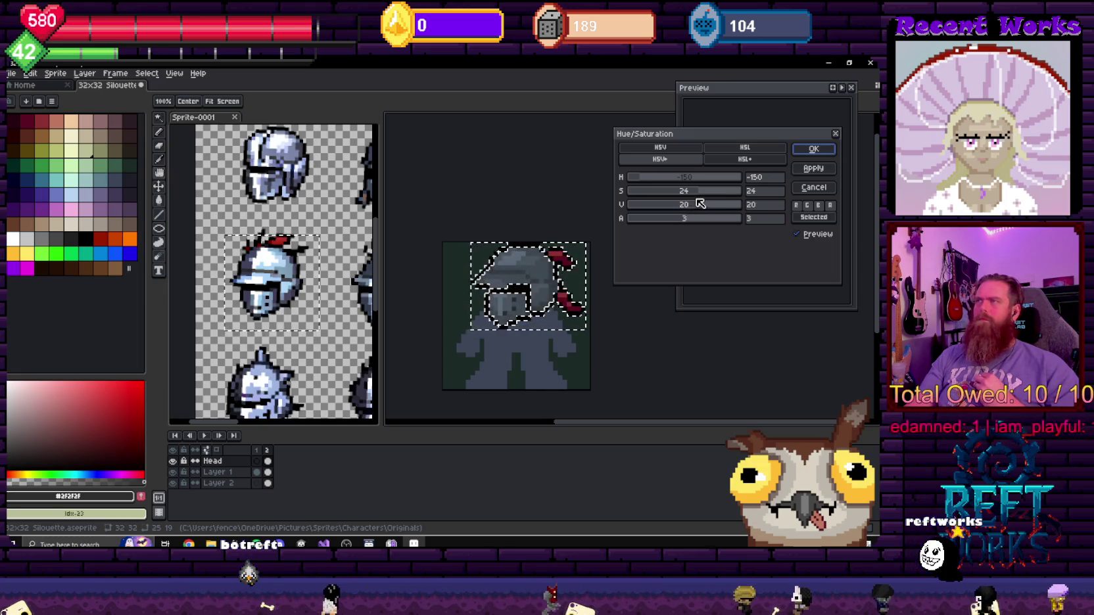
{"action": "left_click_drag", "start_coordinate": [708, 203], "coordinate": [692, 212]}
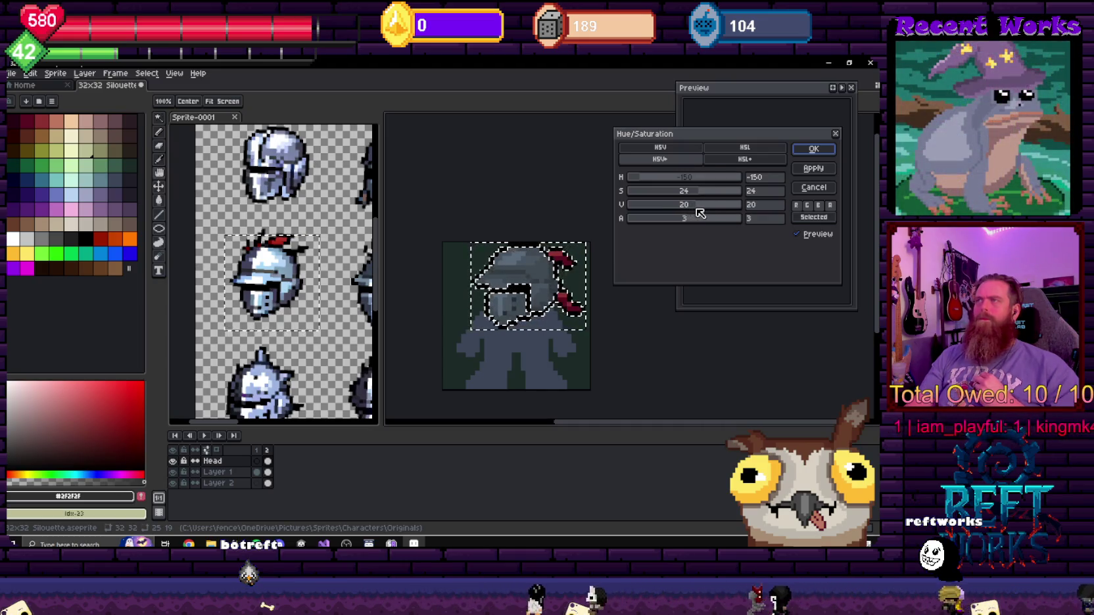
{"action": "left_click_drag", "start_coordinate": [699, 211], "coordinate": [696, 210]}
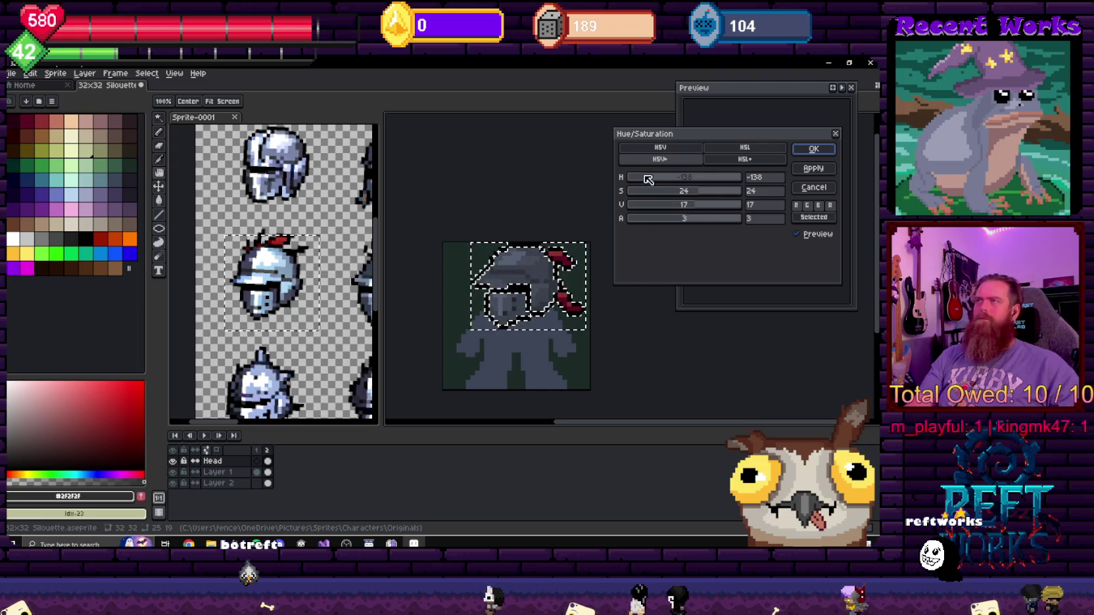
{"action": "left_click_drag", "start_coordinate": [650, 179], "coordinate": [631, 178]}
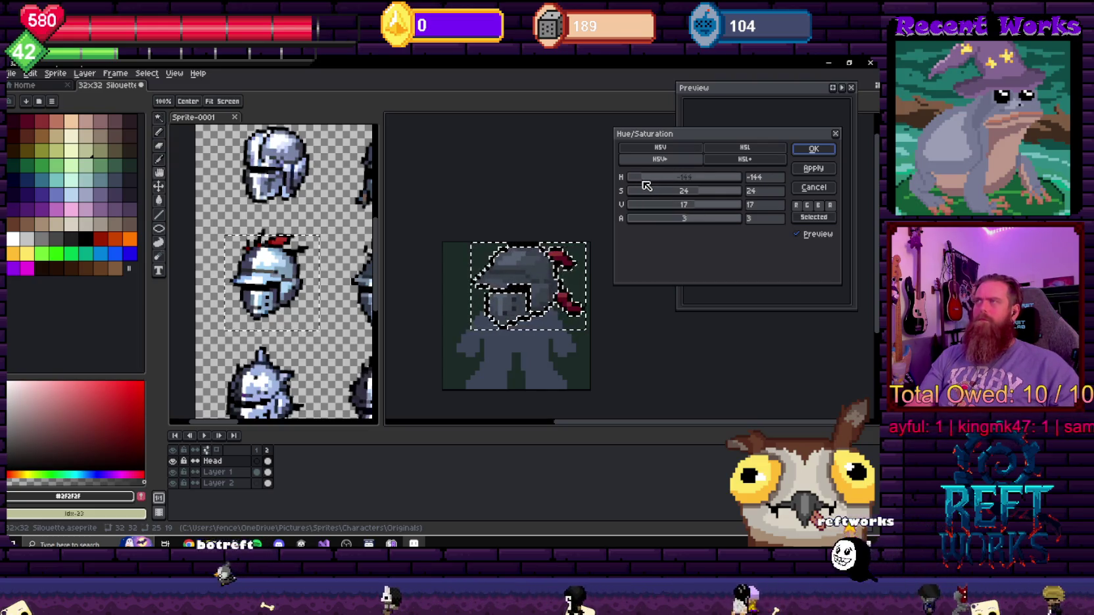
{"action": "left_click", "coordinate": [745, 159]}
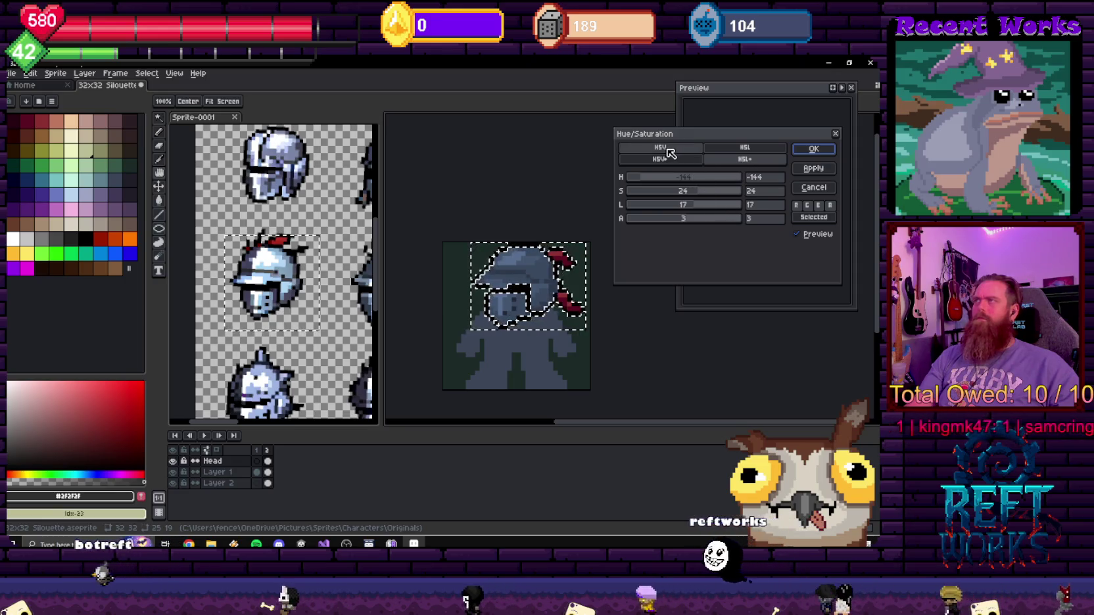
- Preview purple, magenta and green helmet hues, then cancel to keep the original steel colours
{"action": "left_click", "coordinate": [646, 176]}
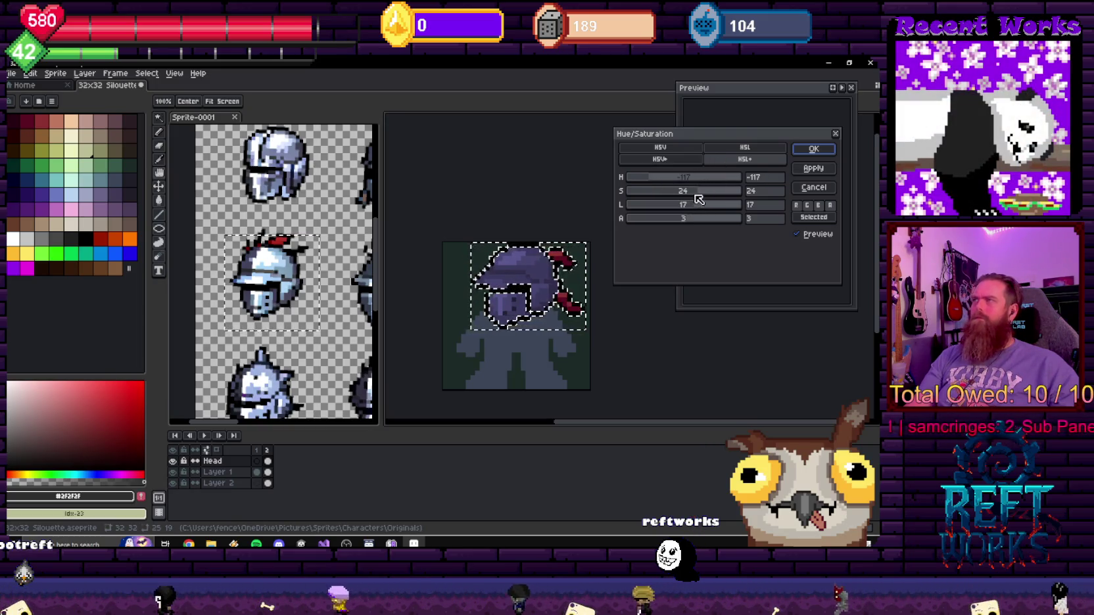
{"action": "left_click_drag", "start_coordinate": [687, 207], "coordinate": [693, 192]}
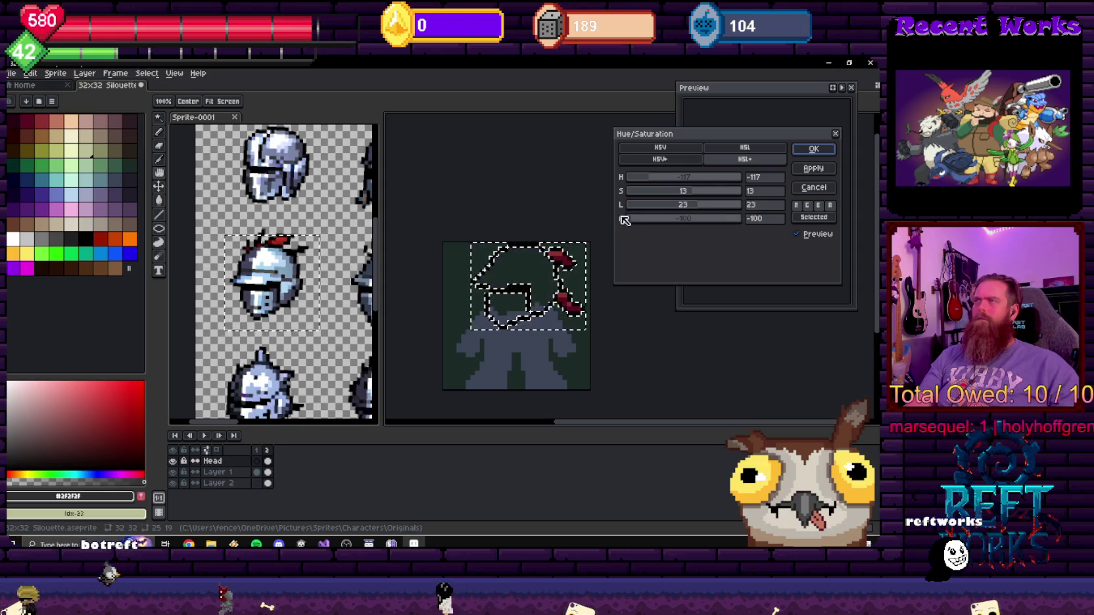
{"action": "type", "text": "0"}
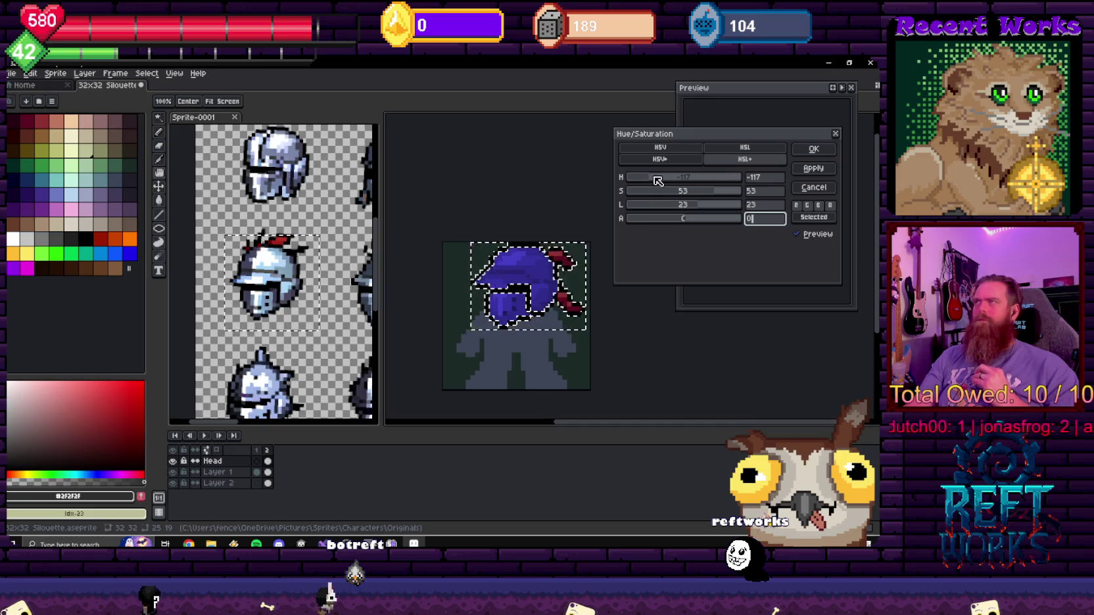
{"action": "mouse_move", "coordinate": [682, 183]}
{"action": "left_mouse_down"}
{"action": "mouse_move", "coordinate": [662, 184]}
{"action": "mouse_move", "coordinate": [669, 195]}
{"action": "left_mouse_up"}
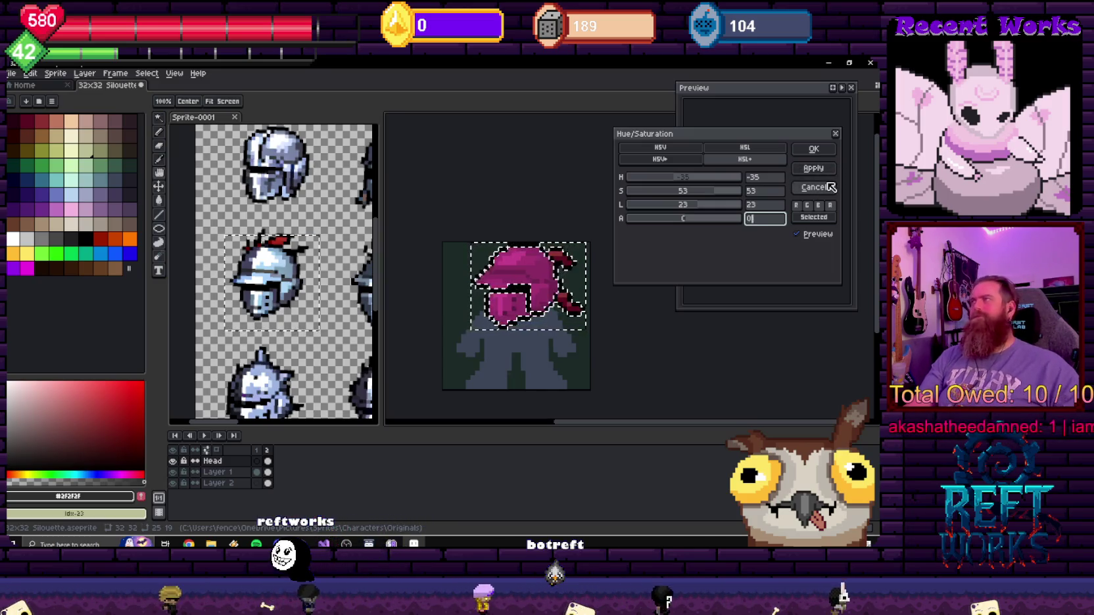
{"action": "left_click", "coordinate": [827, 186]}
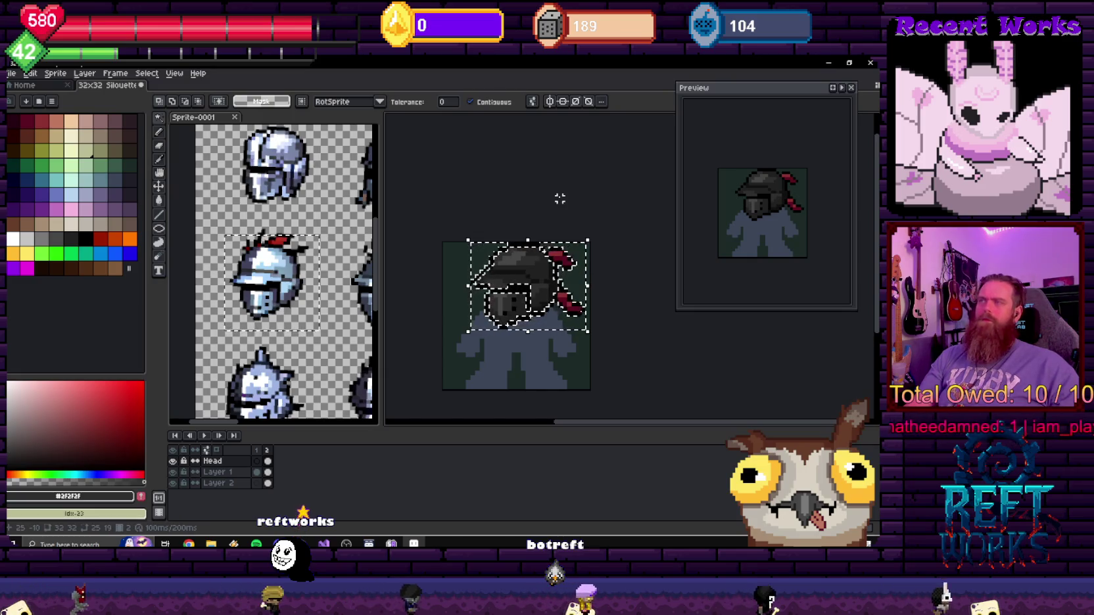
- Deselect, sample the helmet's #212121 grey and replace it with a grey-blue
{"action": "key", "text": "ctrl+d"}
{"action": "key", "text": "i"}
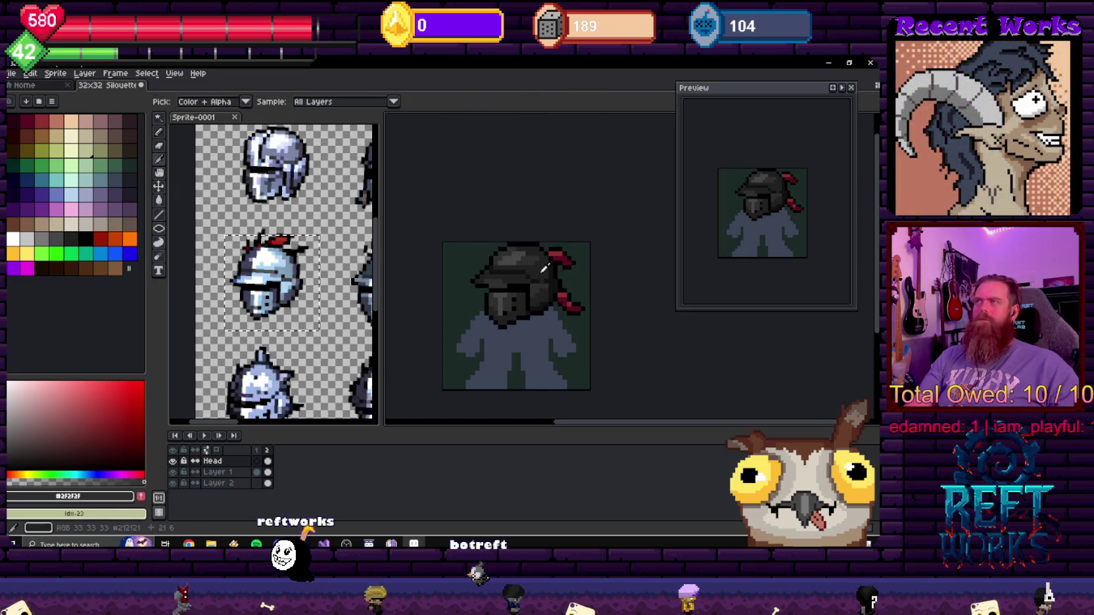
{"action": "left_click", "coordinate": [545, 268]}
{"action": "key", "text": "shift+o"}
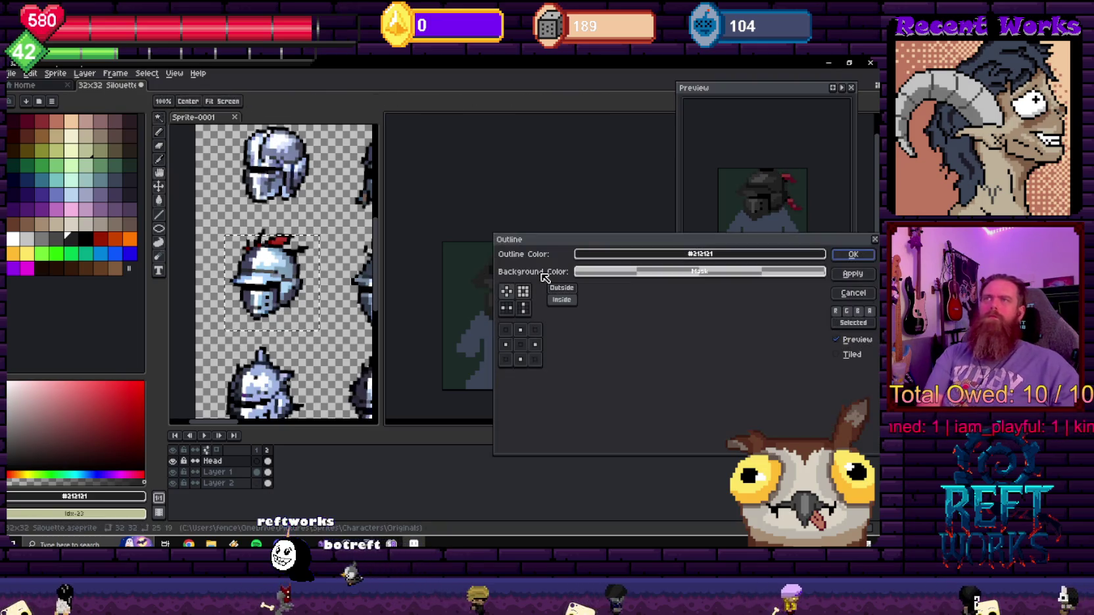
{"action": "left_click", "coordinate": [852, 293]}
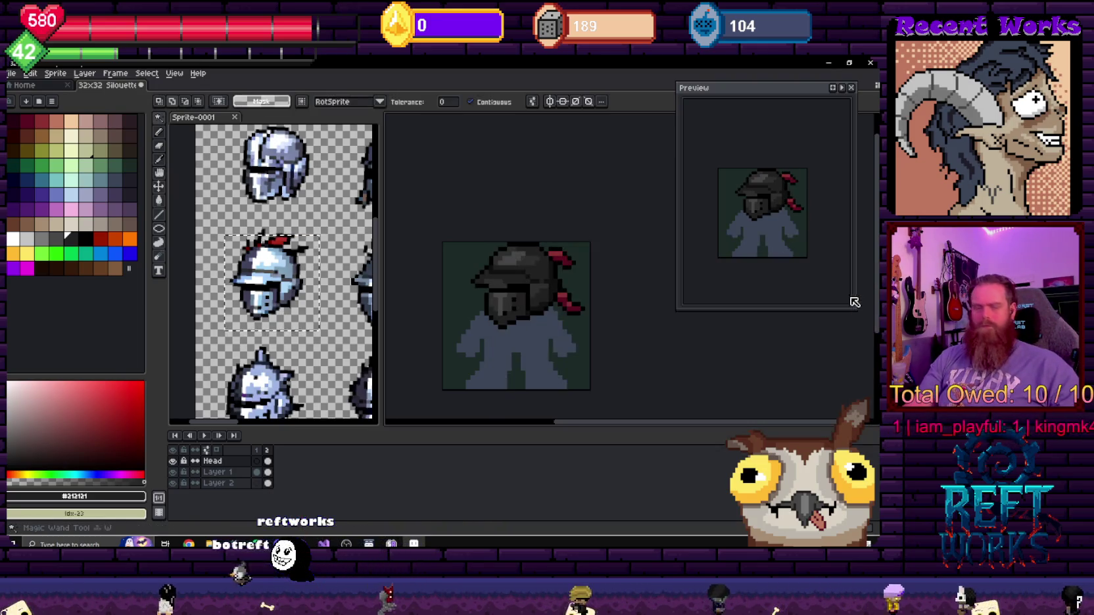
{"action": "key", "text": "shift+r"}
{"action": "left_click_drag", "start_coordinate": [581, 249], "coordinate": [678, 209]}
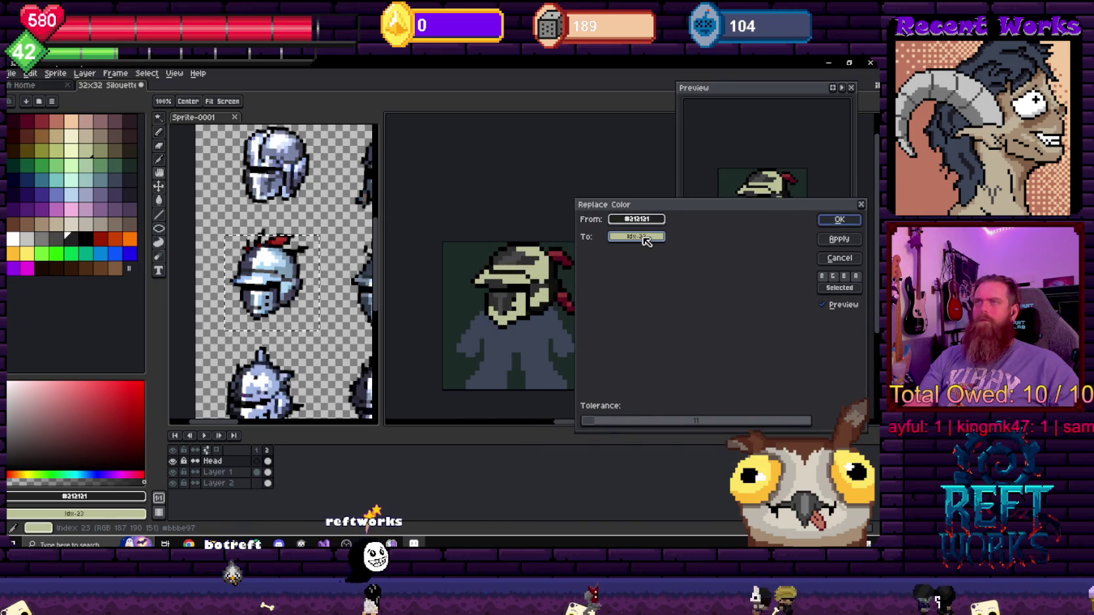
{"action": "left_click", "coordinate": [646, 240]}
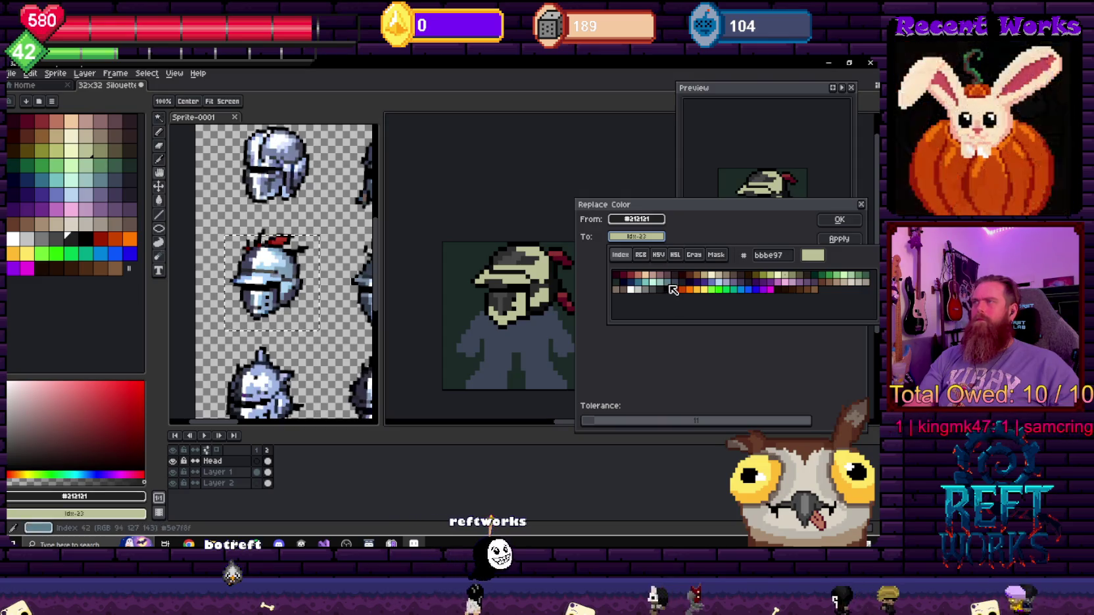
{"action": "left_click", "coordinate": [670, 283]}
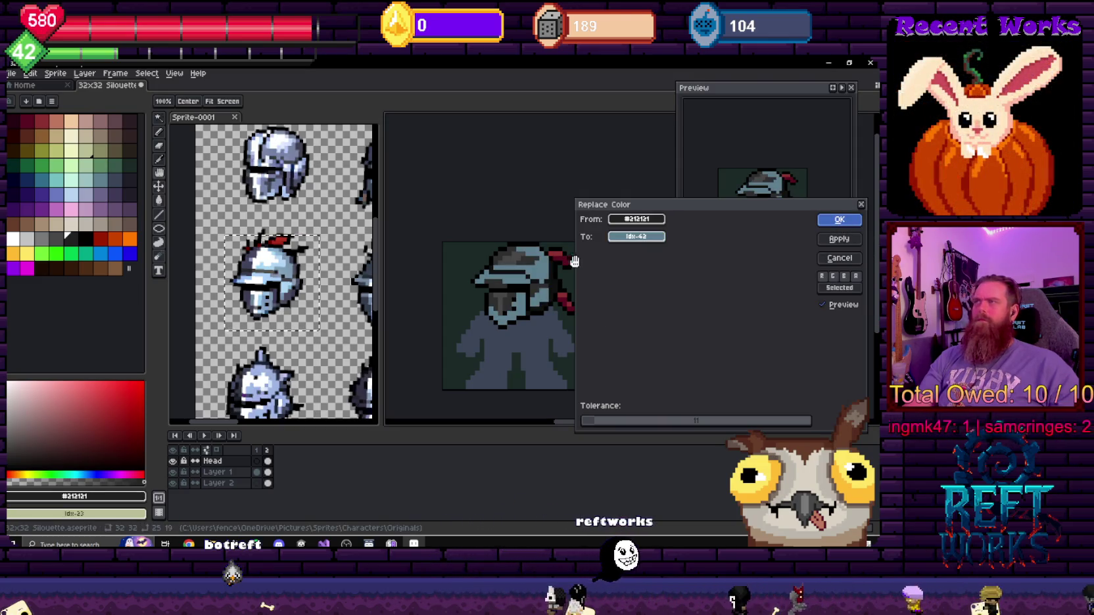
{"action": "left_click", "coordinate": [843, 225]}
- Replace the helmet's #2f2f2f grey with white after trying pale teal and mint
{"action": "key", "text": "i"}
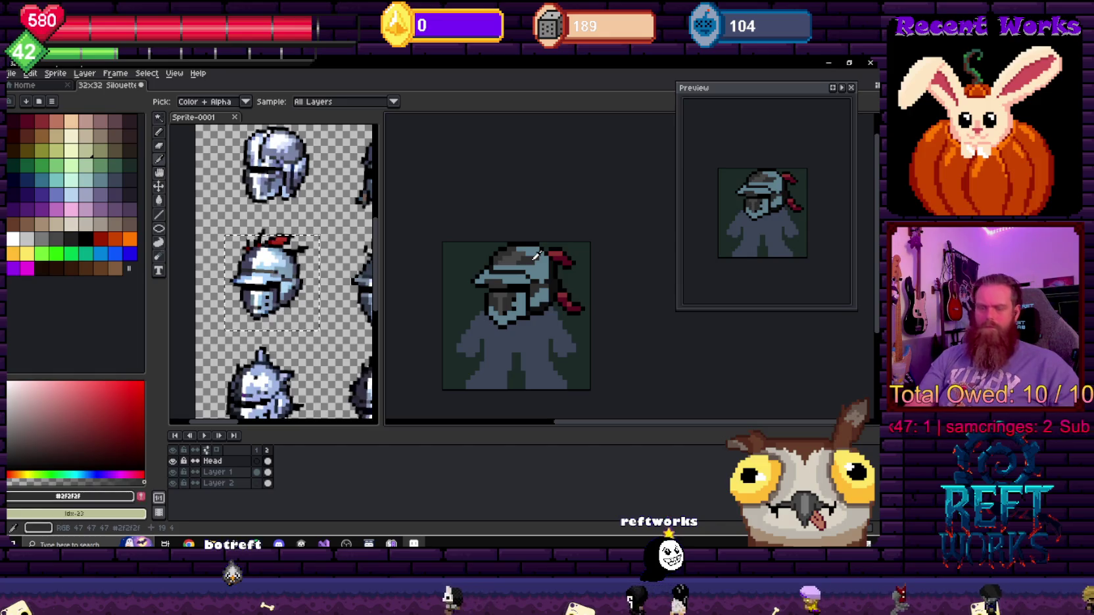
{"action": "key", "text": "shift+o"}
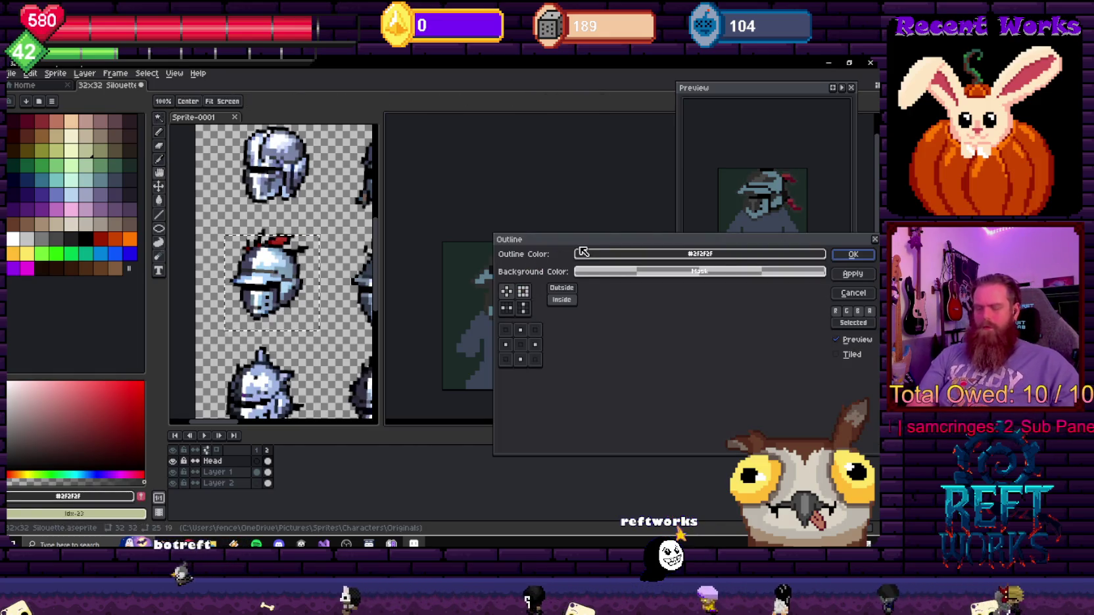
{"action": "key", "text": "Escape"}
{"action": "key", "text": "shift+r"}
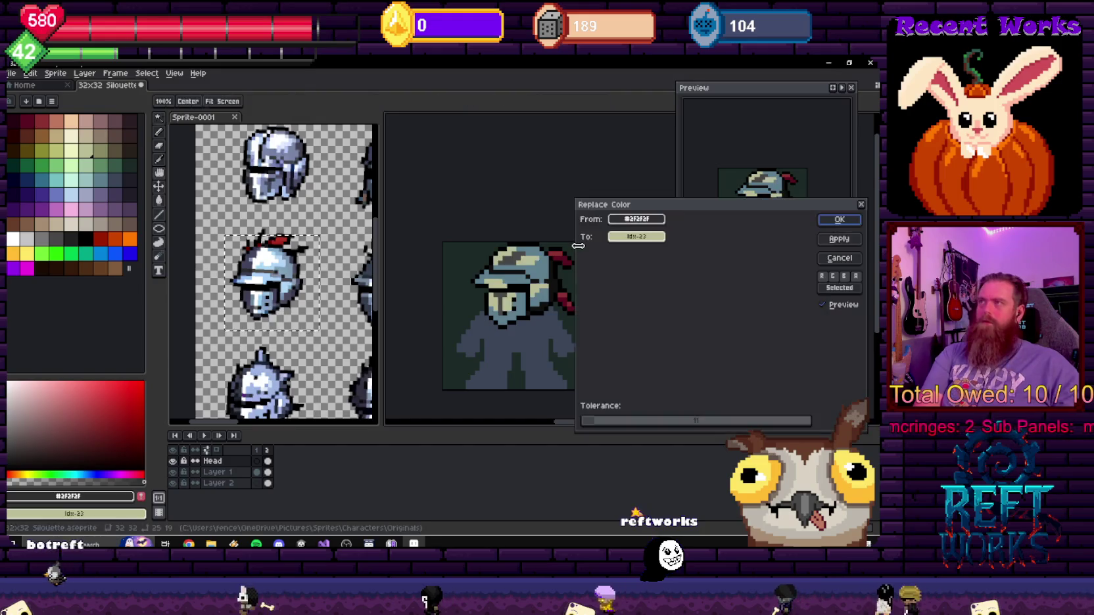
{"action": "left_click", "coordinate": [619, 238]}
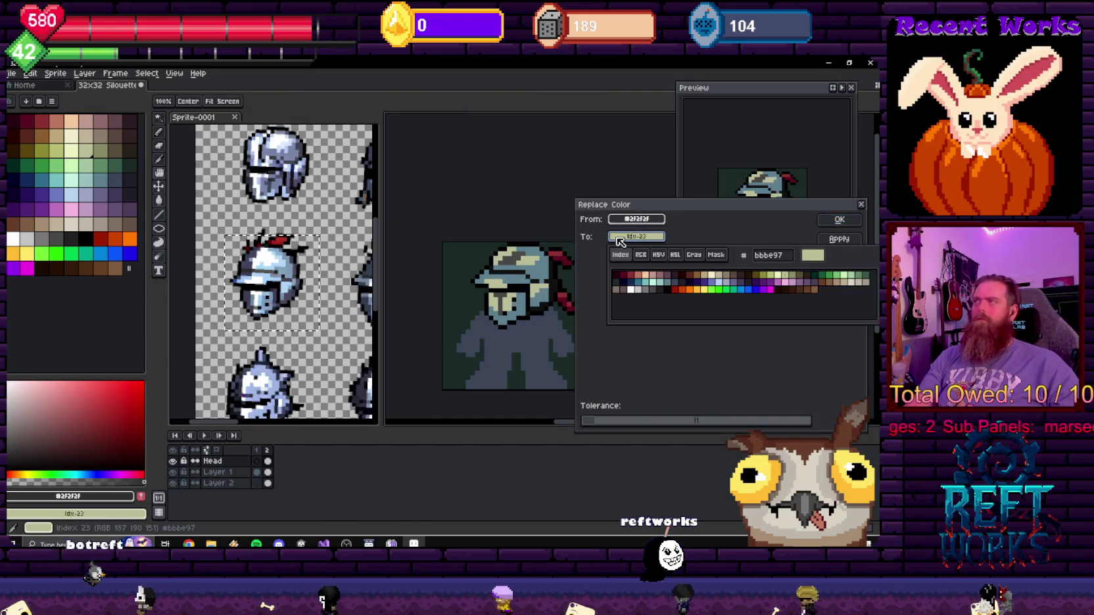
{"action": "left_click", "coordinate": [662, 284]}
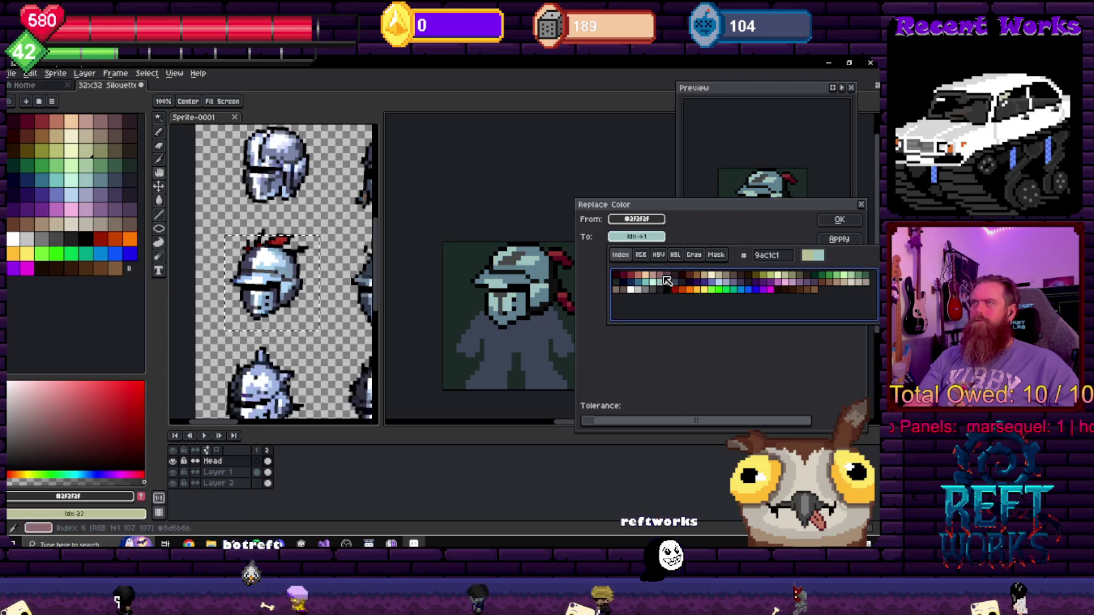
{"action": "left_click", "coordinate": [654, 284]}
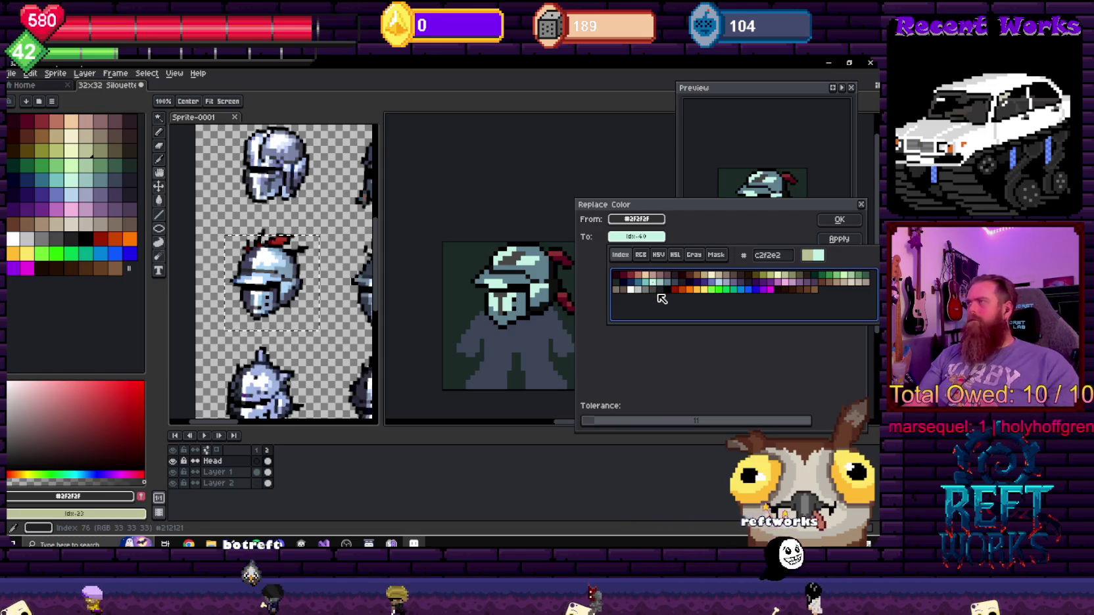
{"action": "left_click", "coordinate": [632, 290]}
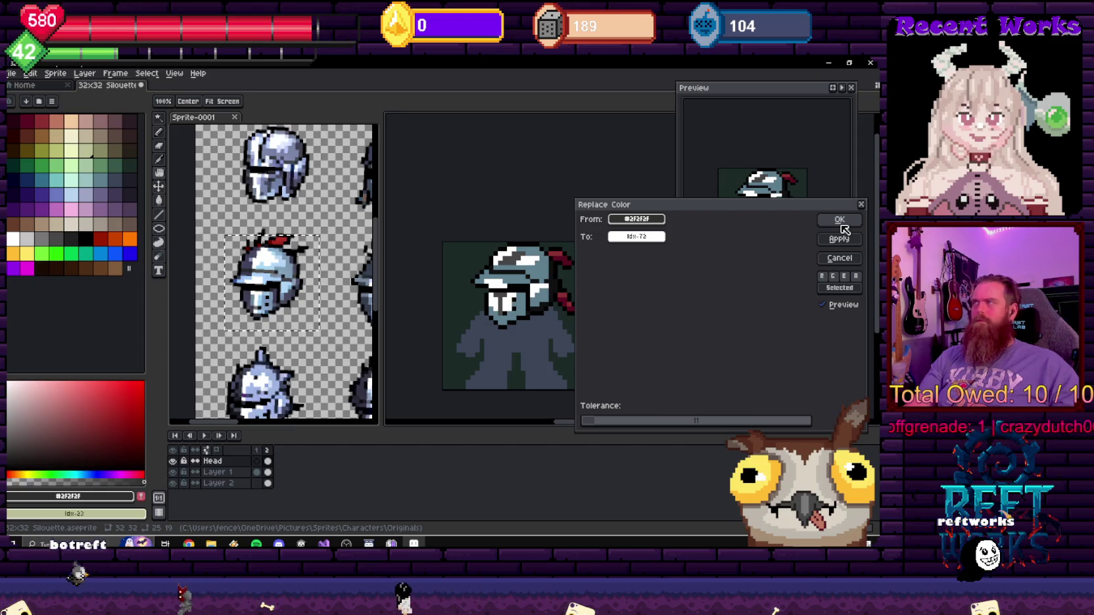
{"action": "left_click", "coordinate": [840, 222]}
{"action": "left_click", "coordinate": [51, 236]}
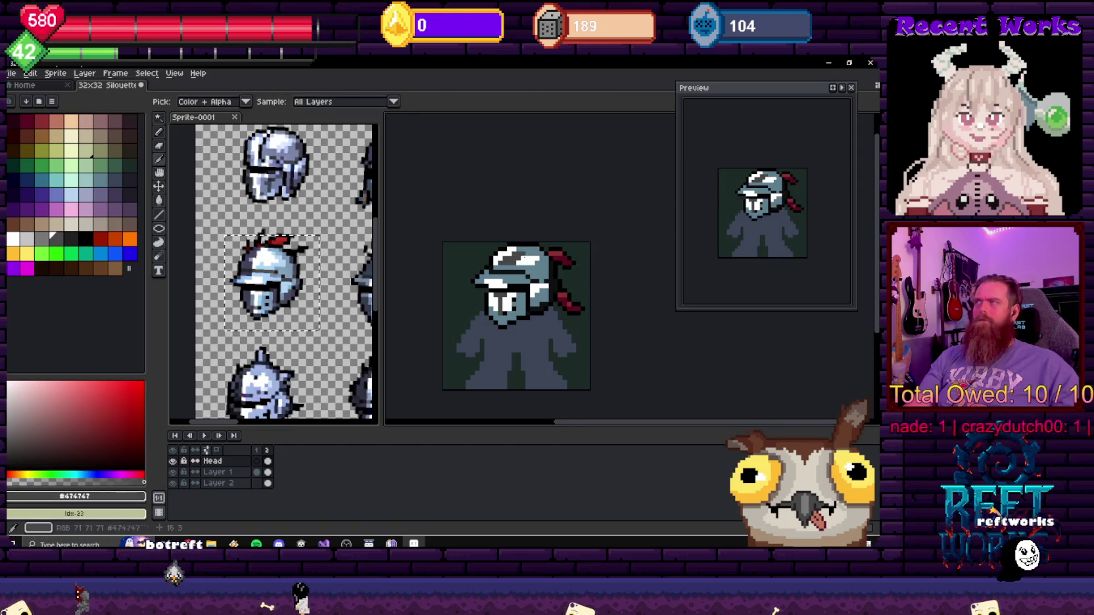
- Turn the #474747 T visor pixels white, then sample #2F2F2F for another Replace Color
{"action": "key", "text": "shift+r"}
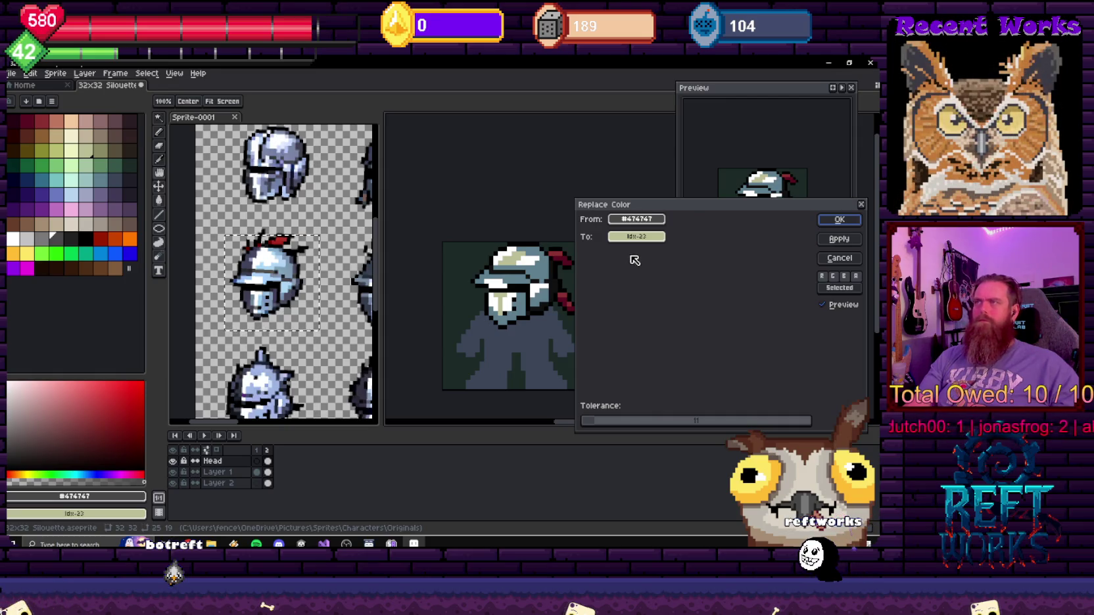
{"action": "left_click", "coordinate": [844, 261]}
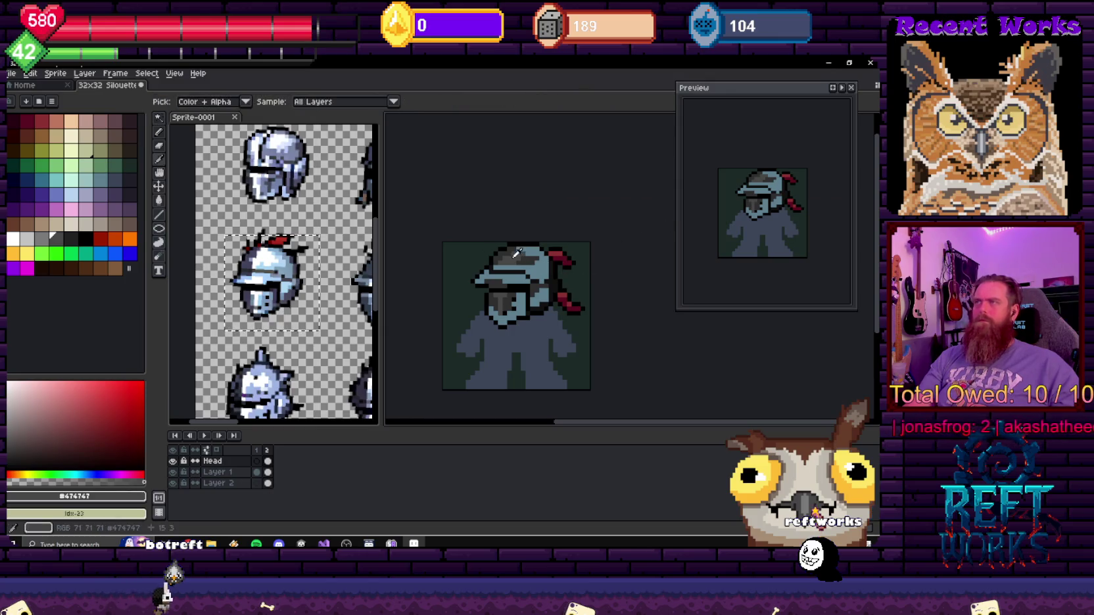
{"action": "key", "text": "shift+r"}
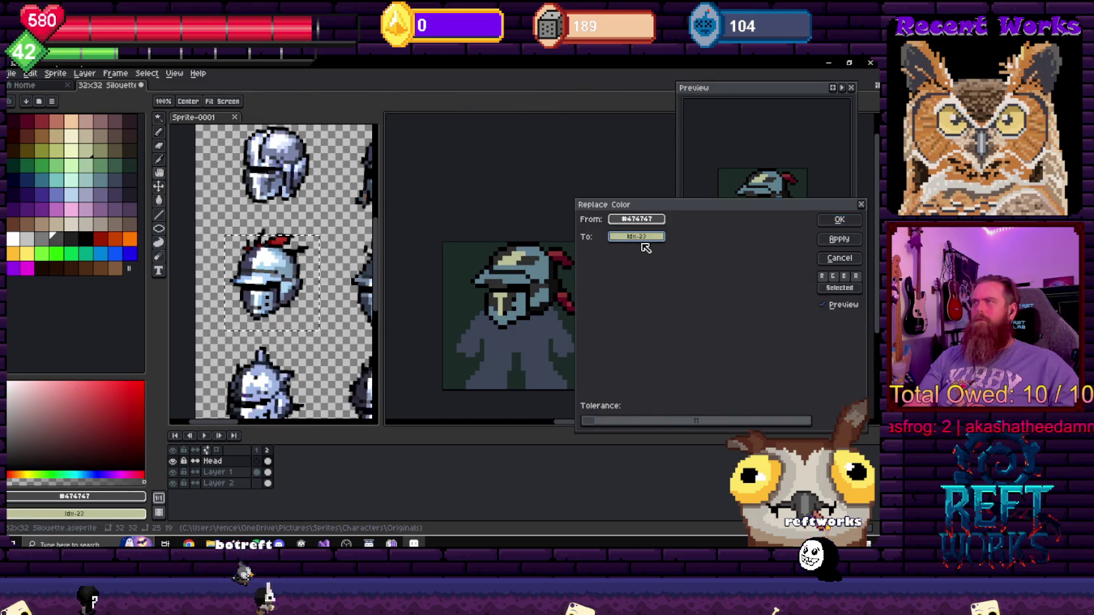
{"action": "left_click", "coordinate": [636, 237]}
{"action": "left_click", "coordinate": [633, 291]}
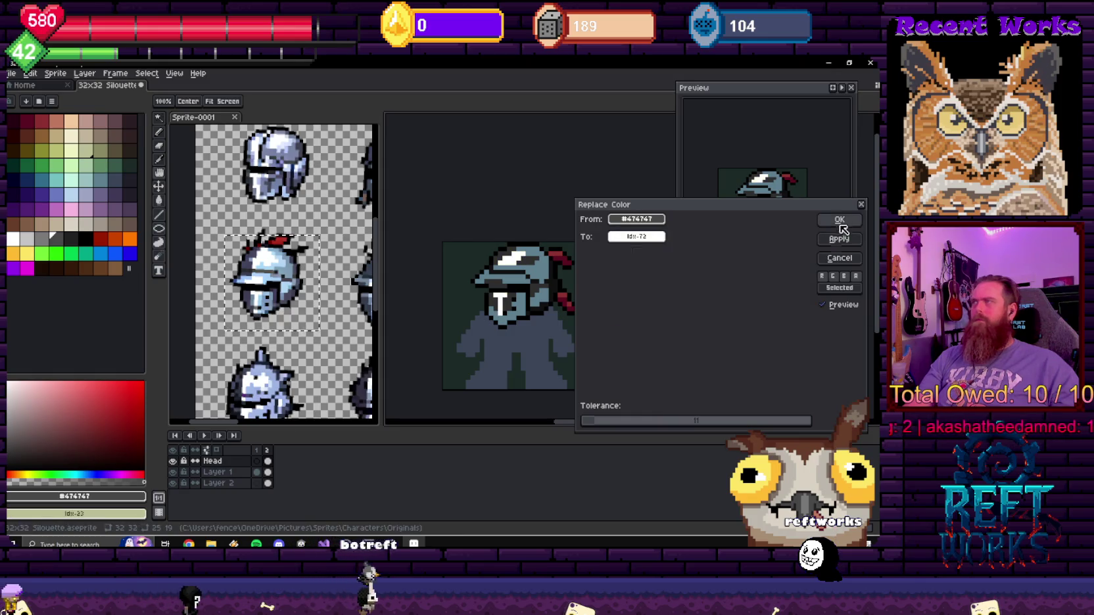
{"action": "key", "text": "Return"}
{"action": "left_click", "coordinate": [524, 255]}
{"action": "key", "text": "shift+r"}
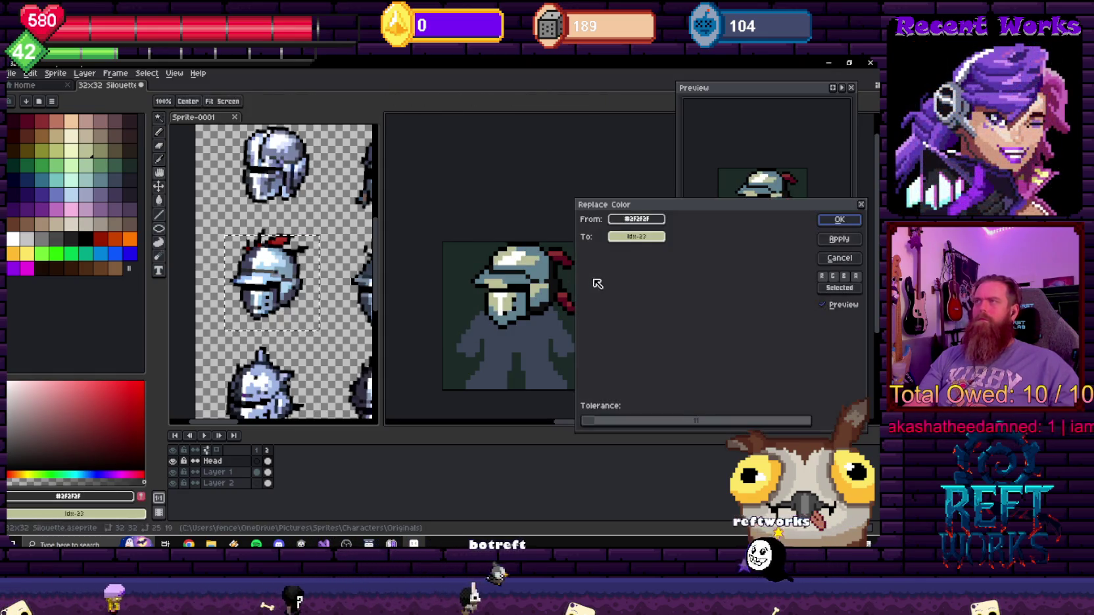
- Compare palette swatches idx 42, 41, 43 and 51 as the #2F2F2F replacement
{"action": "left_click", "coordinate": [637, 237]}
{"action": "left_click", "coordinate": [664, 283]}
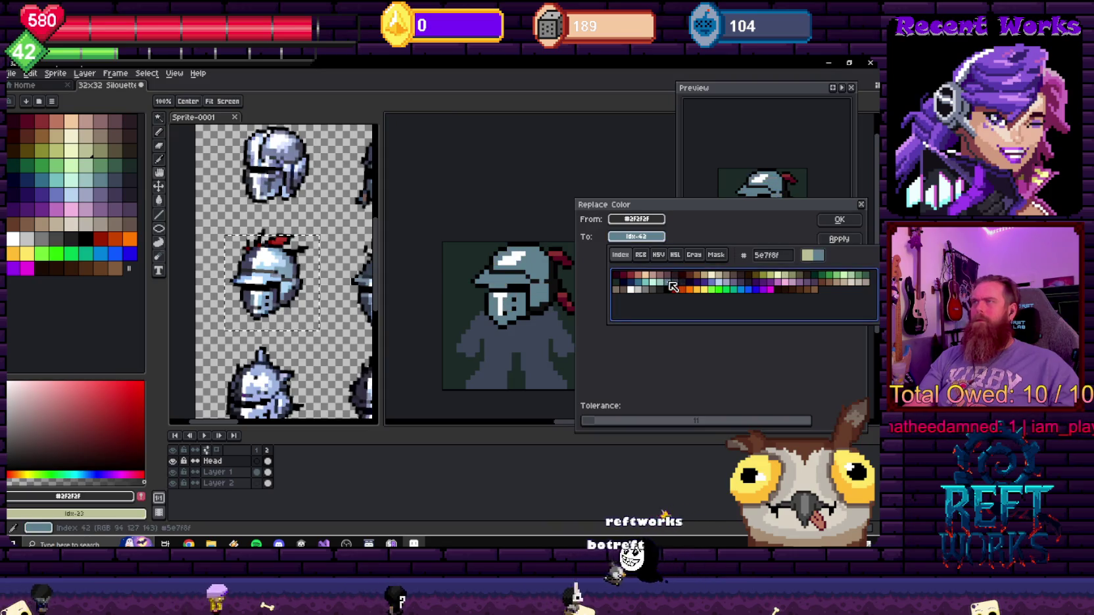
{"action": "left_click", "coordinate": [661, 282]}
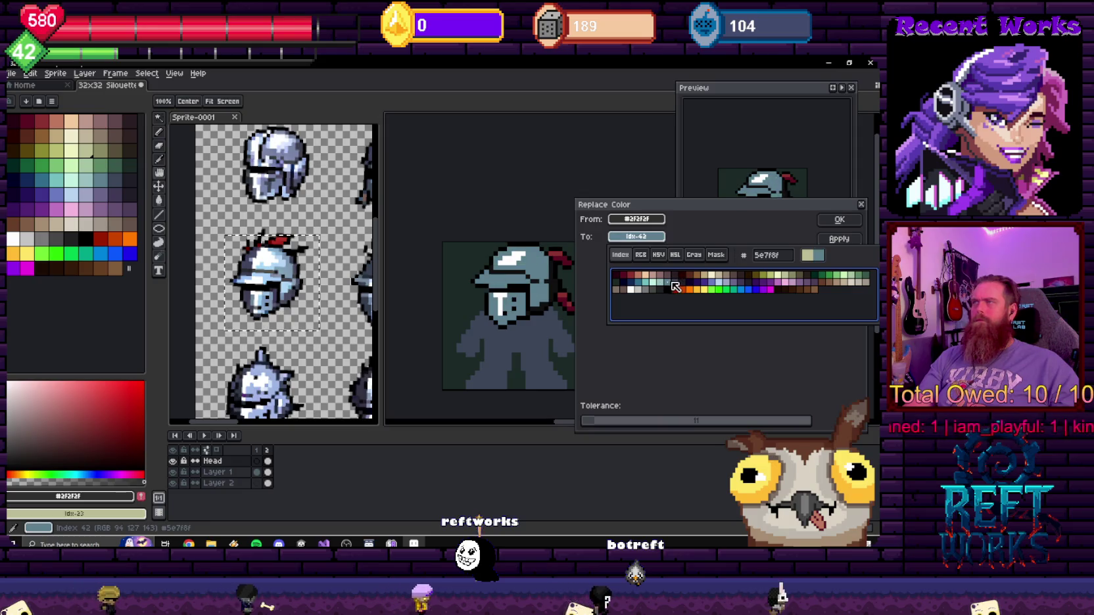
{"action": "left_click", "coordinate": [677, 286]}
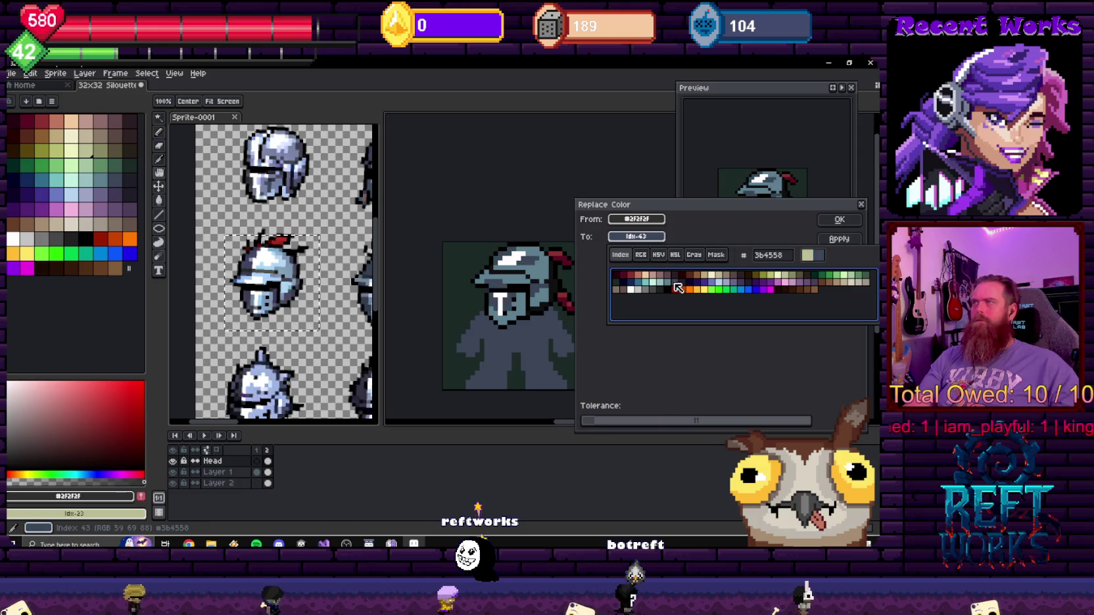
{"action": "left_click", "coordinate": [734, 283]}
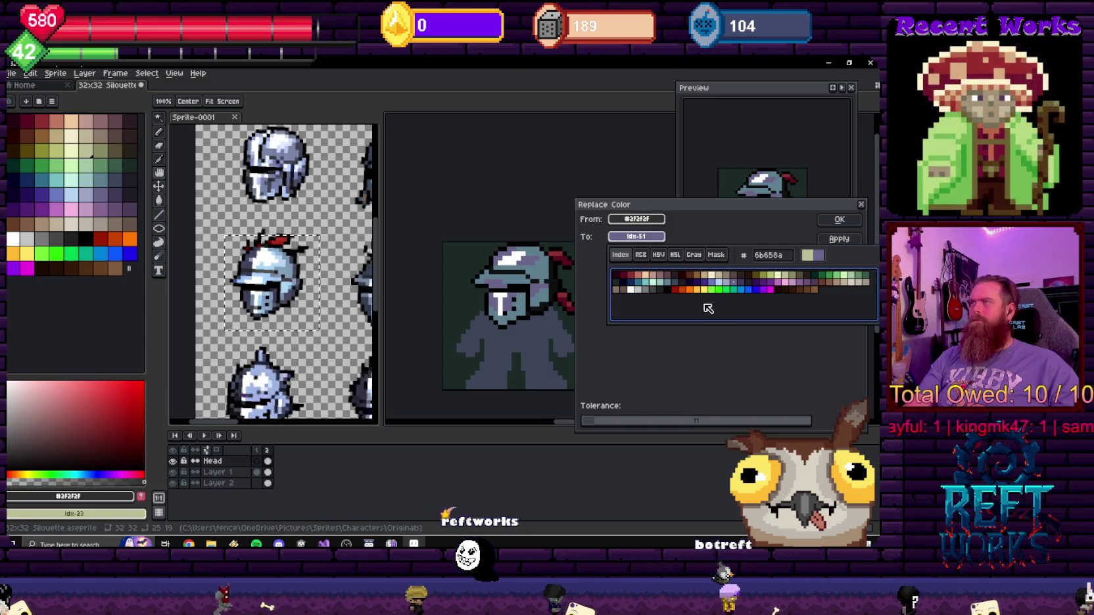
{"action": "left_click", "coordinate": [671, 283]}
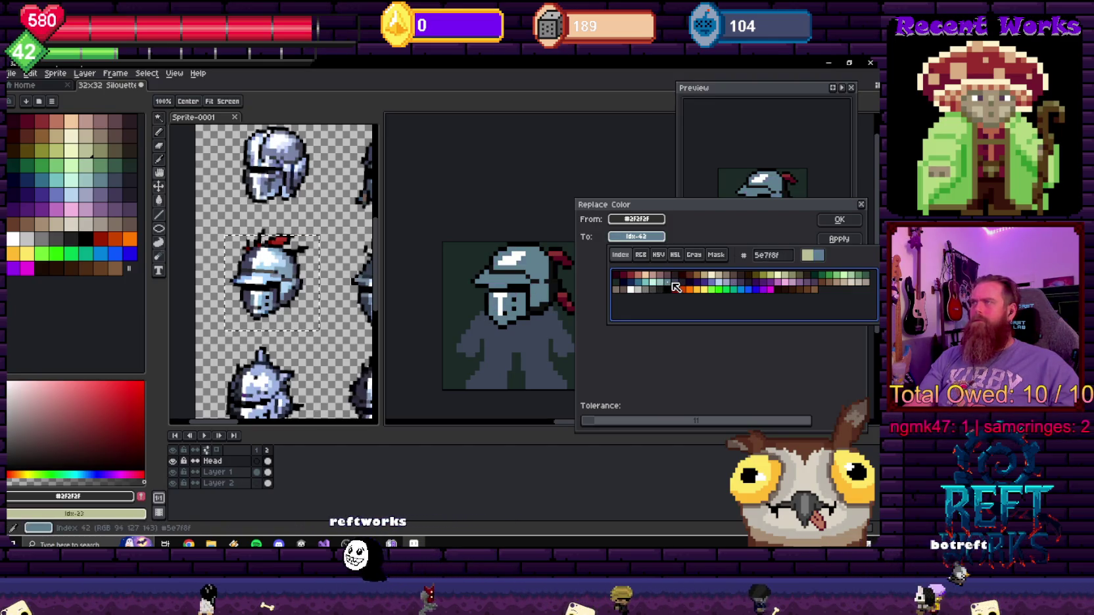
{"action": "left_click", "coordinate": [676, 285]}
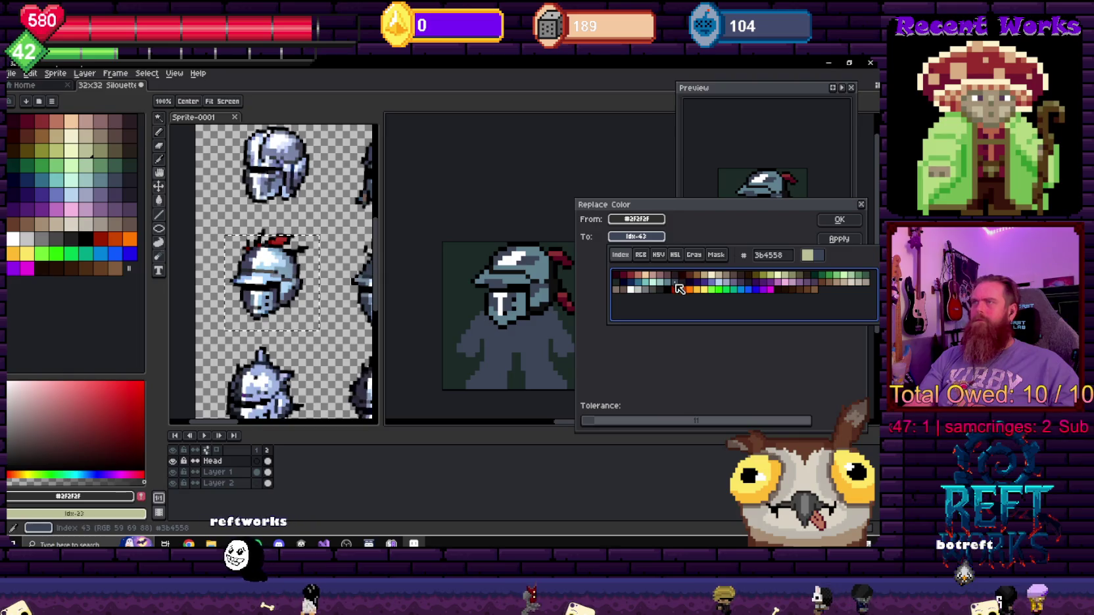
{"action": "scroll", "coordinate": [537, 314], "scroll_direction": "down", "scroll_amount": 4}
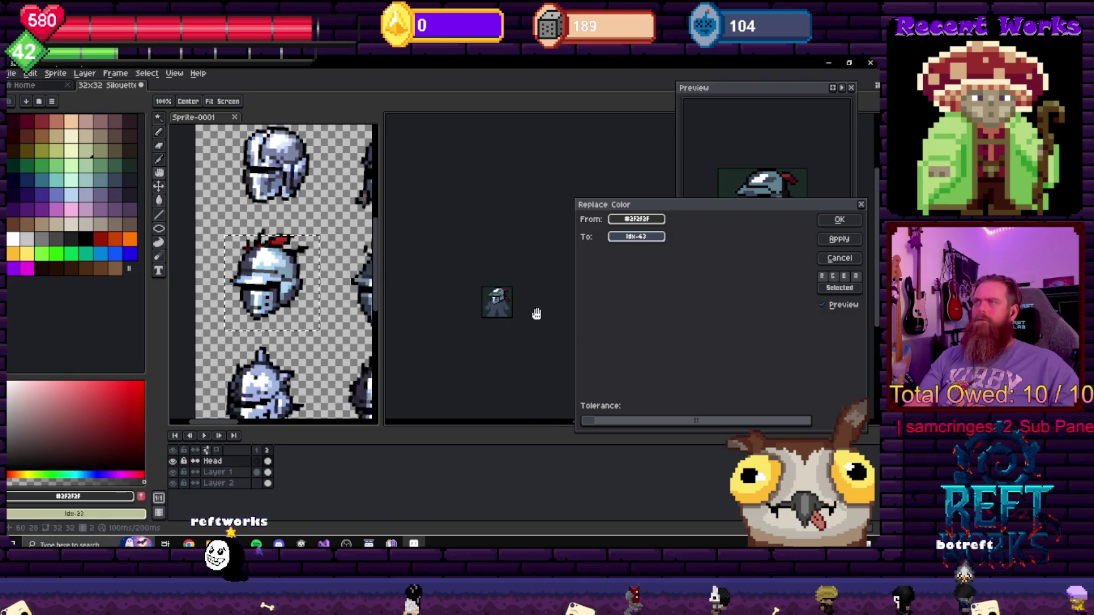
{"action": "scroll", "coordinate": [533, 312], "scroll_direction": "up", "scroll_amount": 4}
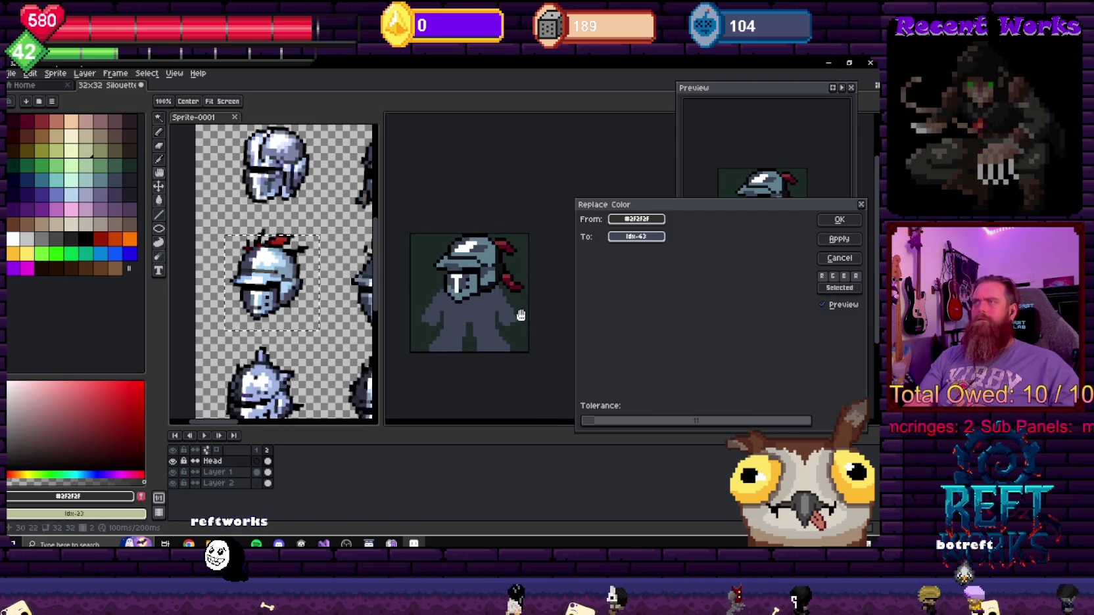
- Try idx 38, idx 52 and #4b3d58, then apply slate blue-grey #3b4558 (idx 43)
{"action": "left_click", "coordinate": [632, 237]}
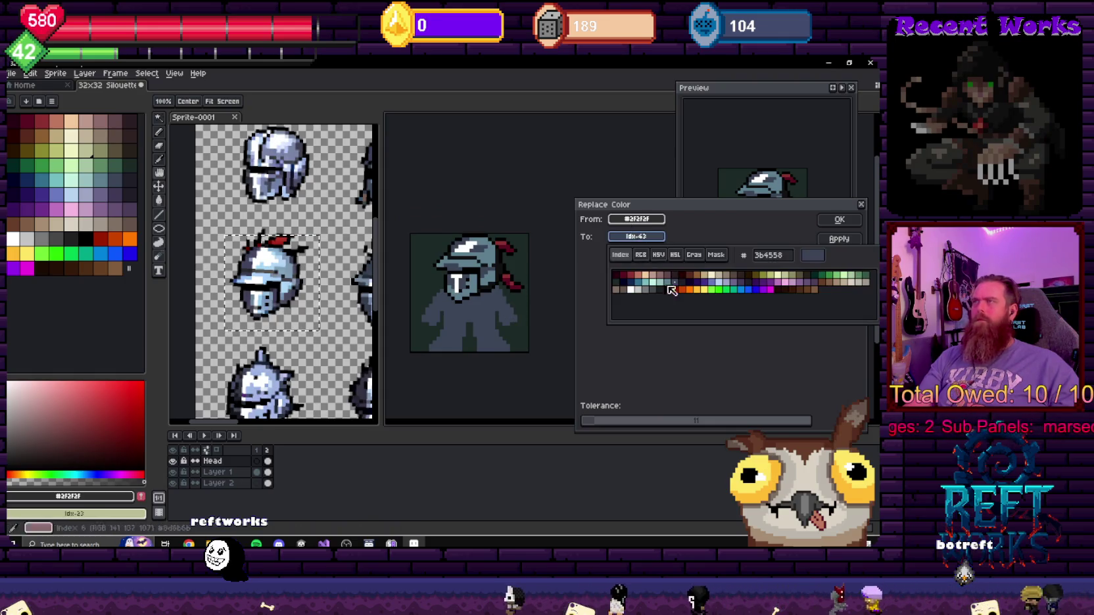
{"action": "left_click", "coordinate": [641, 285]}
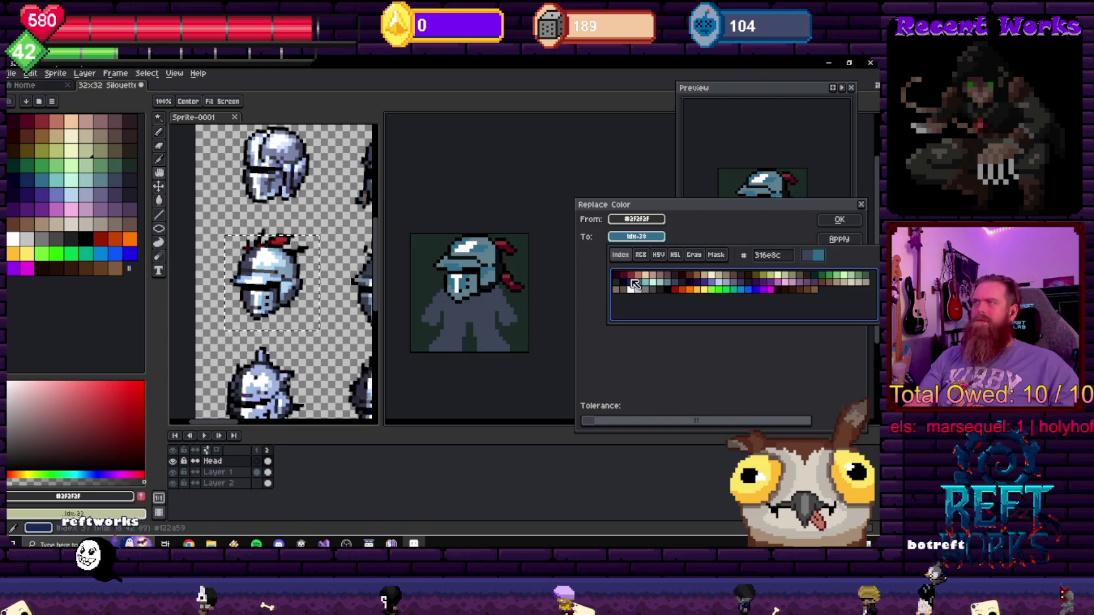
{"action": "left_click", "coordinate": [742, 287]}
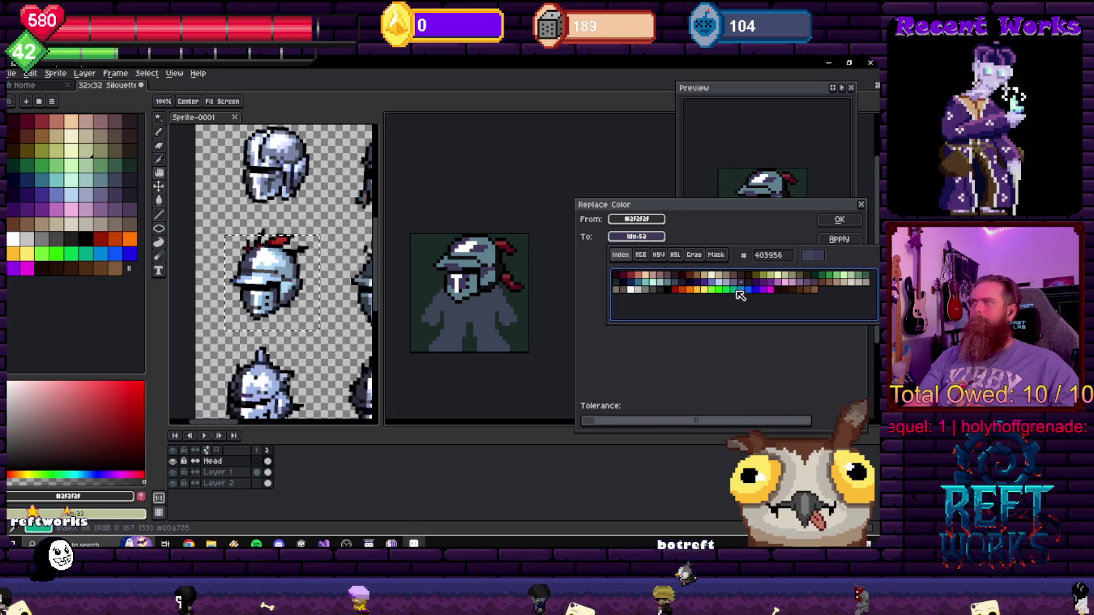
{"action": "left_click", "coordinate": [814, 283]}
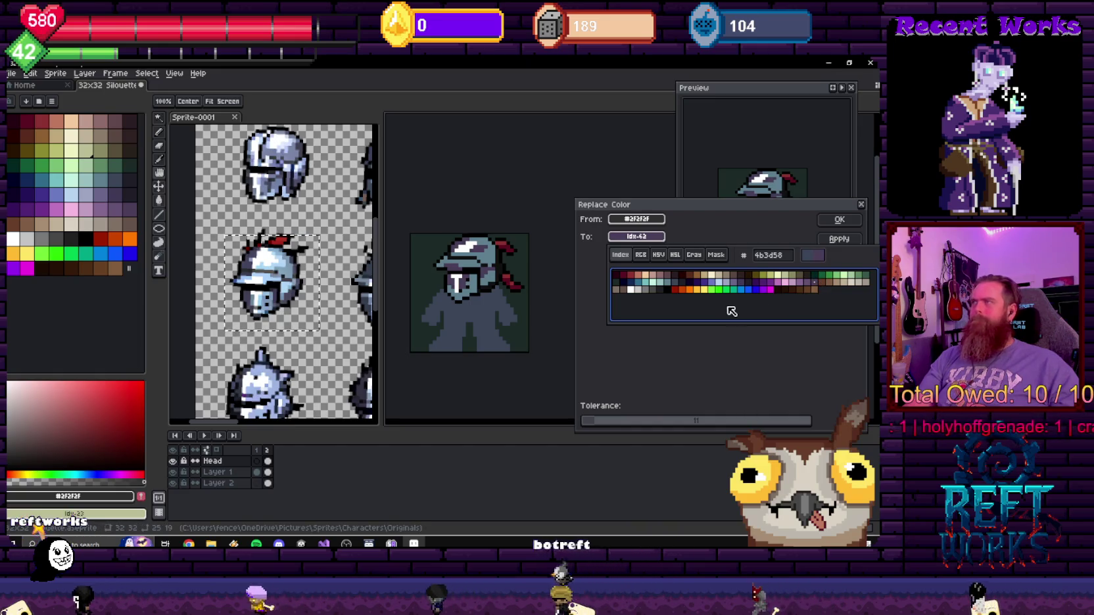
{"action": "scroll", "coordinate": [546, 310], "scroll_direction": "up", "scroll_amount": 1}
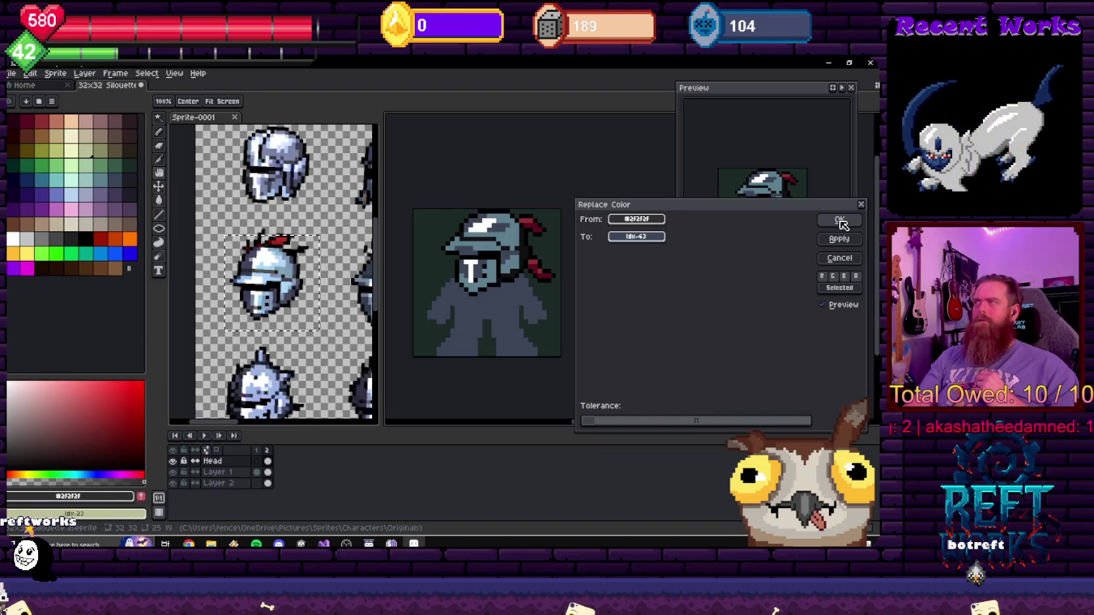
{"action": "left_click", "coordinate": [839, 222]}
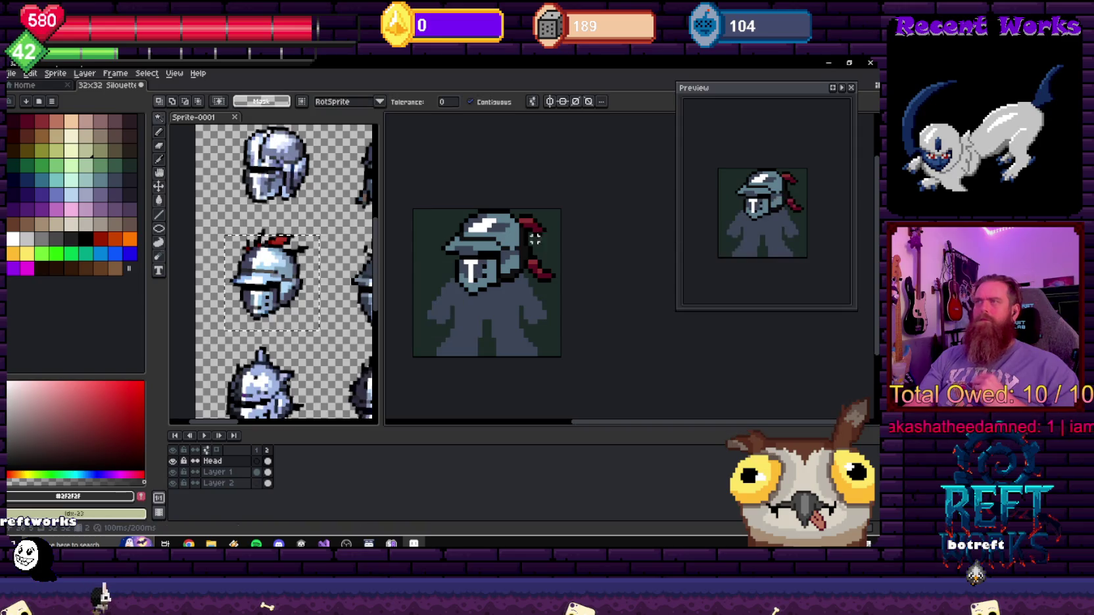
- Zoom in on the helmet and sample the new #3b4558 shade and the black outline
{"action": "scroll", "coordinate": [498, 252], "scroll_direction": "up", "scroll_amount": 1}
{"action": "scroll", "coordinate": [498, 251], "scroll_direction": "up", "scroll_amount": 1}
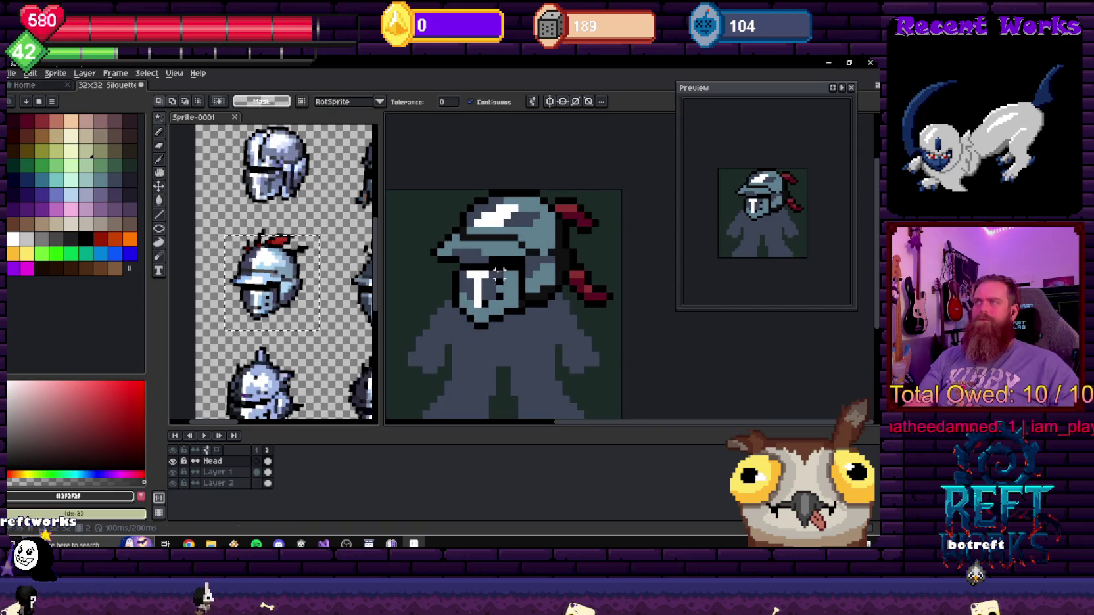
{"action": "scroll", "coordinate": [493, 243], "scroll_direction": "up", "scroll_amount": 2}
{"action": "scroll", "coordinate": [479, 224], "scroll_direction": "up", "scroll_amount": 1}
{"action": "left_click_drag", "start_coordinate": [479, 225], "coordinate": [555, 206]}
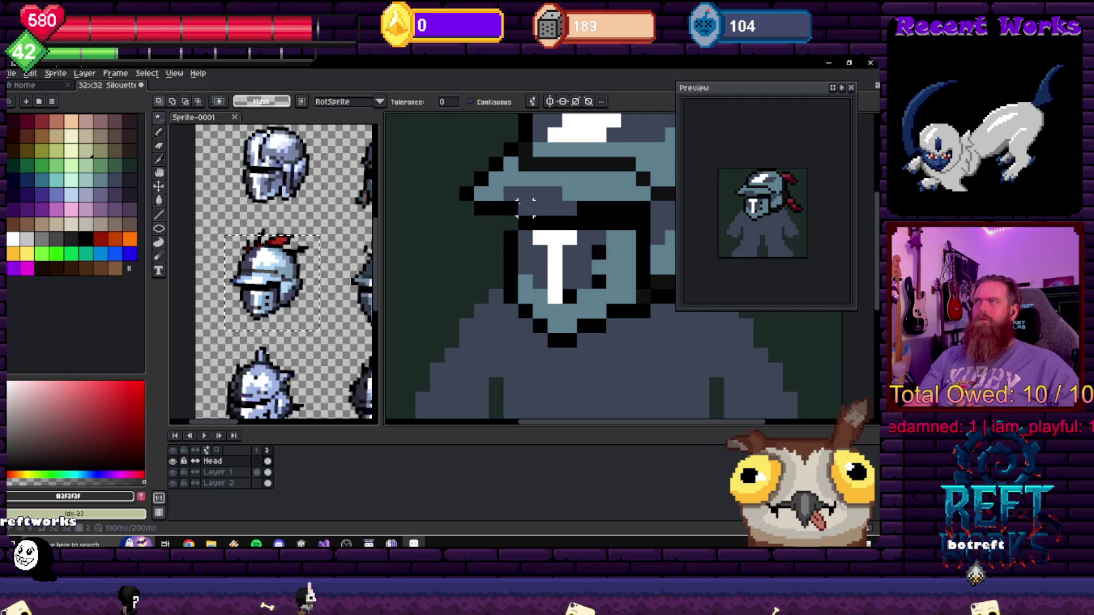
{"action": "scroll", "coordinate": [526, 194], "scroll_direction": "down", "scroll_amount": 2}
{"action": "left_click", "coordinate": [517, 186], "text": "alt"}
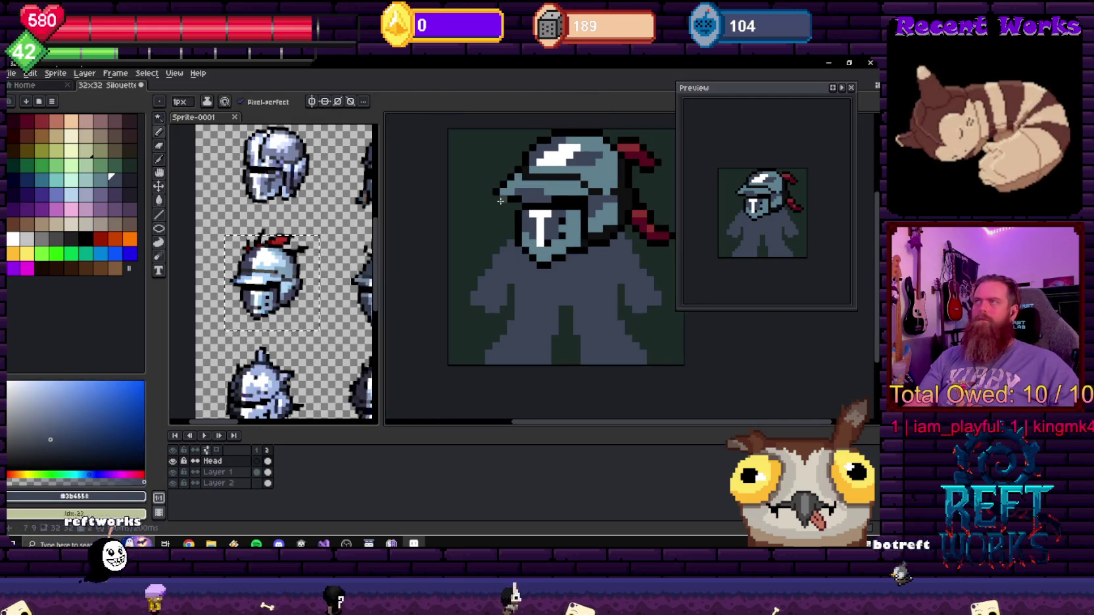
{"action": "key", "text": "e"}
{"action": "scroll", "coordinate": [519, 178], "scroll_direction": "up", "scroll_amount": 1}
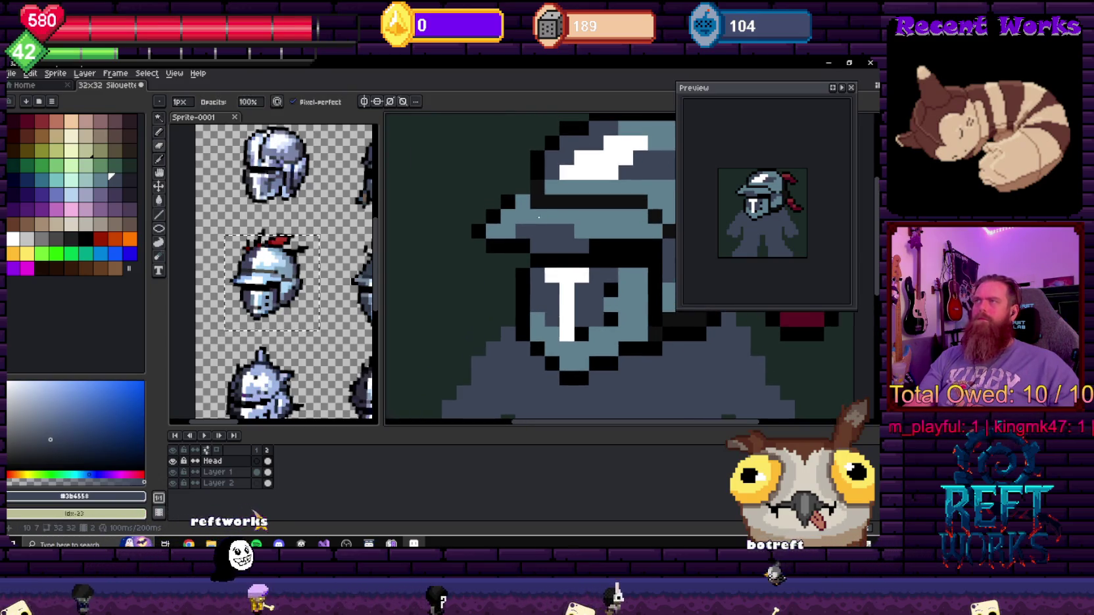
{"action": "scroll", "coordinate": [510, 197], "scroll_direction": "up", "scroll_amount": 1}
{"action": "left_click", "coordinate": [512, 215], "text": "alt"}
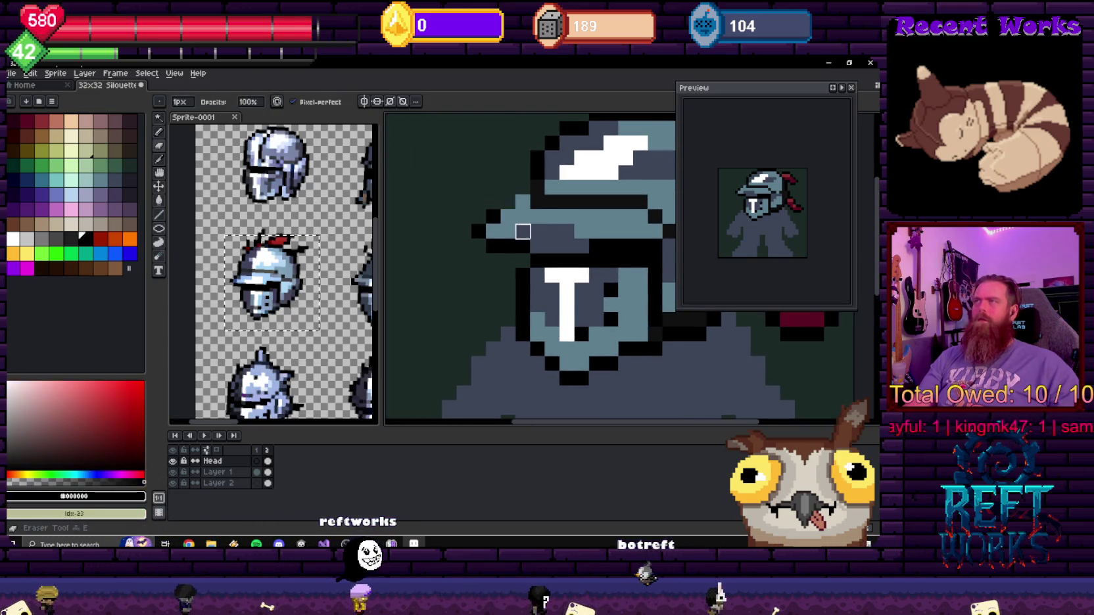
{"action": "key", "text": "b"}
- Repaint two black helmet pixels with #3b4558 using the Pencil
{"action": "scroll", "coordinate": [585, 220], "scroll_direction": "down", "scroll_amount": 5}
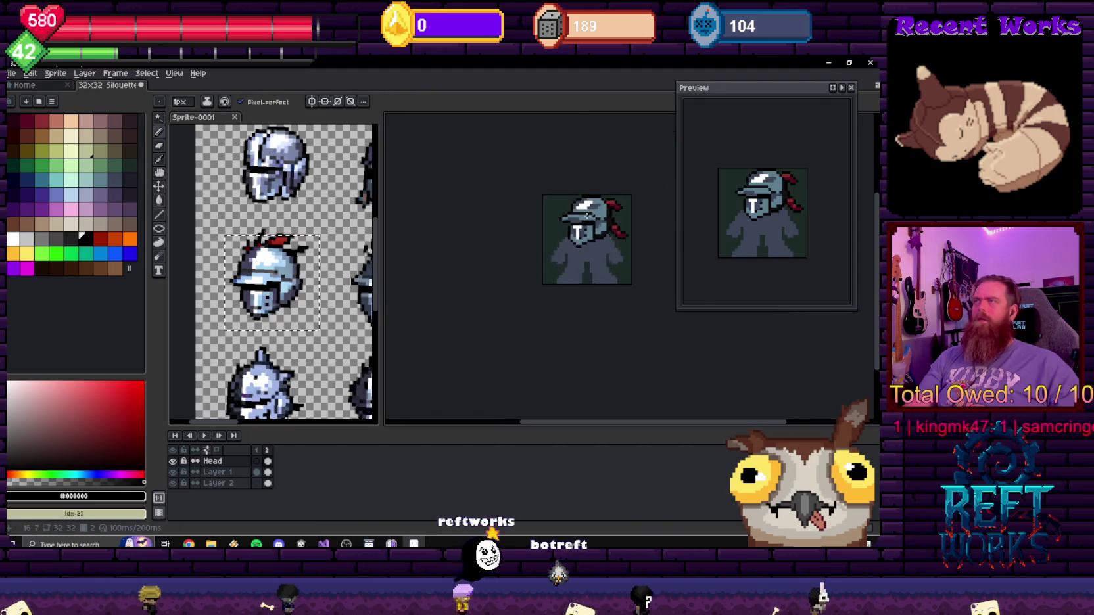
{"action": "scroll", "coordinate": [584, 220], "scroll_direction": "down", "scroll_amount": 1}
{"action": "scroll", "coordinate": [546, 207], "scroll_direction": "up", "scroll_amount": 5}
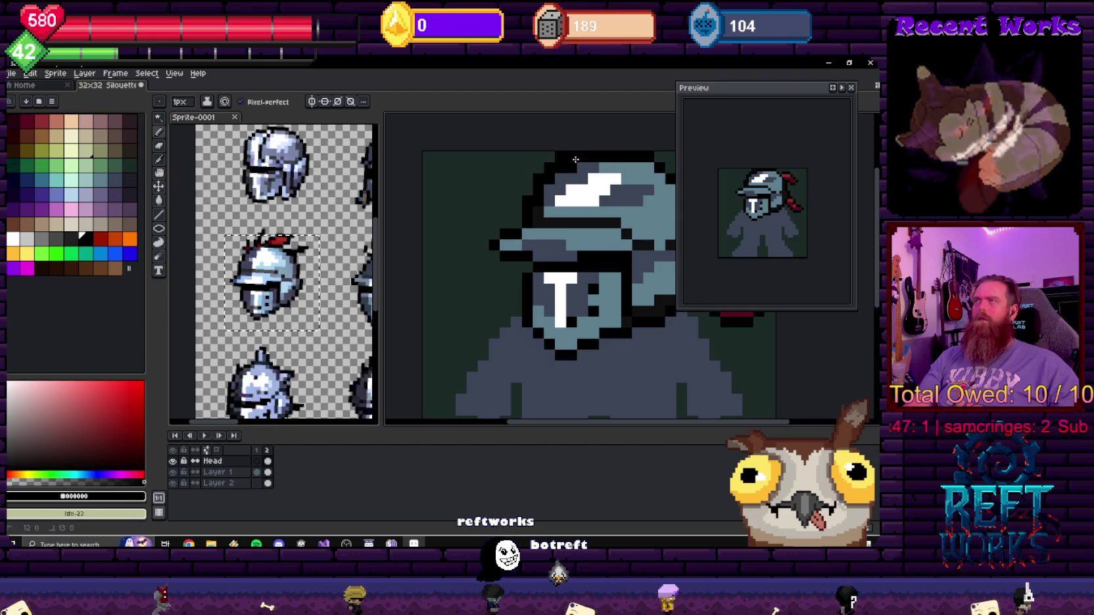
{"action": "scroll", "coordinate": [548, 167], "scroll_direction": "down", "scroll_amount": 2}
{"action": "scroll", "coordinate": [549, 204], "scroll_direction": "up", "scroll_amount": 2}
{"action": "scroll", "coordinate": [549, 204], "scroll_direction": "up", "scroll_amount": 1}
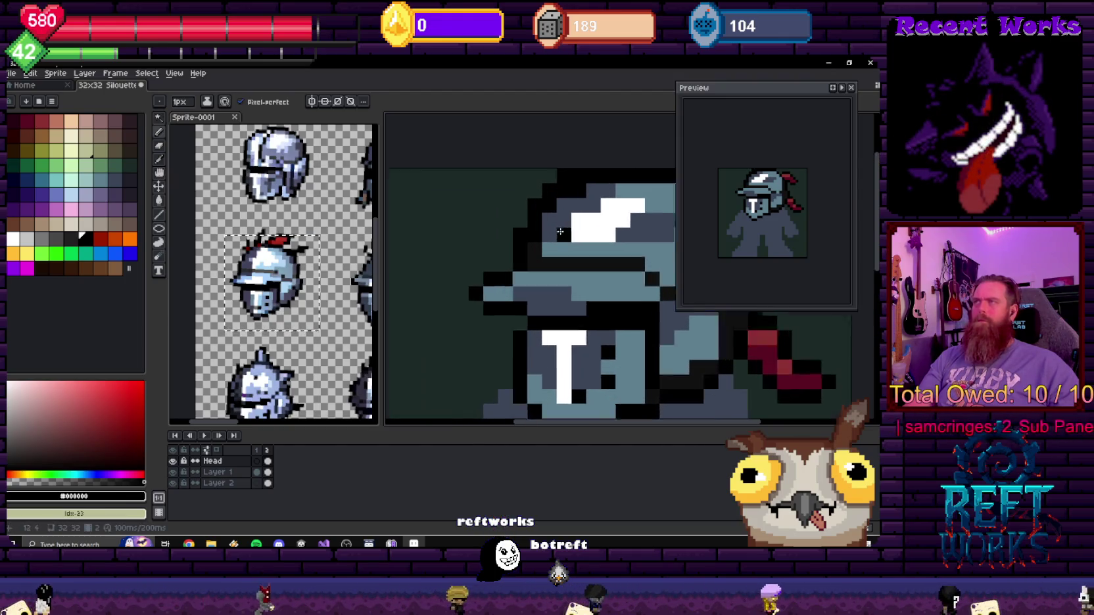
{"action": "scroll", "coordinate": [545, 224], "scroll_direction": "up", "scroll_amount": 1}
{"action": "left_click", "coordinate": [544, 245], "text": "alt"}
{"action": "left_click_drag", "start_coordinate": [523, 259], "coordinate": [527, 232]}
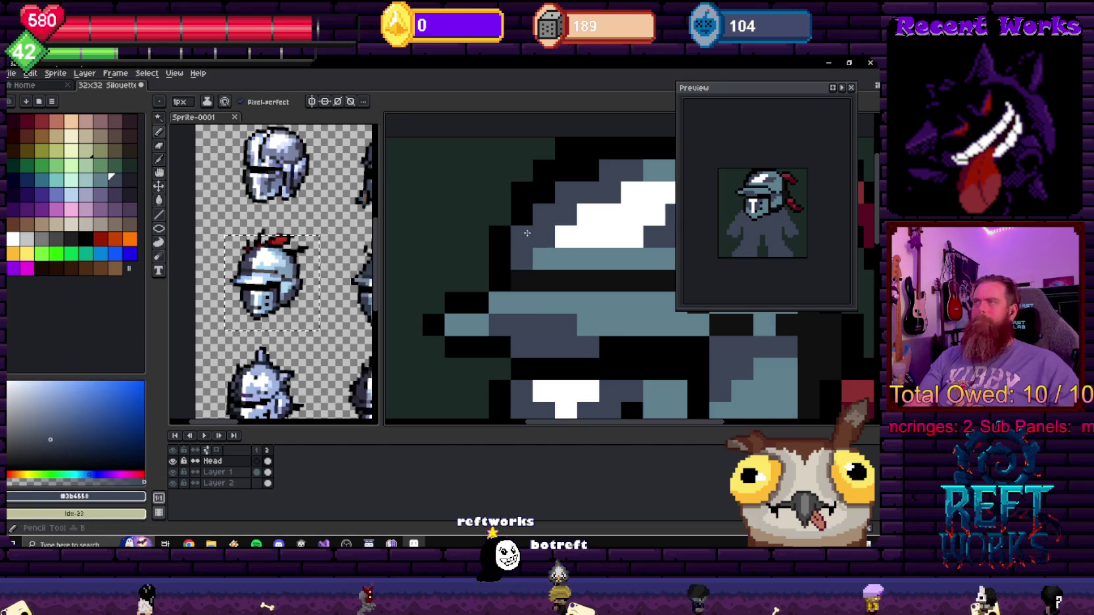
- Compare the black outline with #3b4558, leaving #3b4558 as the drawing colour
{"action": "left_click", "coordinate": [576, 174], "text": "alt"}
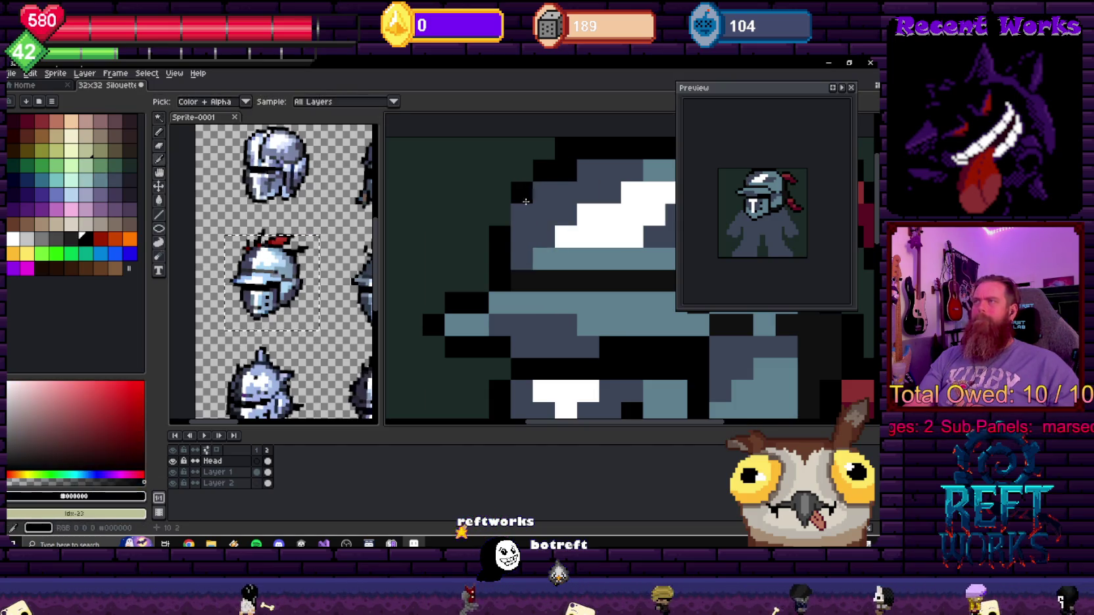
{"action": "scroll", "coordinate": [539, 217], "scroll_direction": "down", "scroll_amount": 2}
{"action": "scroll", "coordinate": [499, 255], "scroll_direction": "down", "scroll_amount": 1}
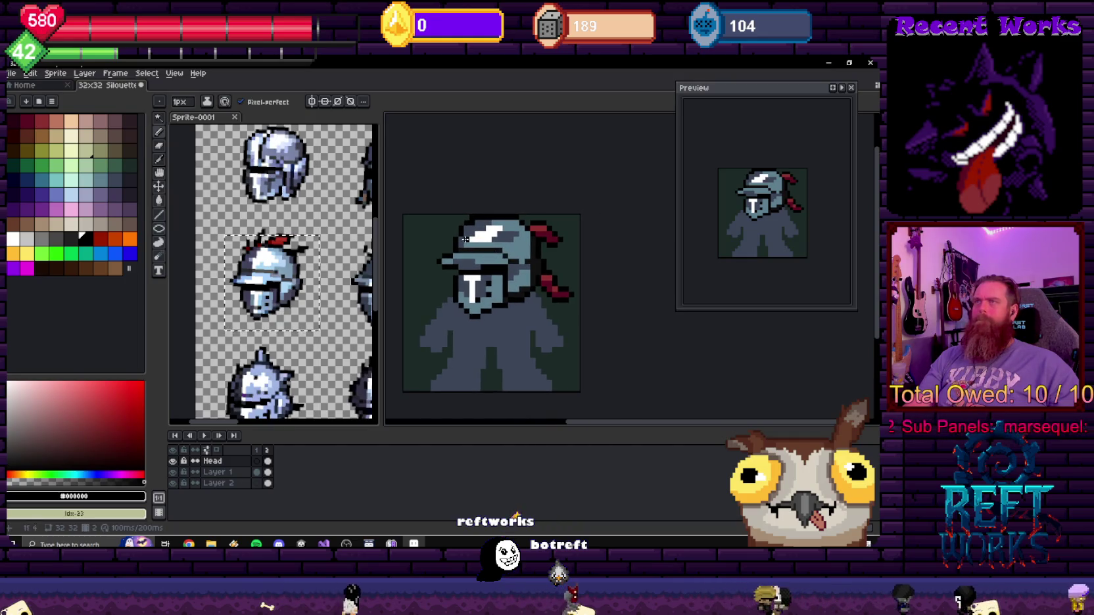
{"action": "scroll", "coordinate": [454, 242], "scroll_direction": "up", "scroll_amount": 2}
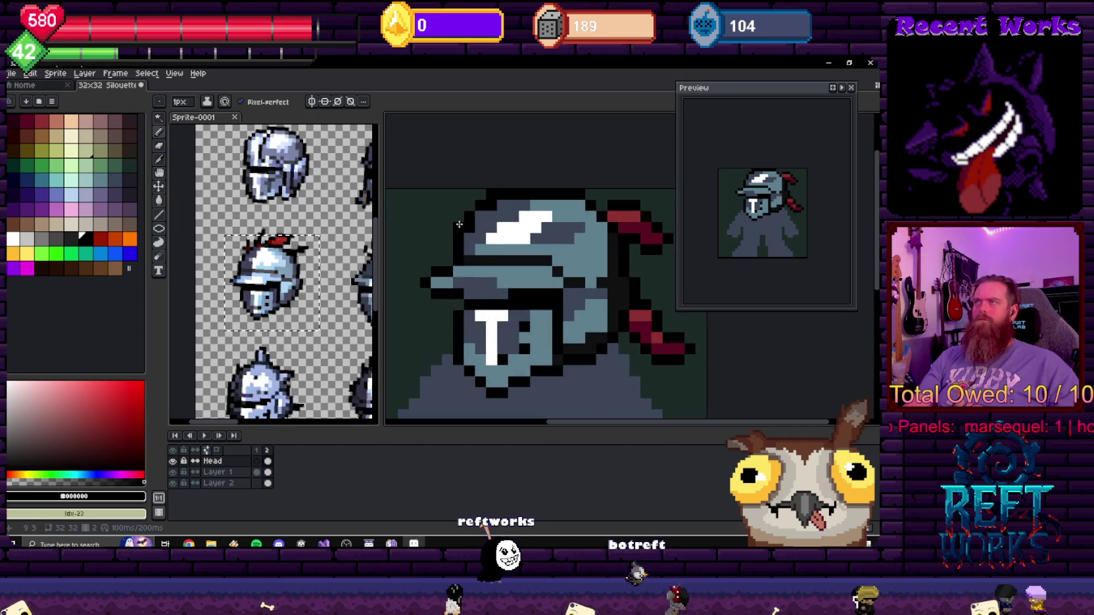
{"action": "left_click", "coordinate": [495, 208], "text": "alt"}
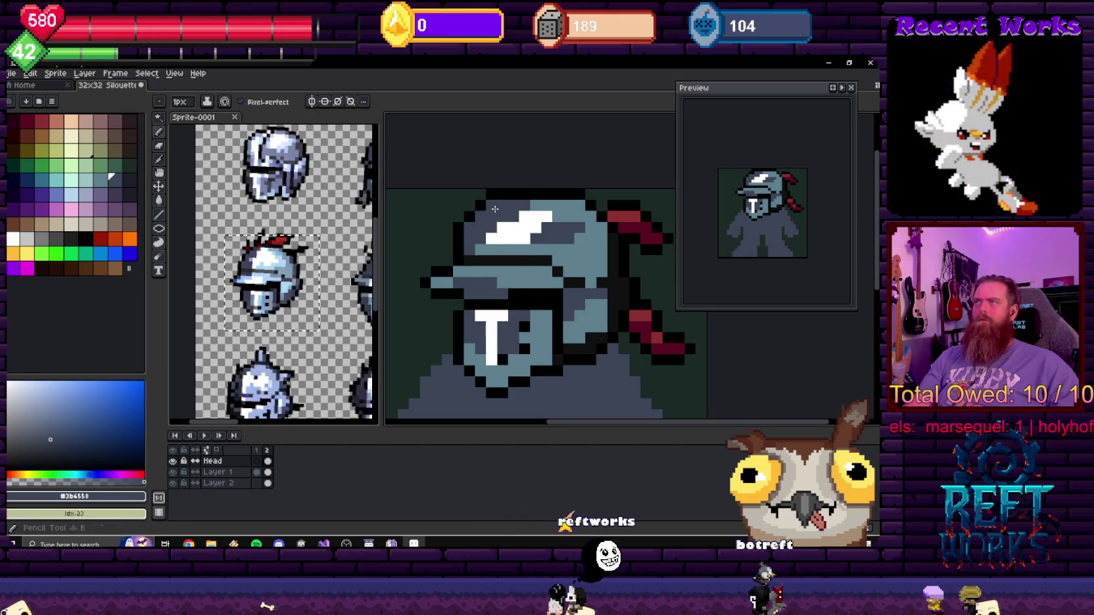
{"action": "key", "text": "alt"}
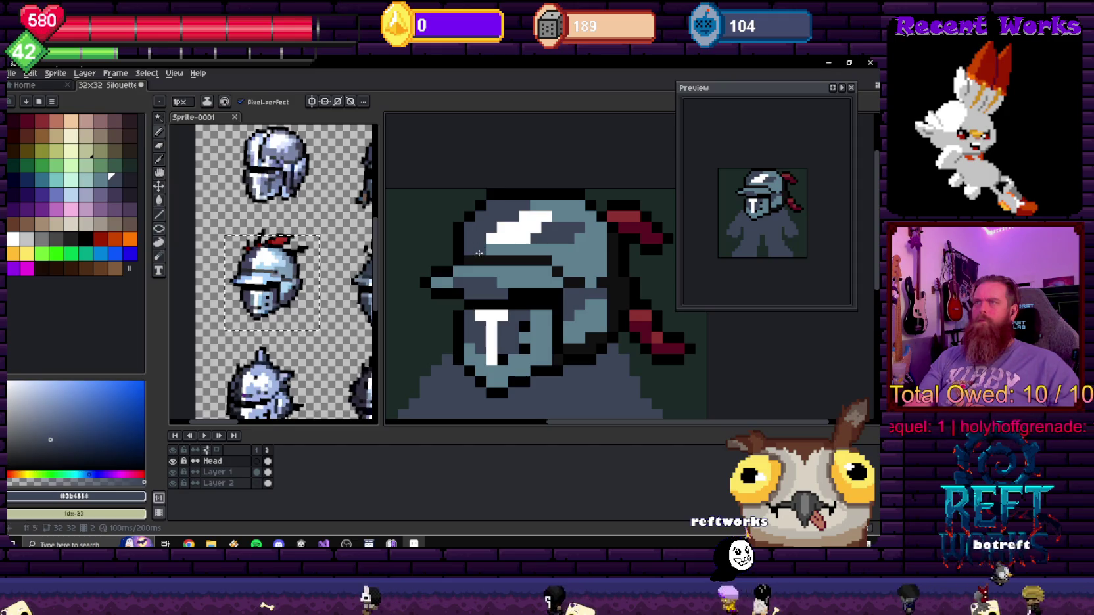
{"action": "left_click", "coordinate": [469, 207], "text": "alt"}
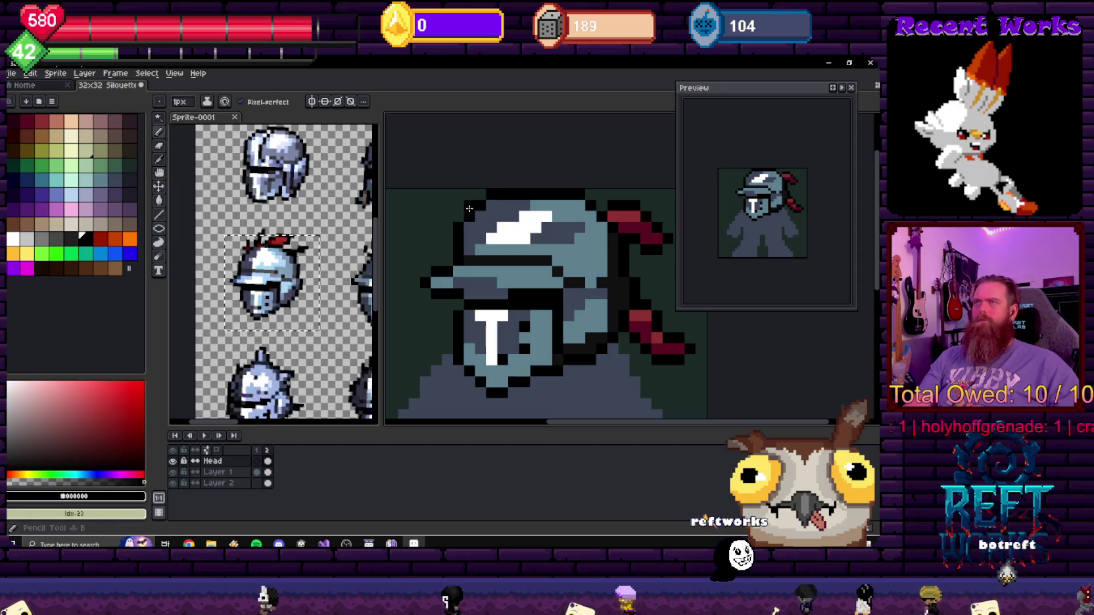
{"action": "left_click", "coordinate": [487, 208], "text": "alt"}
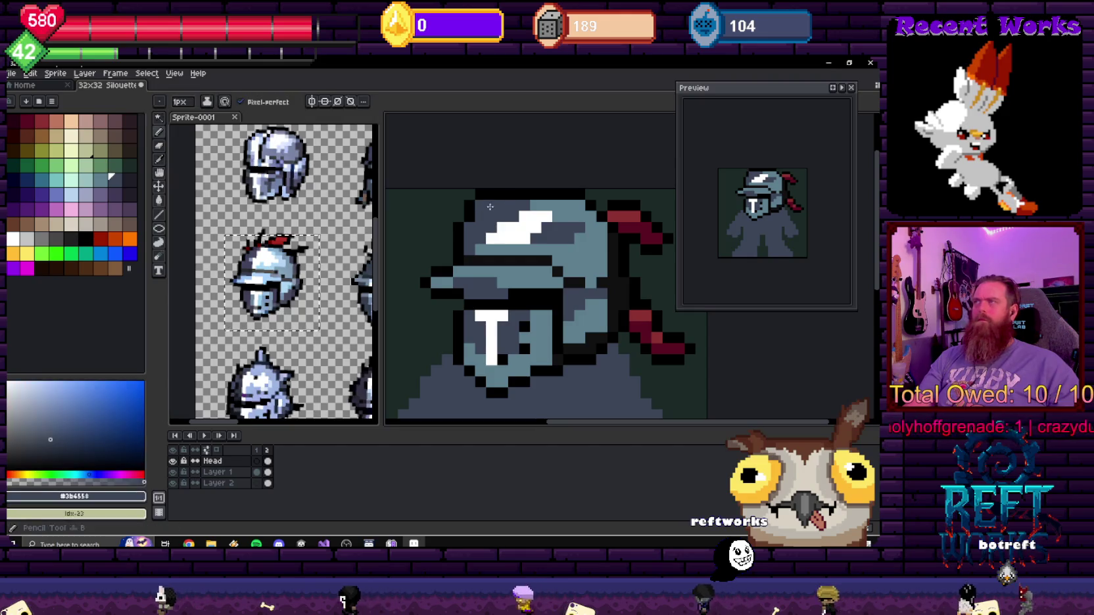
{"action": "scroll", "coordinate": [563, 235], "scroll_direction": "down", "scroll_amount": 3}
{"action": "scroll", "coordinate": [545, 226], "scroll_direction": "up", "scroll_amount": 1}
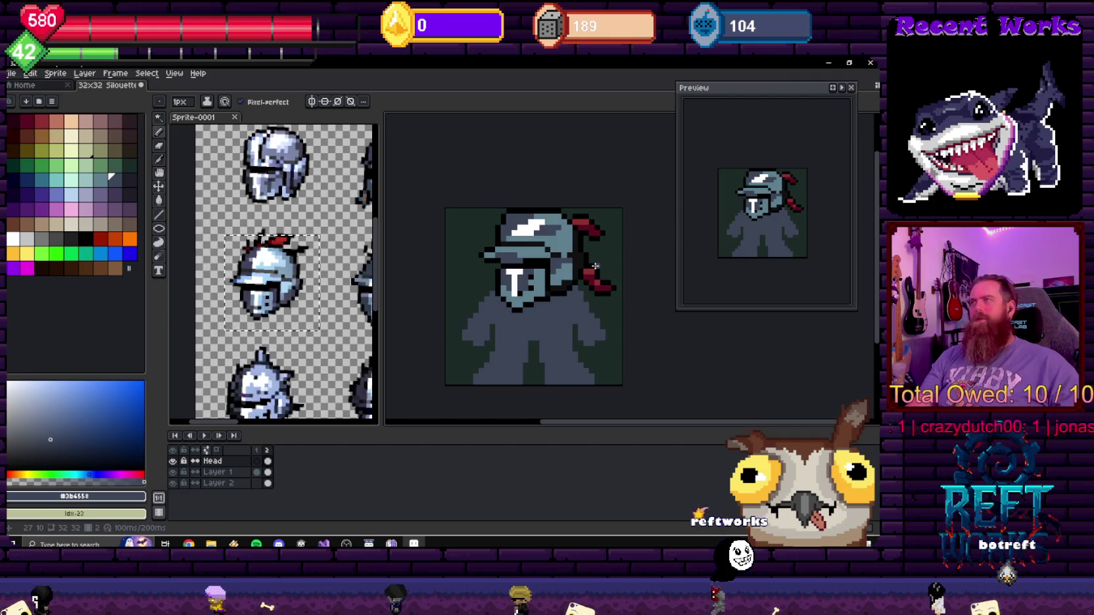
- Navigate around the helmet, sampling the black outline and the #3b4558 blue-grey
{"action": "key", "text": "ctrl"}
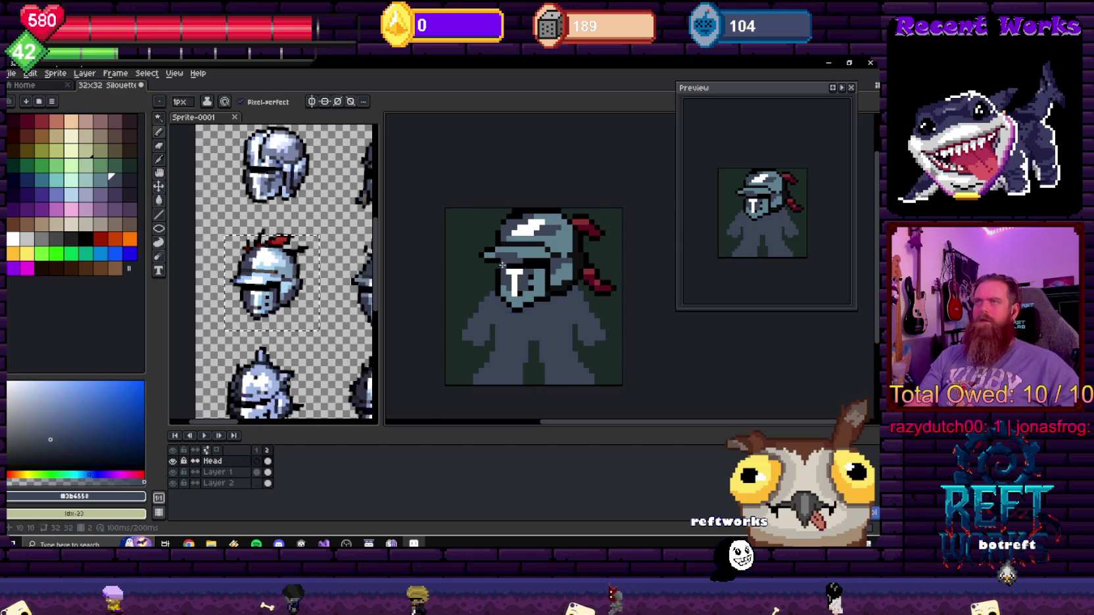
{"action": "scroll", "coordinate": [502, 264], "scroll_direction": "up", "scroll_amount": 1}
{"action": "scroll", "coordinate": [501, 264], "scroll_direction": "up", "scroll_amount": 1}
{"action": "scroll", "coordinate": [499, 264], "scroll_direction": "down", "scroll_amount": 1}
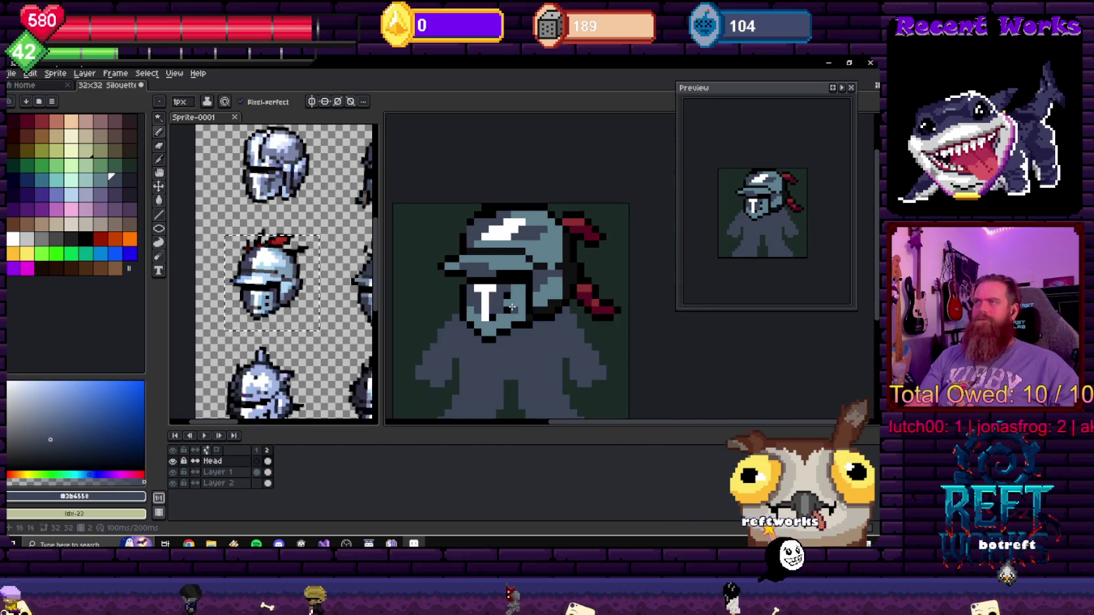
{"action": "scroll", "coordinate": [488, 292], "scroll_direction": "down", "scroll_amount": 1}
{"action": "scroll", "coordinate": [543, 286], "scroll_direction": "down", "scroll_amount": 4}
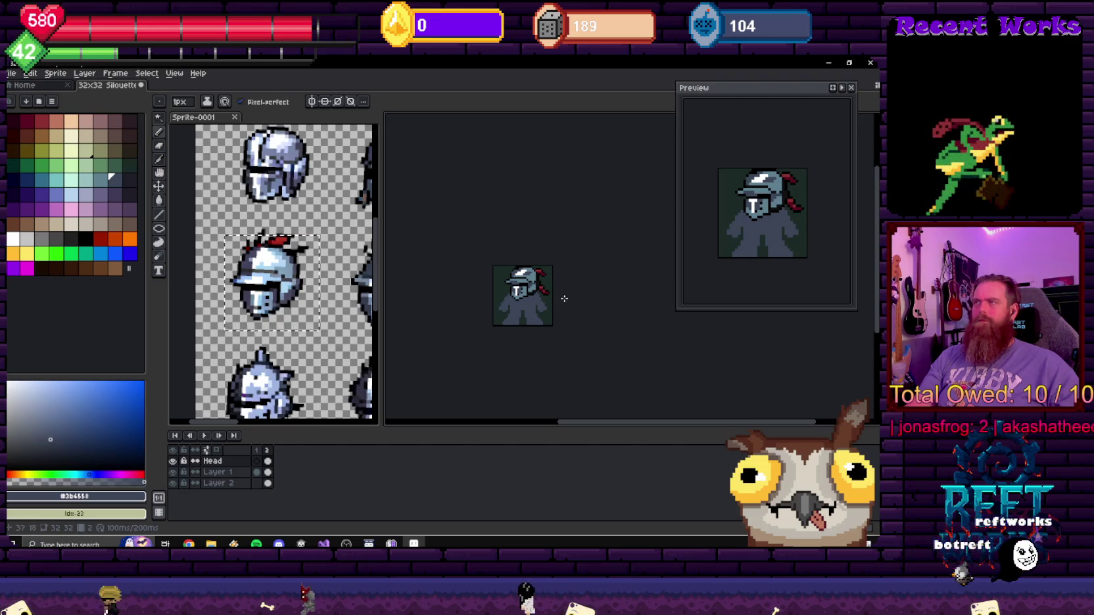
{"action": "scroll", "coordinate": [516, 286], "scroll_direction": "up", "scroll_amount": 1}
{"action": "scroll", "coordinate": [516, 286], "scroll_direction": "up", "scroll_amount": 1}
{"action": "scroll", "coordinate": [516, 286], "scroll_direction": "up", "scroll_amount": 2}
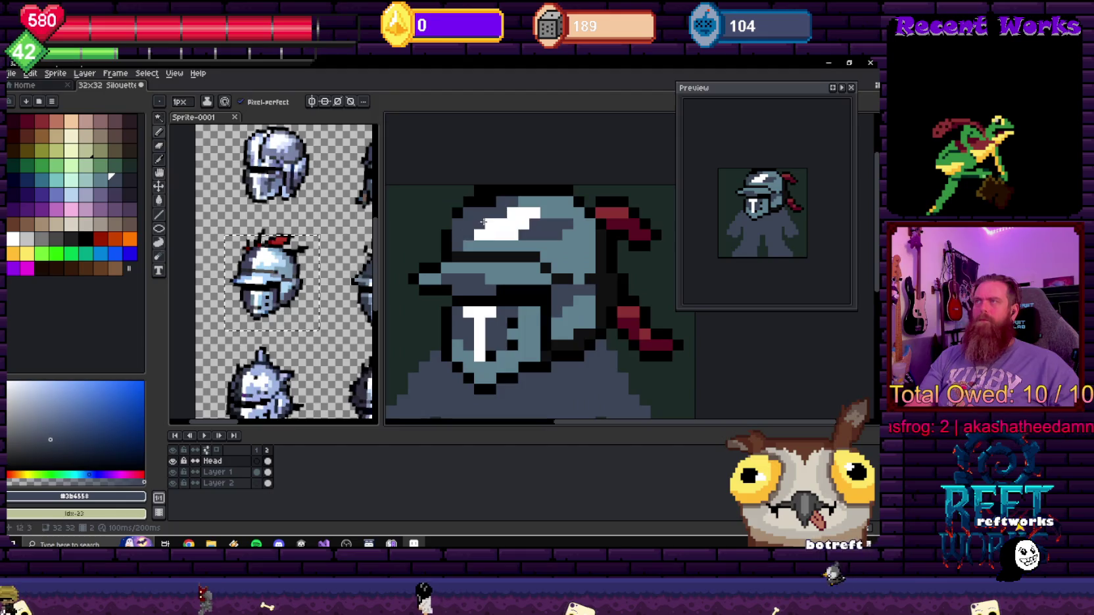
{"action": "left_click", "coordinate": [499, 199], "text": "alt"}
{"action": "left_click", "coordinate": [490, 204], "text": "alt"}
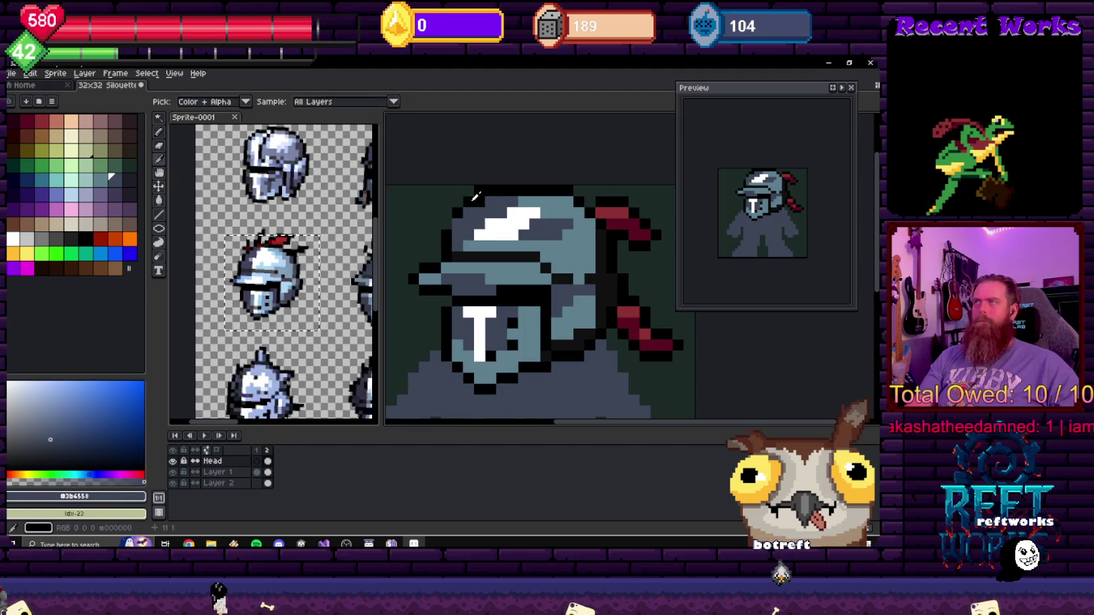
{"action": "scroll", "coordinate": [500, 217], "scroll_direction": "down", "scroll_amount": 3}
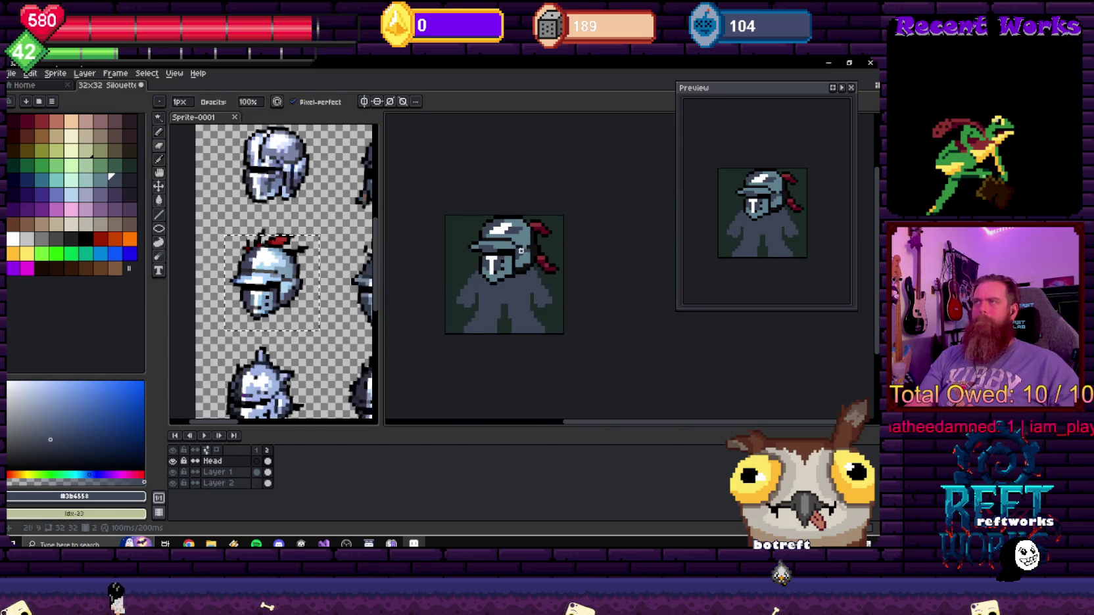
{"action": "scroll", "coordinate": [520, 250], "scroll_direction": "up", "scroll_amount": 3}
{"action": "left_click", "coordinate": [548, 179], "text": "alt"}
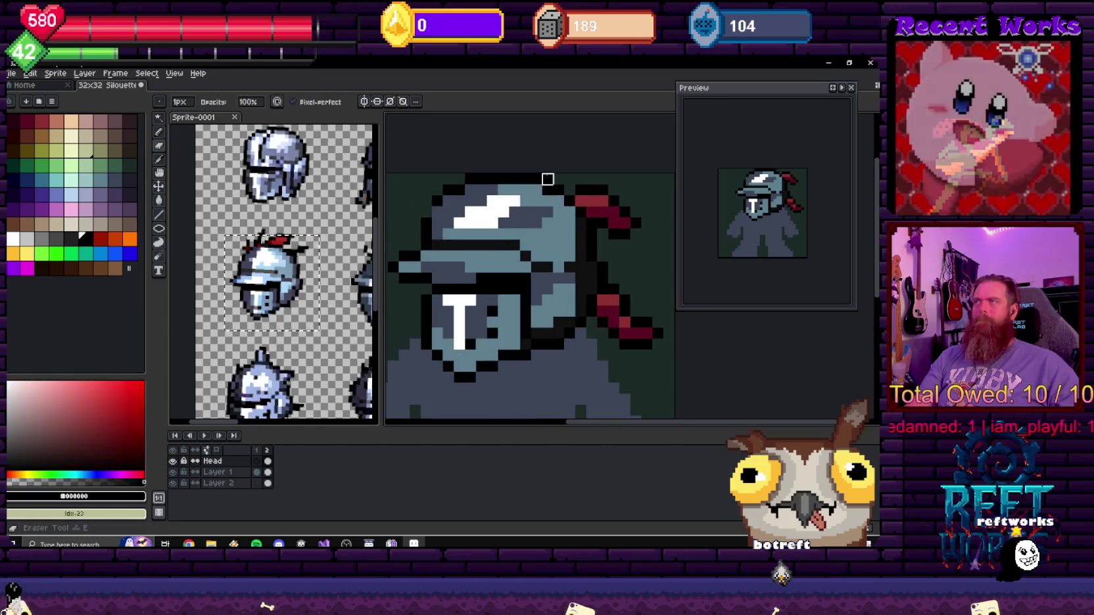
{"action": "scroll", "coordinate": [578, 211], "scroll_direction": "down", "scroll_amount": 1}
{"action": "scroll", "coordinate": [593, 219], "scroll_direction": "down", "scroll_amount": 2}
{"action": "scroll", "coordinate": [593, 220], "scroll_direction": "down", "scroll_amount": 2}
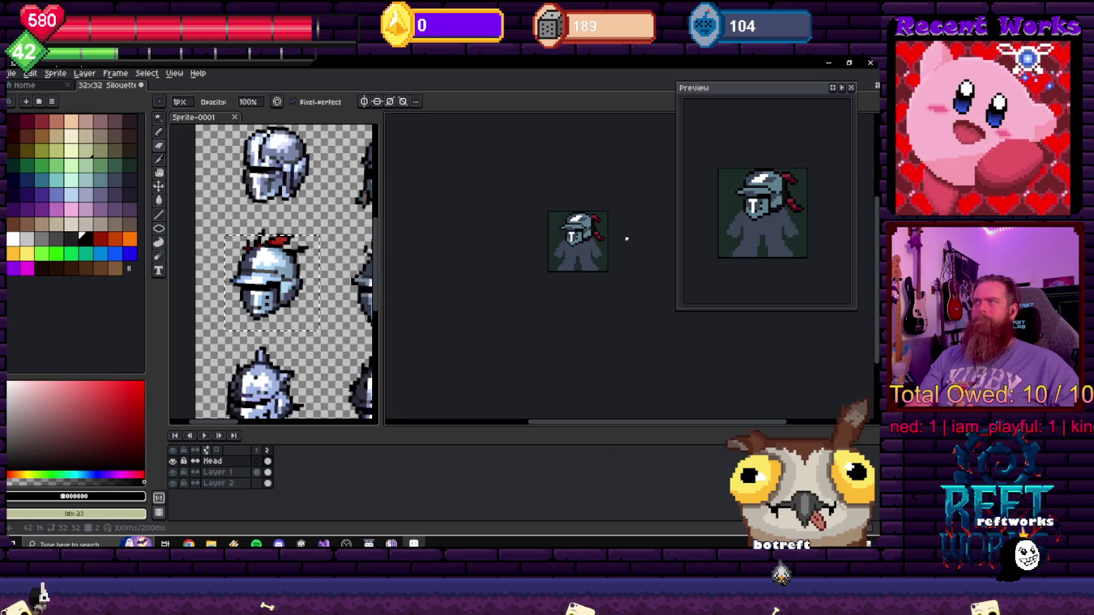
{"action": "scroll", "coordinate": [621, 235], "scroll_direction": "up", "scroll_amount": 3}
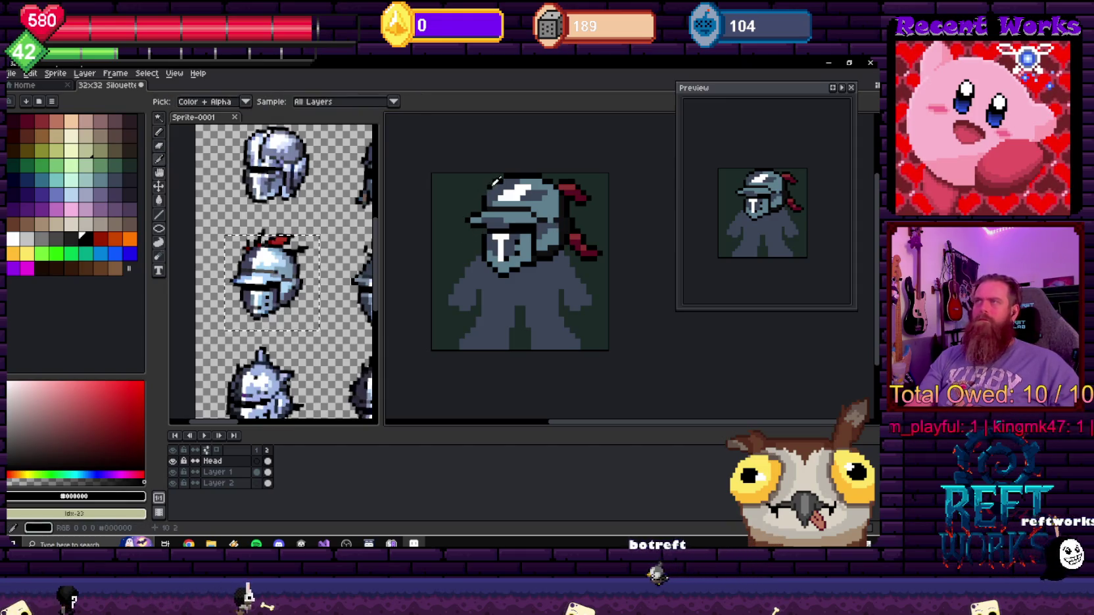
- Paint darker purple idx-52 shading on the helmet's right side, then begin replacing black #101010
{"action": "key", "text": "b"}
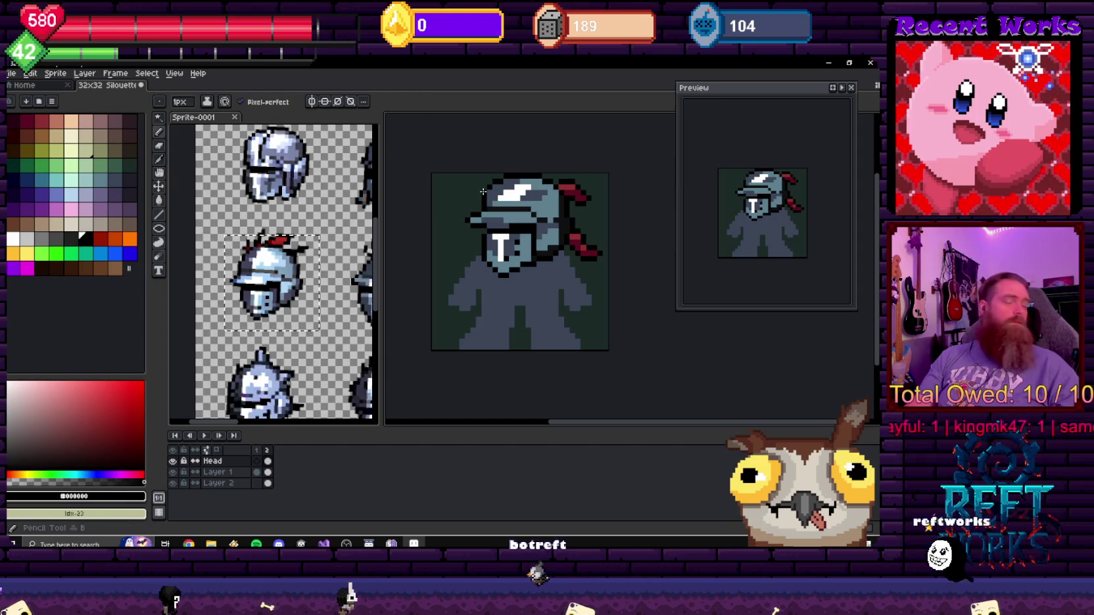
{"action": "scroll", "coordinate": [484, 202], "scroll_direction": "up", "scroll_amount": 2}
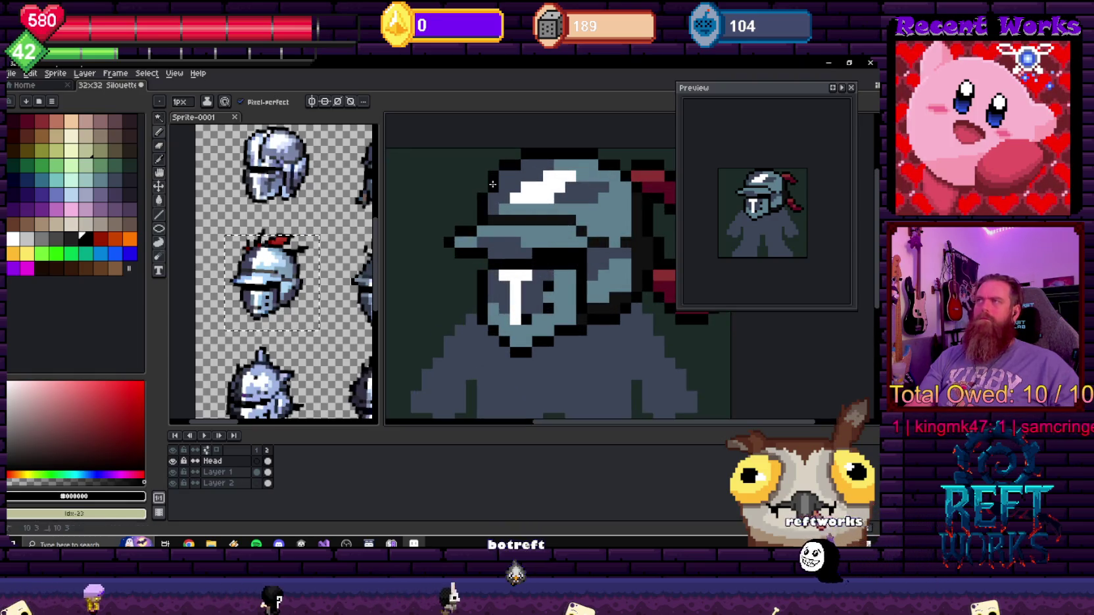
{"action": "scroll", "coordinate": [572, 260], "scroll_direction": "down", "scroll_amount": 3}
{"action": "scroll", "coordinate": [611, 250], "scroll_direction": "down", "scroll_amount": 3}
{"action": "scroll", "coordinate": [604, 249], "scroll_direction": "up", "scroll_amount": 3}
{"action": "scroll", "coordinate": [603, 249], "scroll_direction": "up", "scroll_amount": 1}
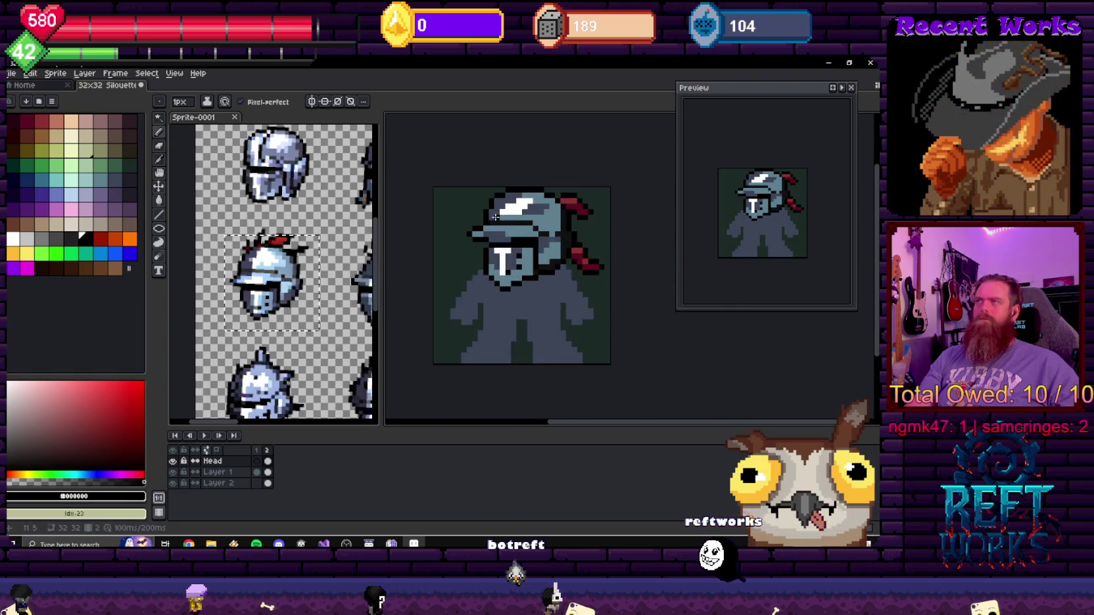
{"action": "scroll", "coordinate": [487, 247], "scroll_direction": "up", "scroll_amount": 2}
{"action": "scroll", "coordinate": [505, 246], "scroll_direction": "down", "scroll_amount": 3}
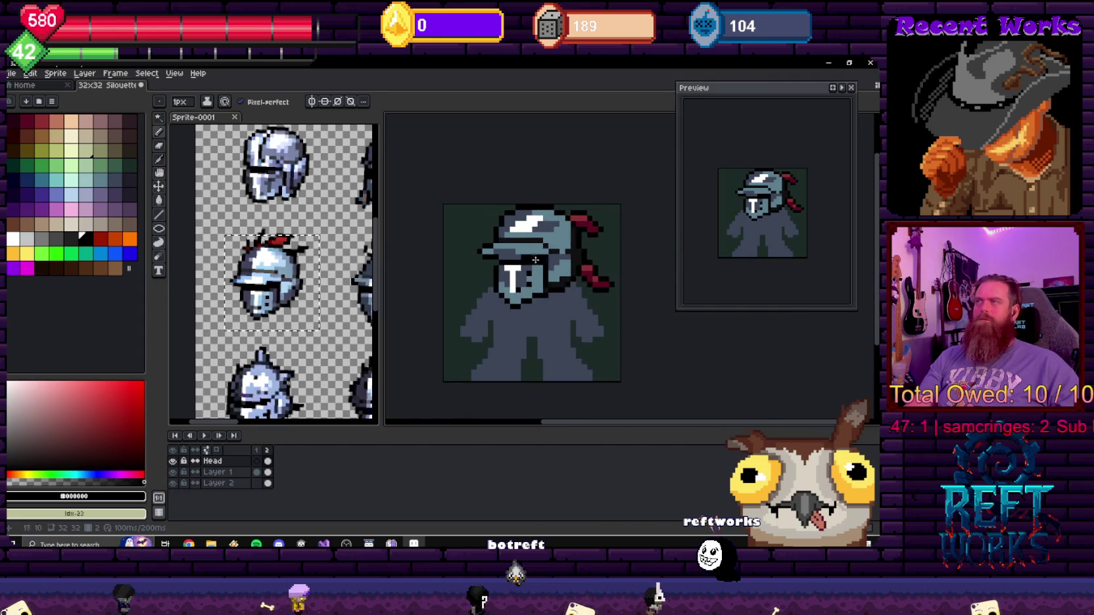
{"action": "scroll", "coordinate": [552, 235], "scroll_direction": "up", "scroll_amount": 3}
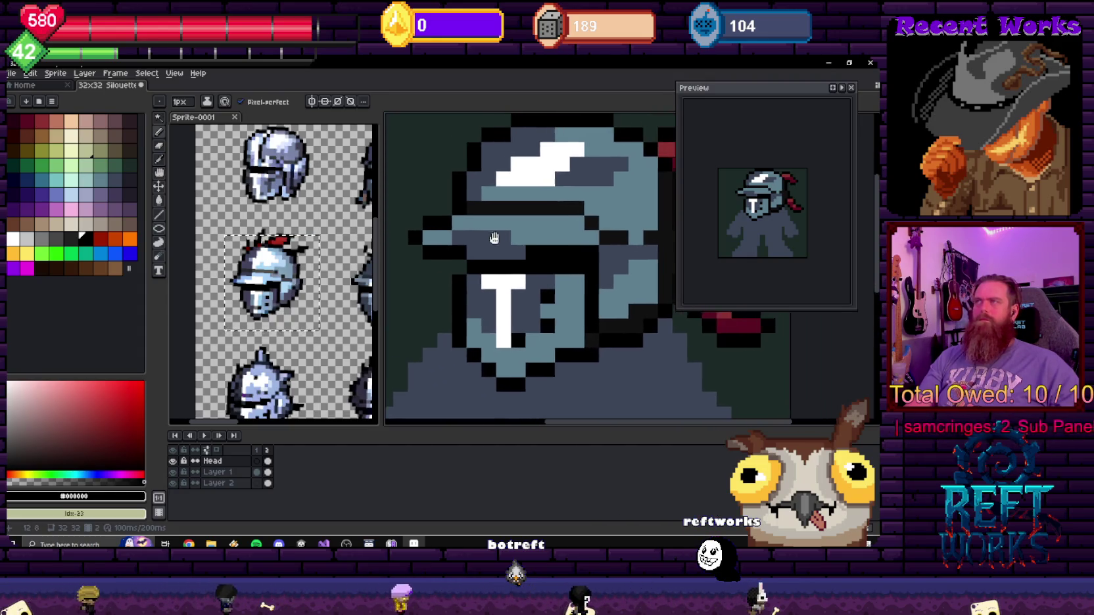
{"action": "scroll", "coordinate": [539, 232], "scroll_direction": "up", "scroll_amount": 1}
{"action": "scroll", "coordinate": [542, 231], "scroll_direction": "down", "scroll_amount": 1}
{"action": "scroll", "coordinate": [542, 231], "scroll_direction": "down", "scroll_amount": 1}
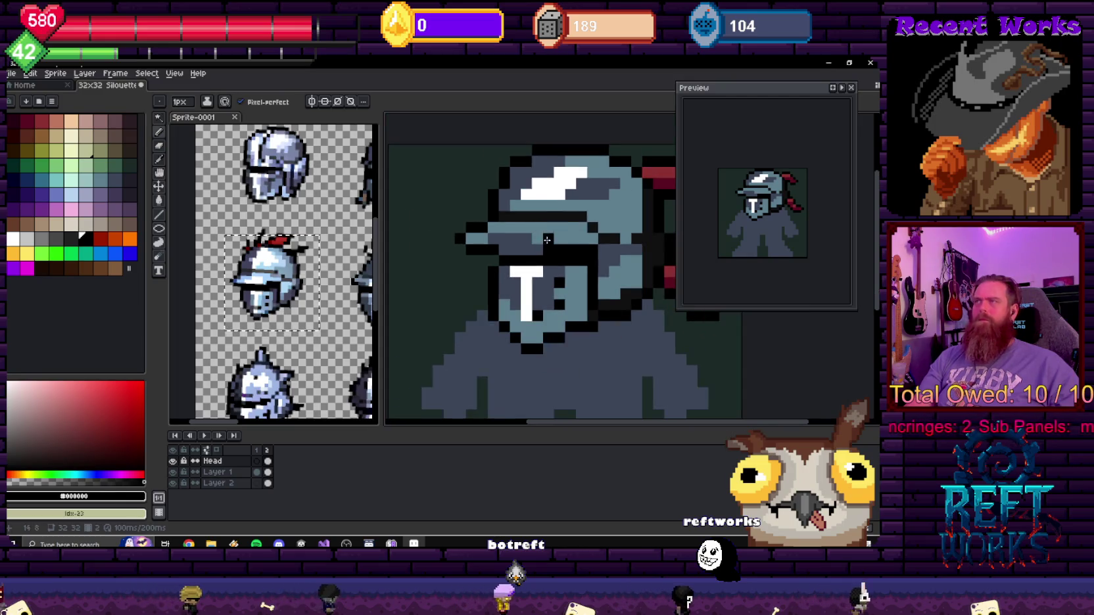
{"action": "left_click", "coordinate": [541, 231], "text": "alt"}
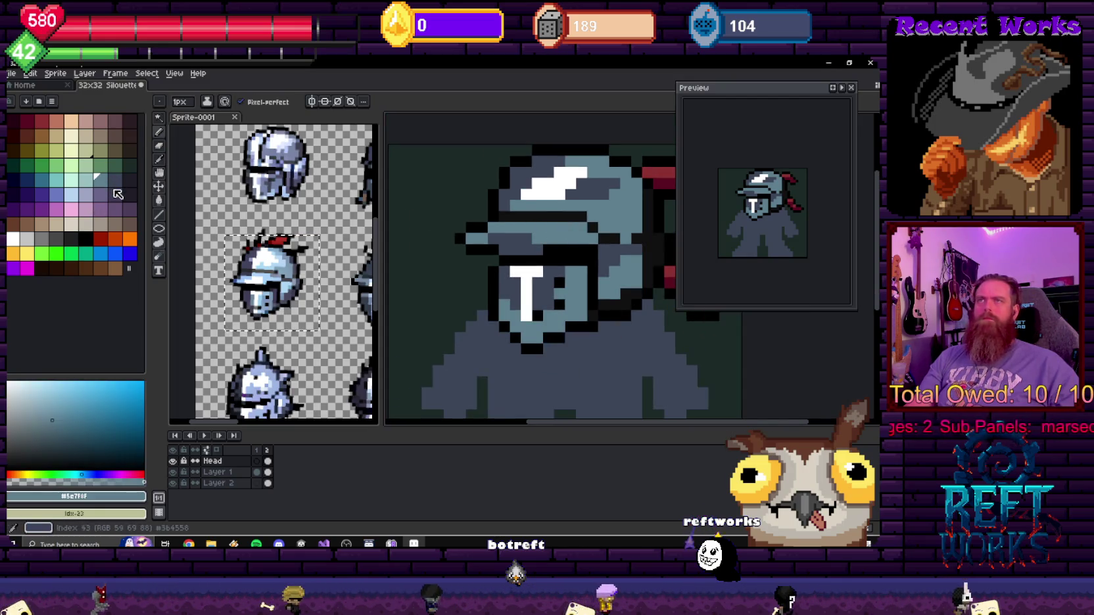
{"action": "left_click", "coordinate": [102, 196]}
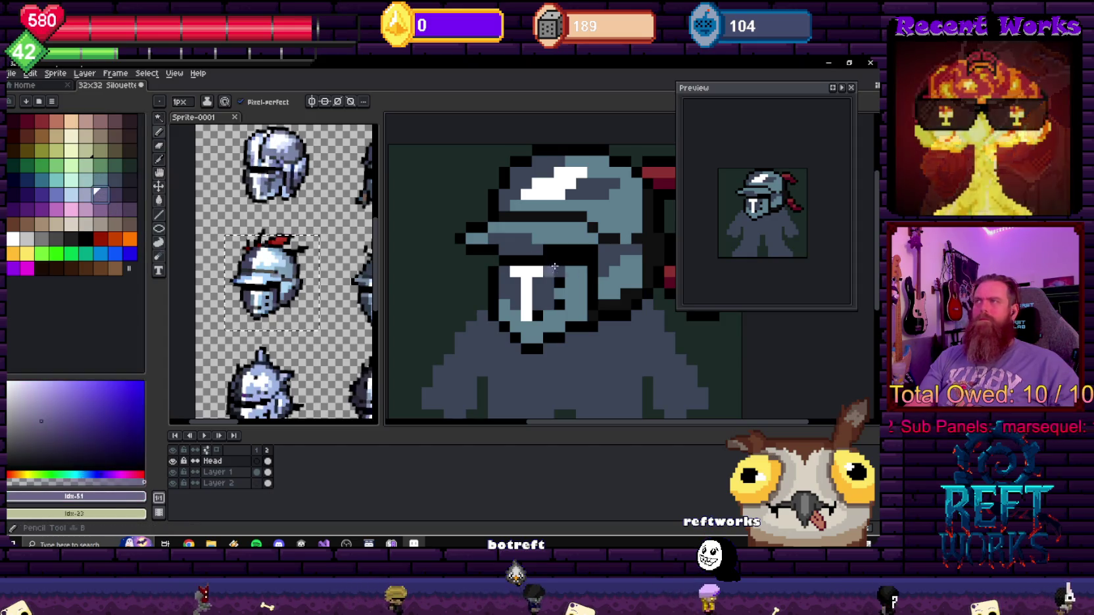
{"action": "key", "text": "]"}
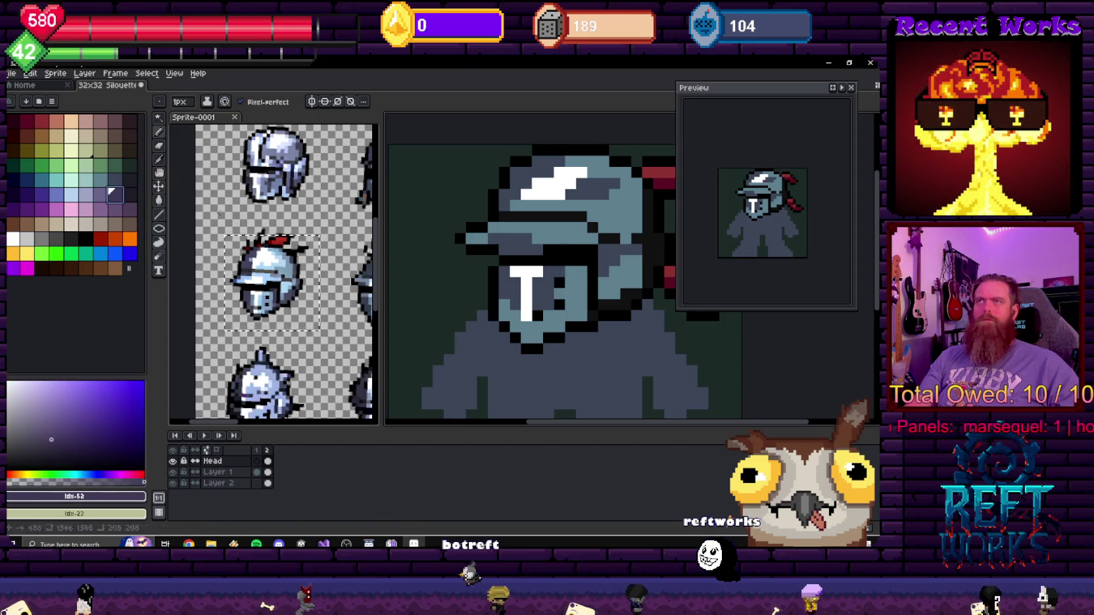
{"action": "left_click_drag", "start_coordinate": [625, 284], "coordinate": [636, 269]}
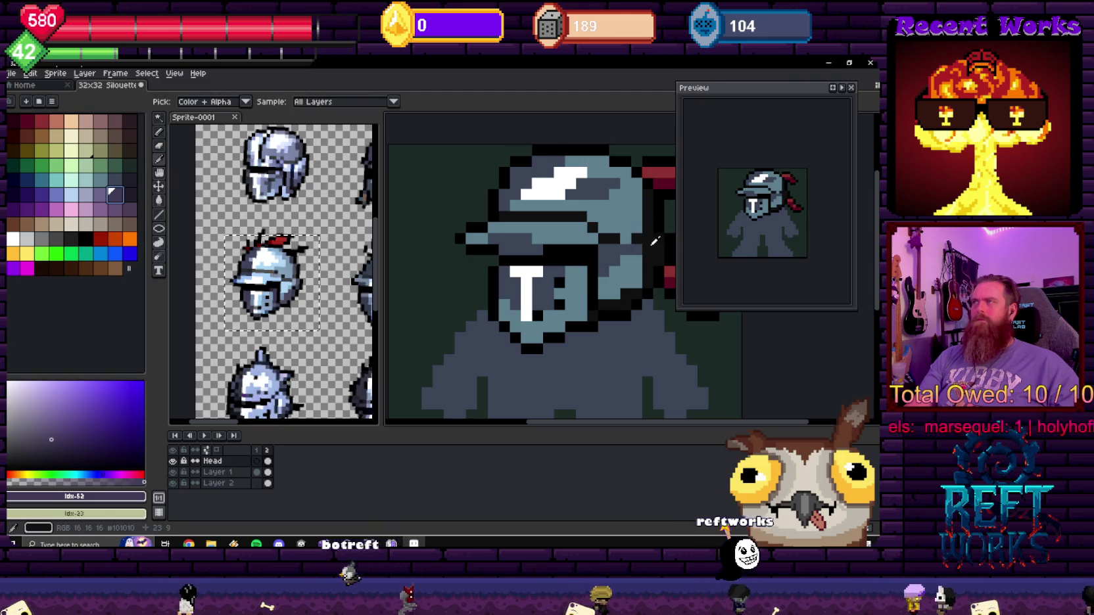
{"action": "left_click", "coordinate": [599, 287], "text": "alt"}
{"action": "key", "text": "shift+r"}
- Try a purple palette index 53 replacement for the near-black outline, keeping the black outline
{"action": "left_click", "coordinate": [636, 237]}
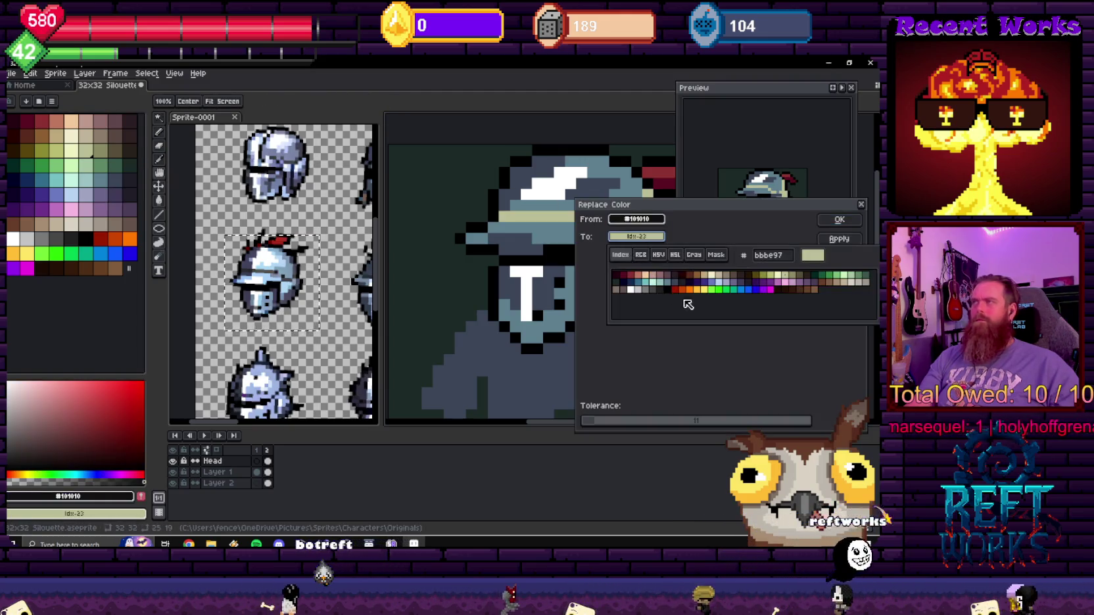
{"action": "left_click", "coordinate": [745, 289]}
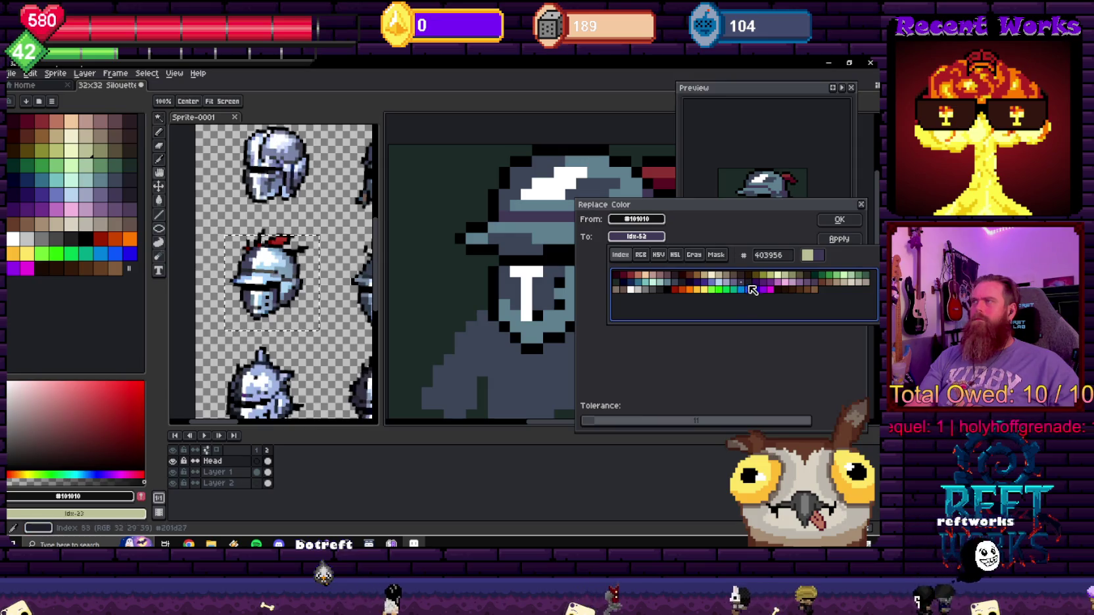
{"action": "left_click", "coordinate": [754, 289]}
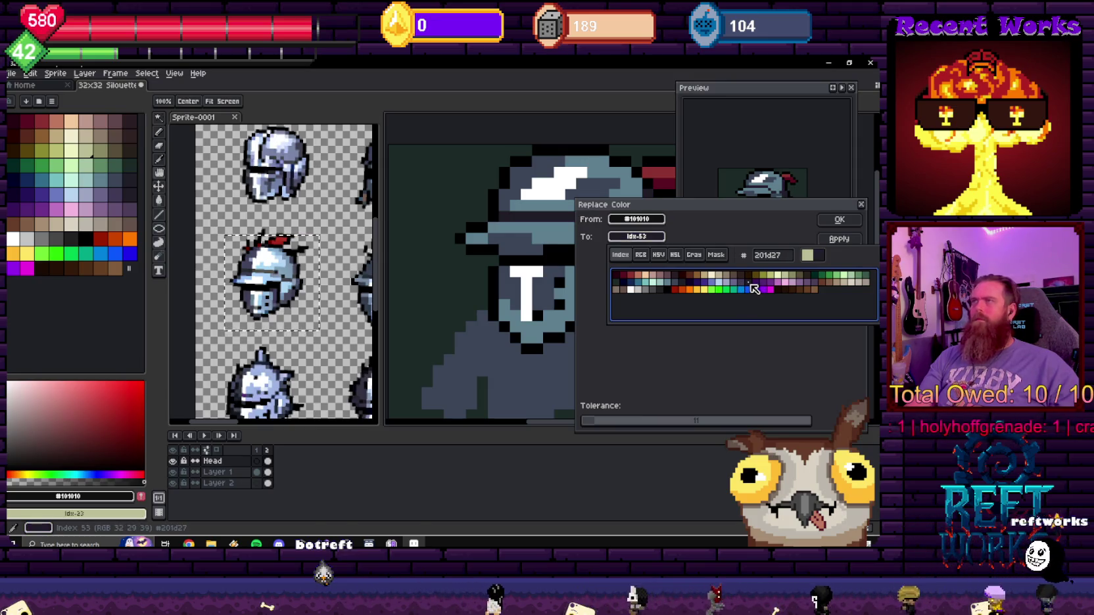
{"action": "left_click", "coordinate": [691, 216]}
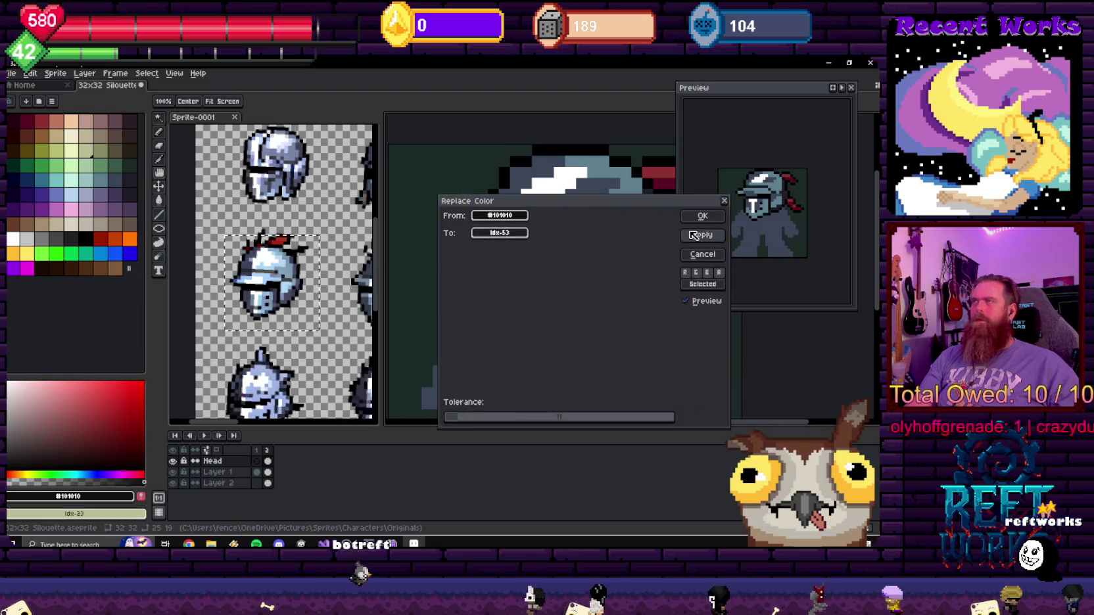
{"action": "left_click", "coordinate": [692, 236]}
{"action": "scroll", "coordinate": [492, 282], "scroll_direction": "down", "scroll_amount": 4}
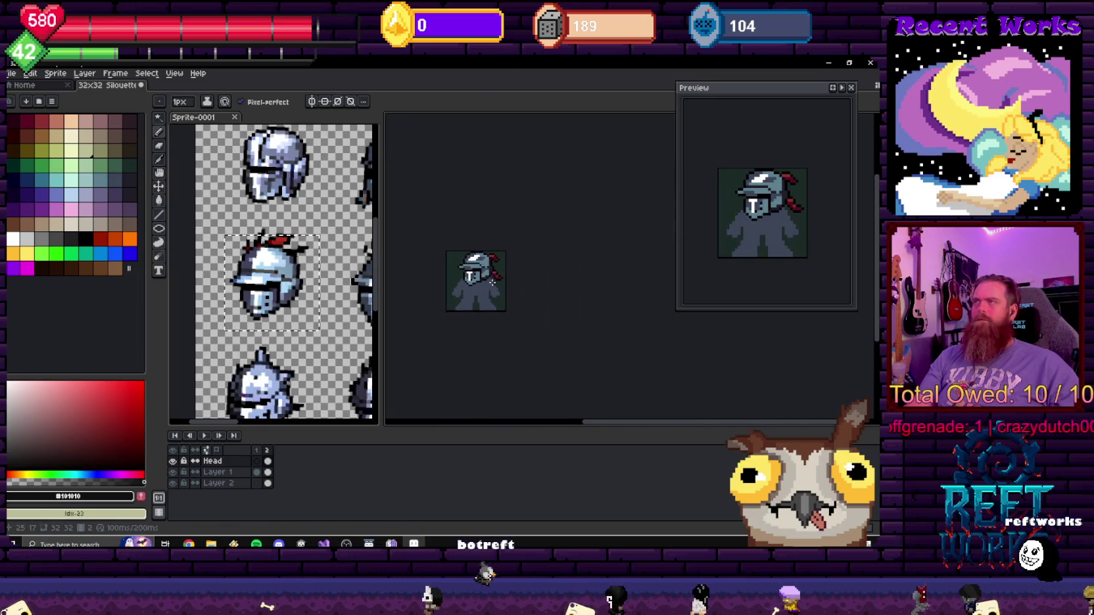
{"action": "scroll", "coordinate": [491, 283], "scroll_direction": "up", "scroll_amount": 1}
{"action": "scroll", "coordinate": [599, 283], "scroll_direction": "up", "scroll_amount": 1}
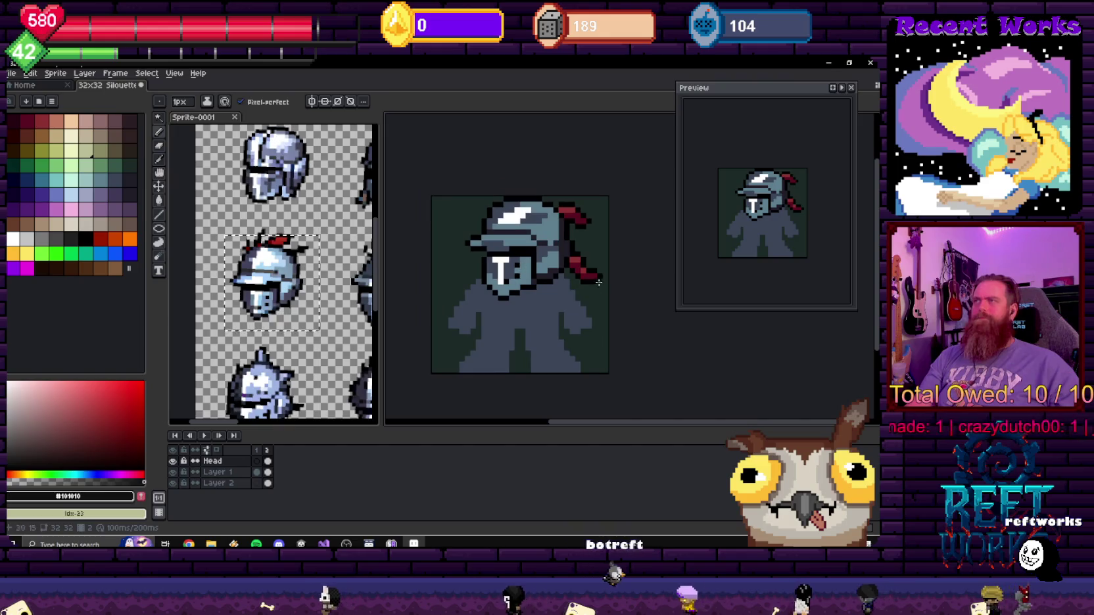
{"action": "scroll", "coordinate": [560, 224], "scroll_direction": "up", "scroll_amount": 1}
{"action": "scroll", "coordinate": [560, 225], "scroll_direction": "up", "scroll_amount": 1}
- Sample the dark outline, then the helmet's steel grey #5e7f8f, as the pencil colour
{"action": "key", "text": "i"}
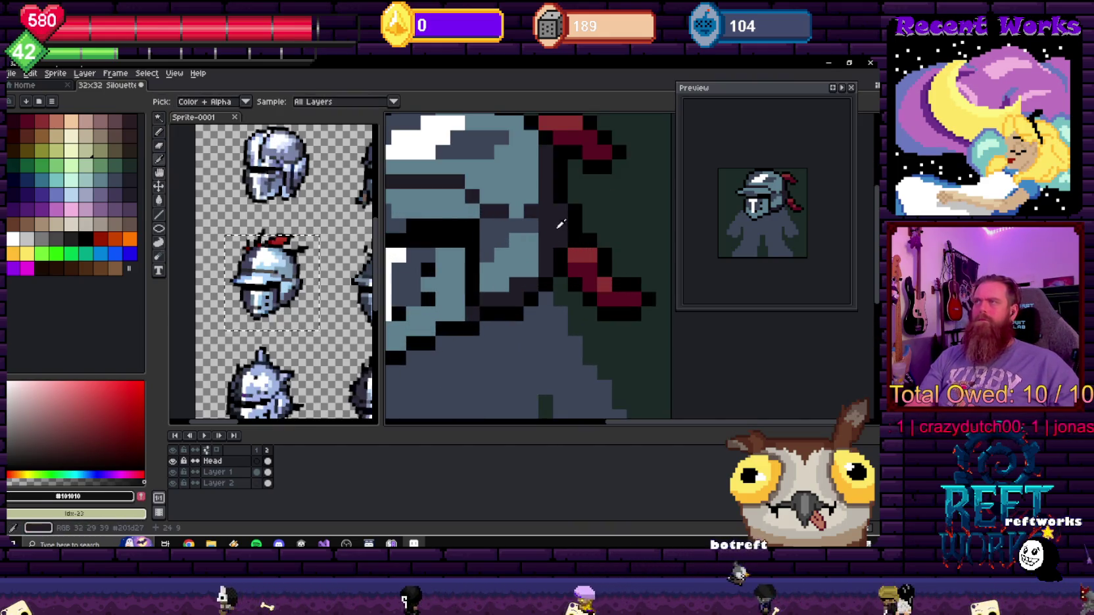
{"action": "left_click", "coordinate": [560, 225]}
{"action": "scroll", "coordinate": [560, 224], "scroll_direction": "down", "scroll_amount": 1}
{"action": "key", "text": "b"}
{"action": "key", "text": "i"}
{"action": "left_click", "coordinate": [556, 189]}
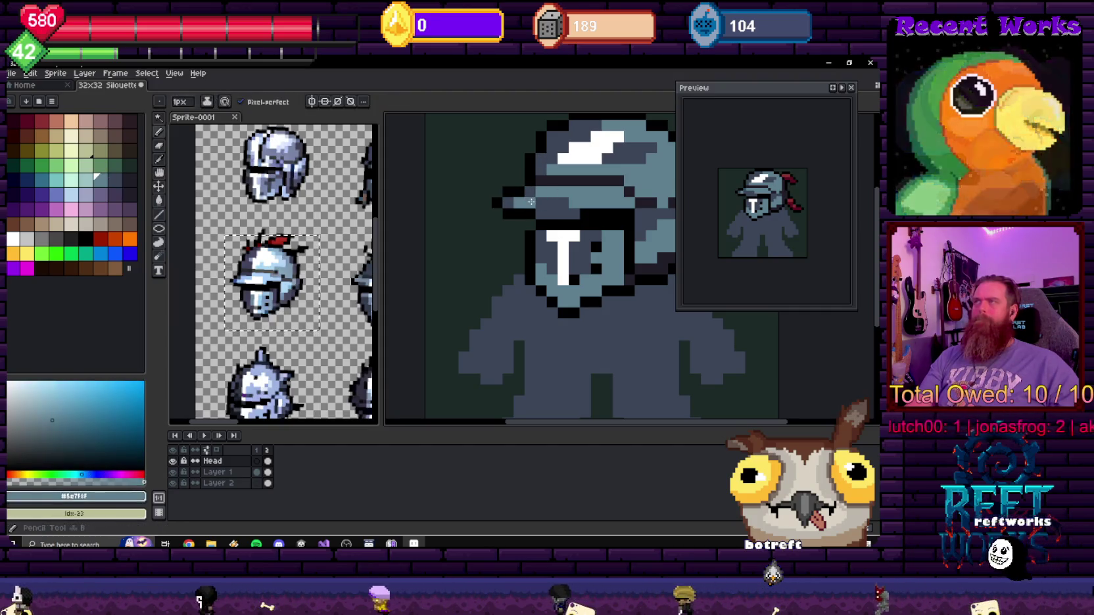
{"action": "key", "text": "b"}
{"action": "scroll", "coordinate": [615, 222], "scroll_direction": "down", "scroll_amount": 3}
{"action": "scroll", "coordinate": [615, 223], "scroll_direction": "down", "scroll_amount": 2}
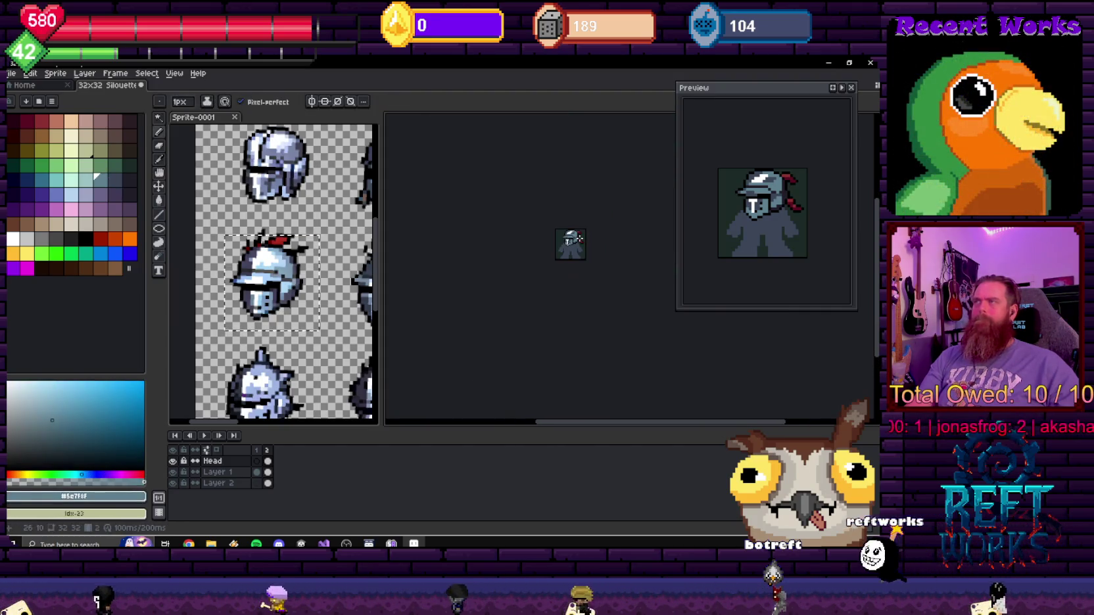
{"action": "scroll", "coordinate": [637, 211], "scroll_direction": "up", "scroll_amount": 5}
{"action": "left_click_drag", "start_coordinate": [637, 211], "coordinate": [529, 208]}
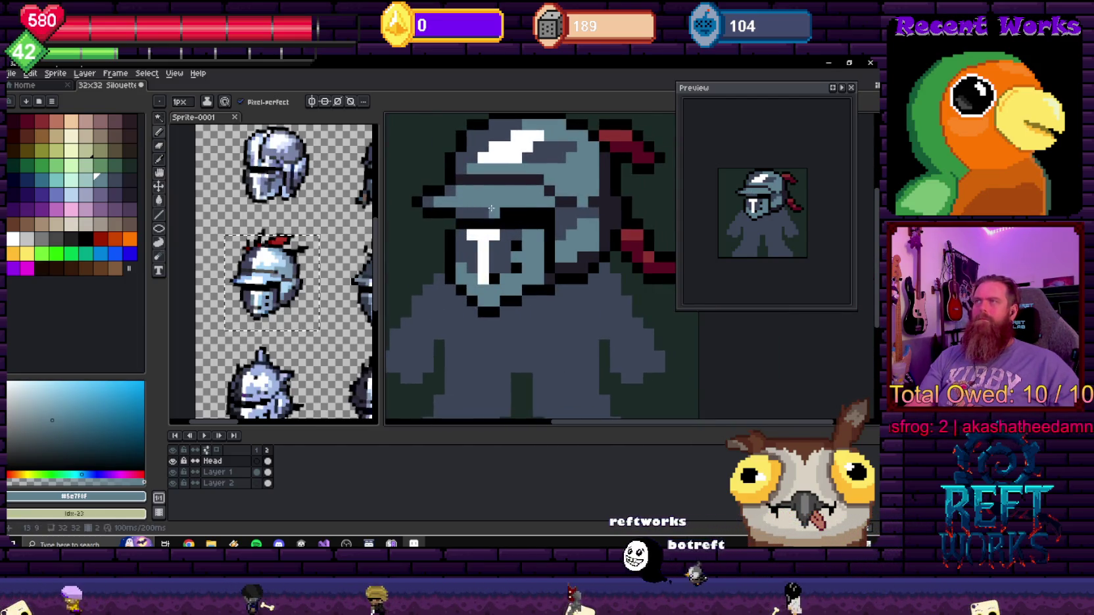
- Pick white and pencil a highlight along the front edge of the helmet brim
{"action": "left_click", "coordinate": [513, 150], "text": "alt"}
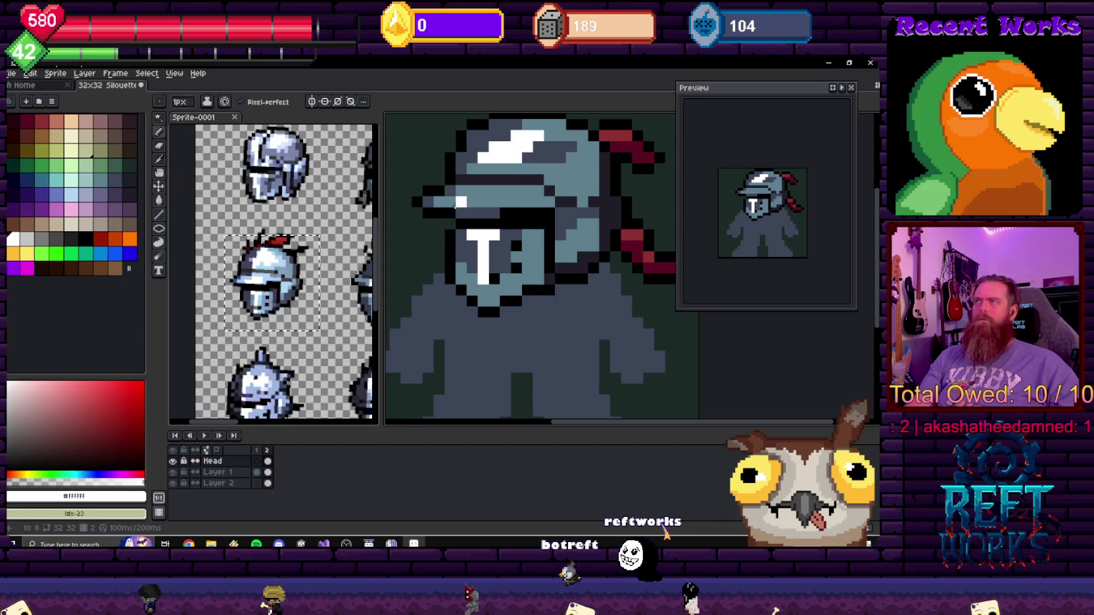
{"action": "scroll", "coordinate": [497, 205], "scroll_direction": "down", "scroll_amount": 5}
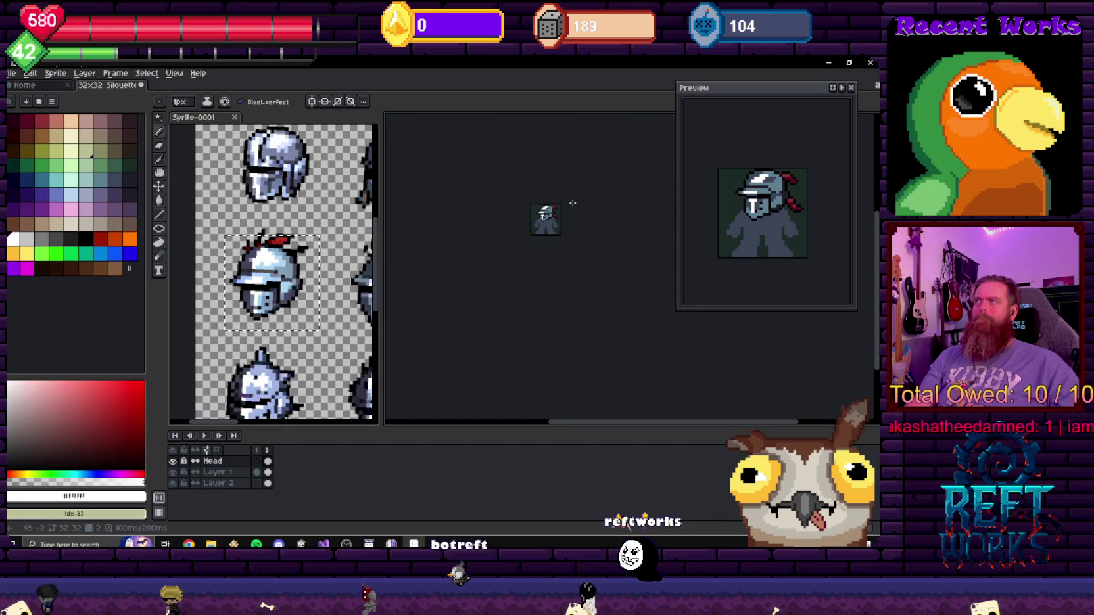
{"action": "scroll", "coordinate": [573, 203], "scroll_direction": "up", "scroll_amount": 3}
{"action": "scroll", "coordinate": [462, 217], "scroll_direction": "up", "scroll_amount": 3}
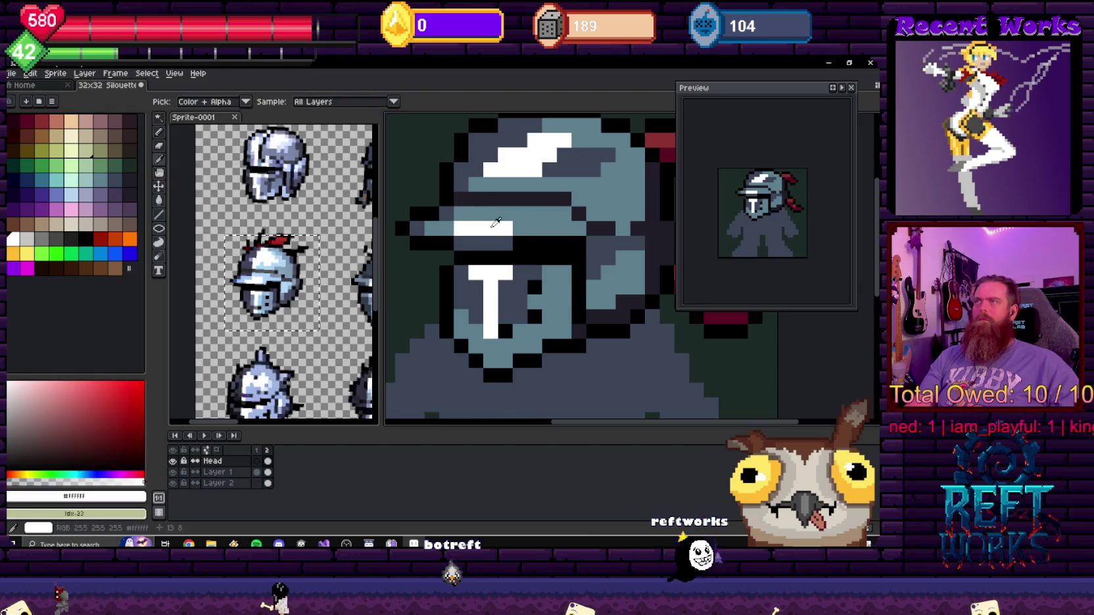
{"action": "scroll", "coordinate": [548, 217], "scroll_direction": "down", "scroll_amount": 2}
{"action": "scroll", "coordinate": [547, 218], "scroll_direction": "down", "scroll_amount": 1}
{"action": "scroll", "coordinate": [531, 217], "scroll_direction": "up", "scroll_amount": 3}
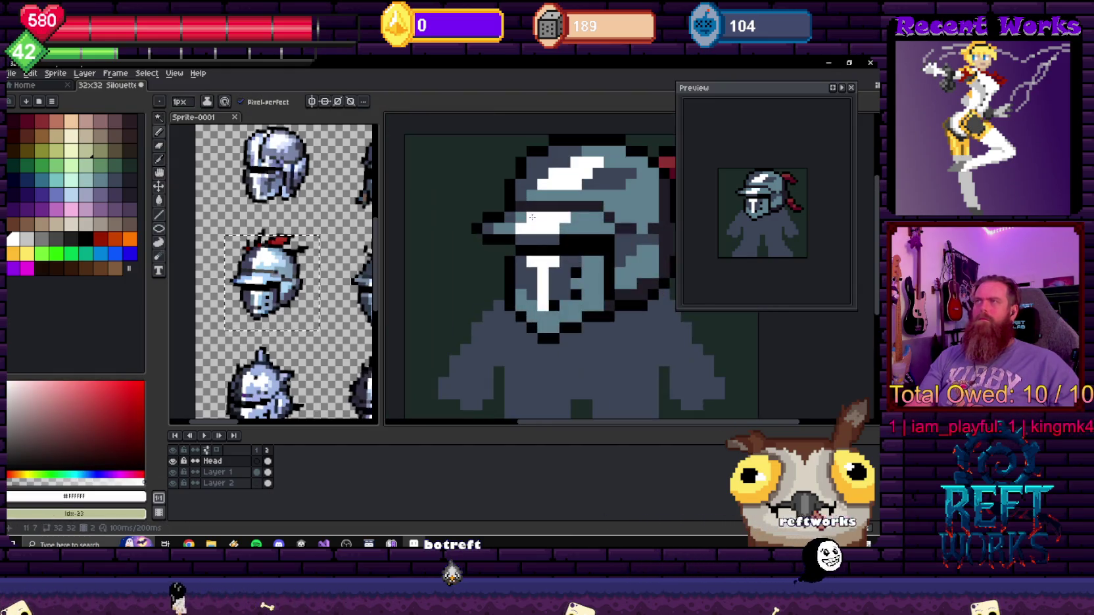
{"action": "scroll", "coordinate": [565, 228], "scroll_direction": "down", "scroll_amount": 3}
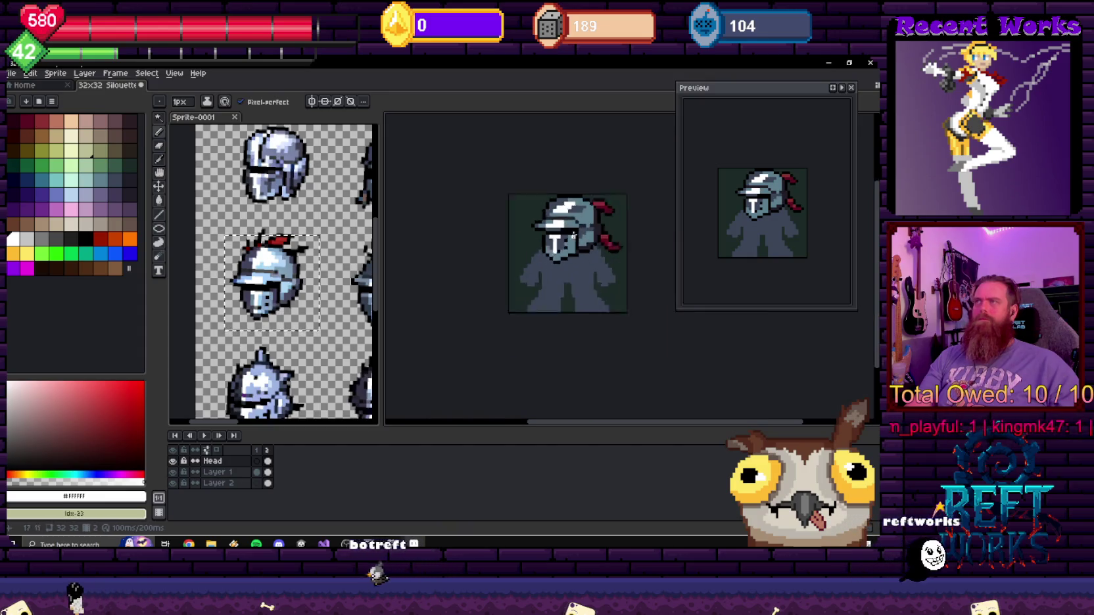
{"action": "scroll", "coordinate": [572, 238], "scroll_direction": "up", "scroll_amount": 2}
{"action": "scroll", "coordinate": [572, 245], "scroll_direction": "up", "scroll_amount": 1}
{"action": "scroll", "coordinate": [525, 217], "scroll_direction": "up", "scroll_amount": 1}
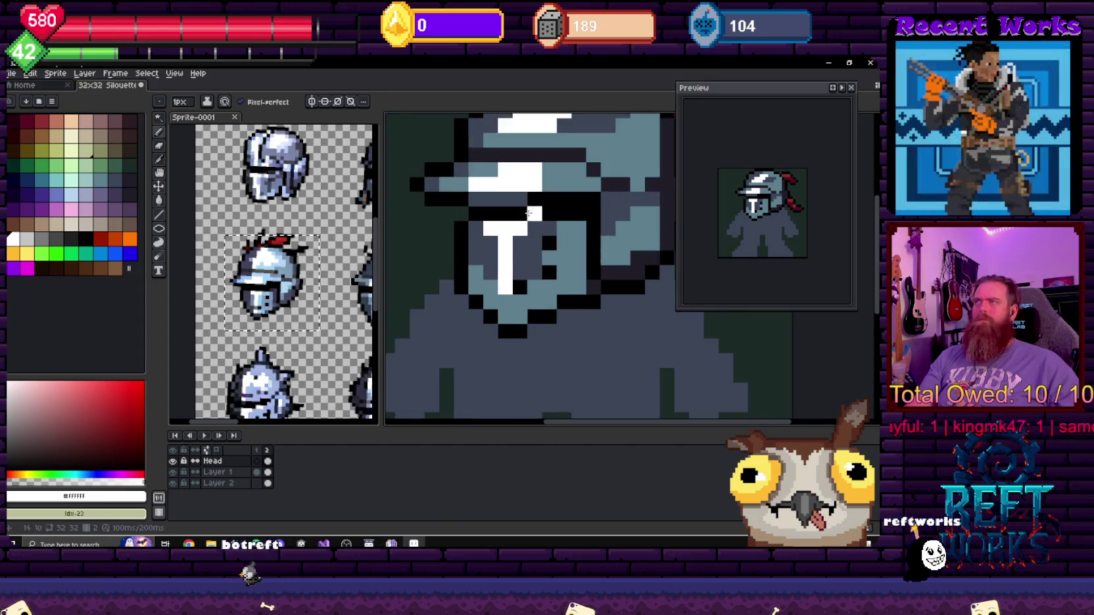
- Touch up the brim band in black, then resample the helmet's steel grey
{"action": "left_click", "coordinate": [492, 198], "text": "alt"}
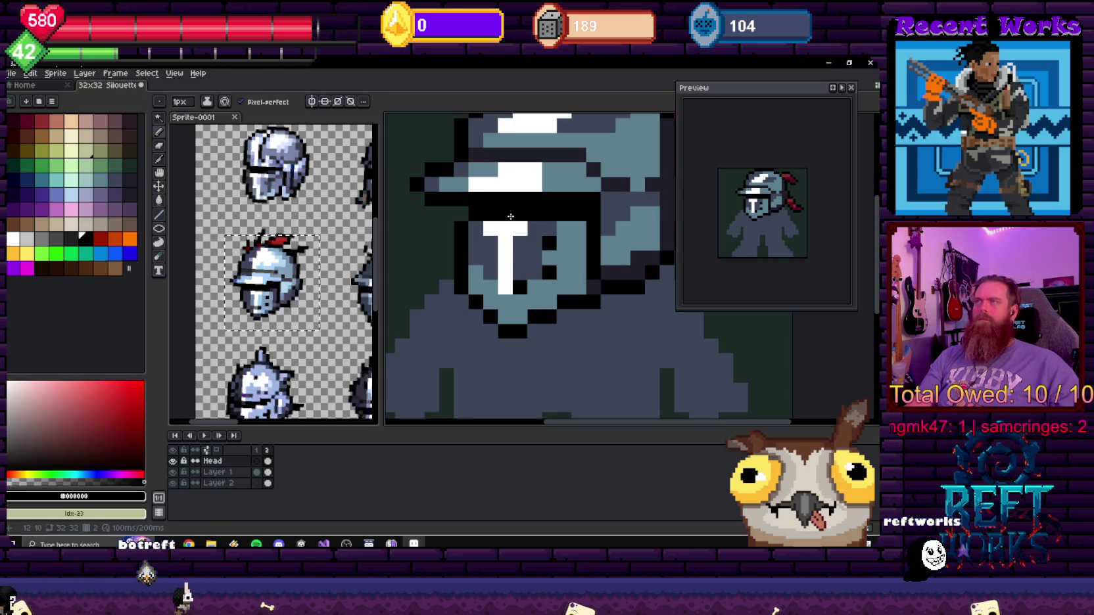
{"action": "left_click", "coordinate": [572, 222], "text": "alt"}
{"action": "scroll", "coordinate": [580, 218], "scroll_direction": "down", "scroll_amount": 3}
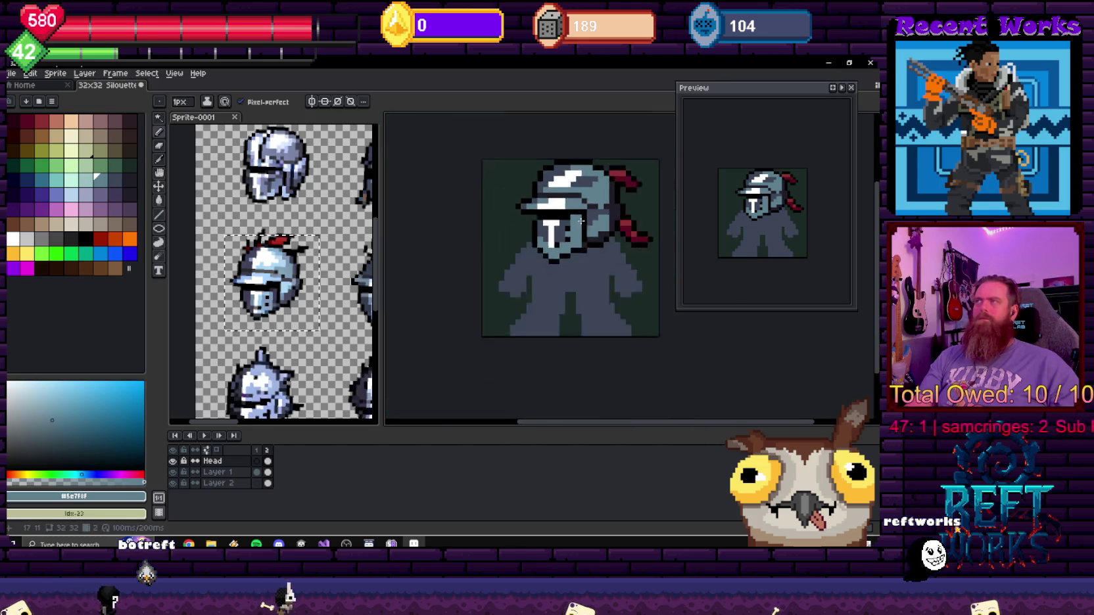
{"action": "scroll", "coordinate": [533, 264], "scroll_direction": "down", "scroll_amount": 2}
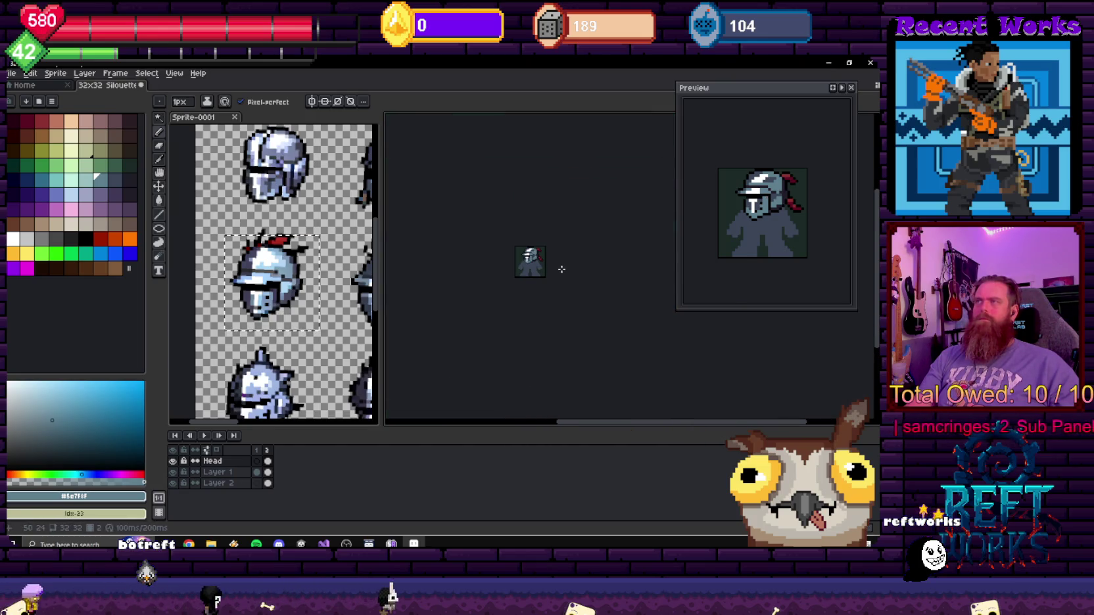
{"action": "scroll", "coordinate": [559, 263], "scroll_direction": "up", "scroll_amount": 3}
{"action": "scroll", "coordinate": [545, 243], "scroll_direction": "up", "scroll_amount": 2}
{"action": "scroll", "coordinate": [532, 224], "scroll_direction": "up", "scroll_amount": 2}
{"action": "scroll", "coordinate": [523, 211], "scroll_direction": "up", "scroll_amount": 1}
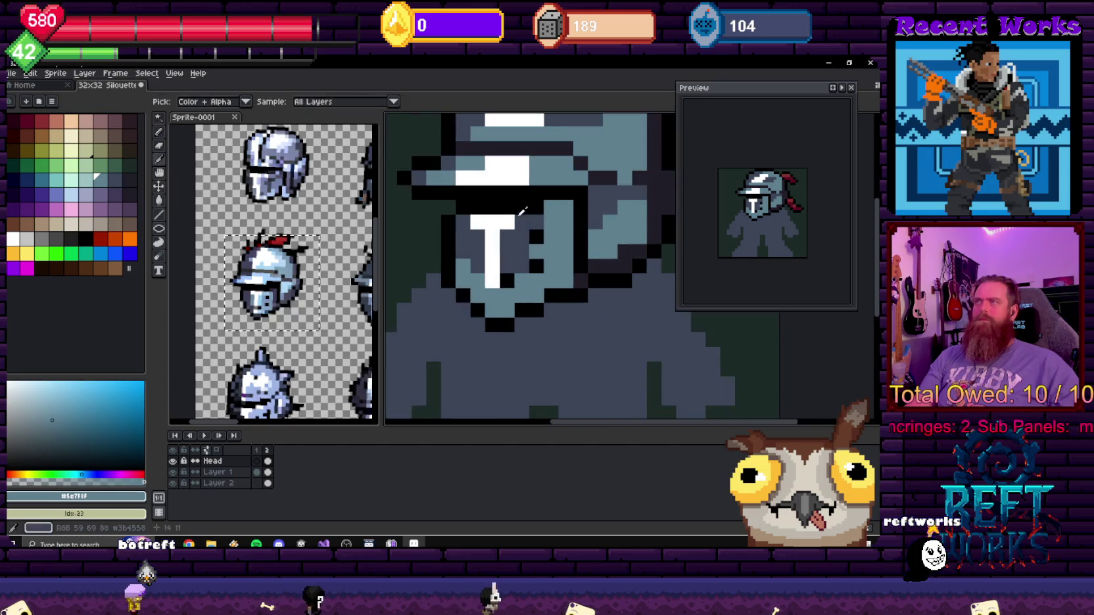
- Sample dark blue-grey #3b4558 and draw a shading column on the face beside the visor
{"action": "left_click", "coordinate": [523, 211], "text": "alt"}
{"action": "left_click_drag", "start_coordinate": [567, 208], "coordinate": [566, 245]}
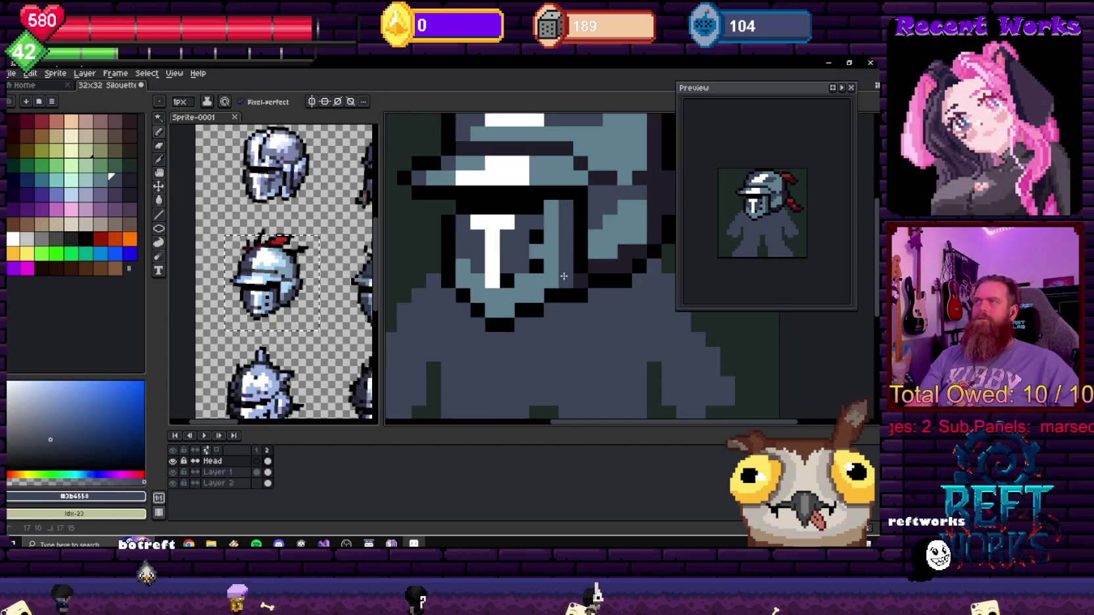
{"action": "scroll", "coordinate": [506, 310], "scroll_direction": "down", "scroll_amount": 3}
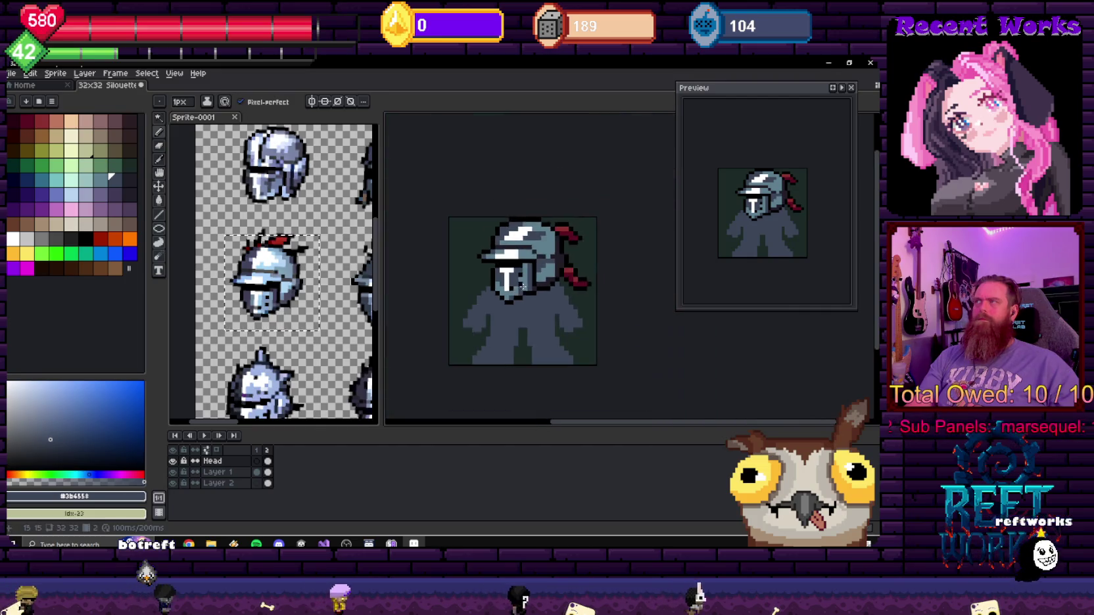
{"action": "scroll", "coordinate": [526, 299], "scroll_direction": "down", "scroll_amount": 2}
{"action": "scroll", "coordinate": [552, 291], "scroll_direction": "up", "scroll_amount": 1}
{"action": "scroll", "coordinate": [553, 291], "scroll_direction": "up", "scroll_amount": 1}
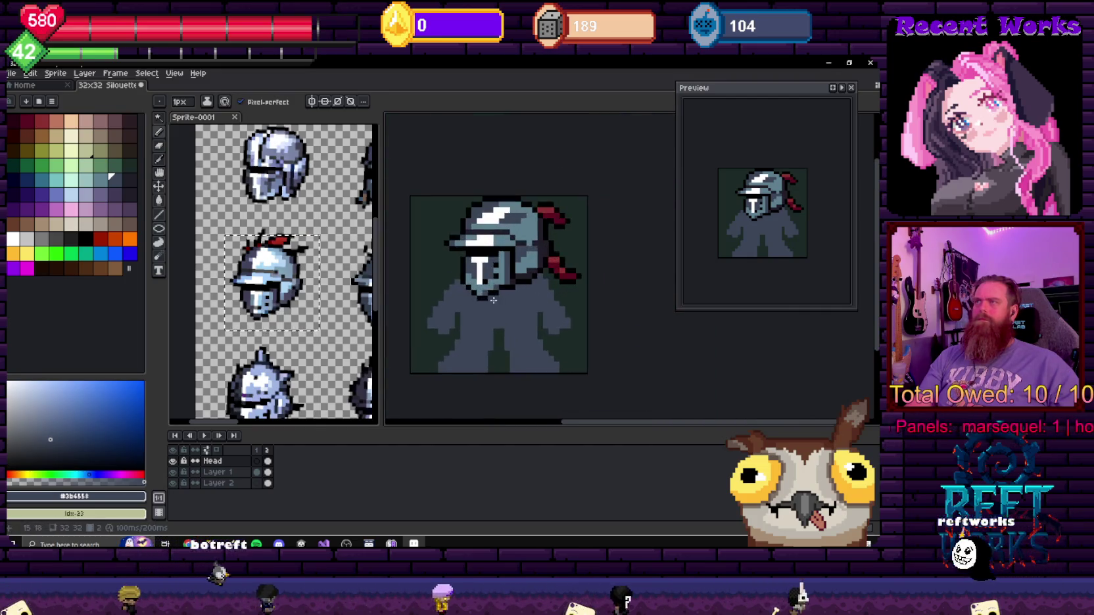
{"action": "scroll", "coordinate": [481, 253], "scroll_direction": "up", "scroll_amount": 2}
- Refine the face shading by switching between black, purple-black #201d27 and blue-grey #3b4558
{"action": "left_click", "coordinate": [481, 253], "text": "alt"}
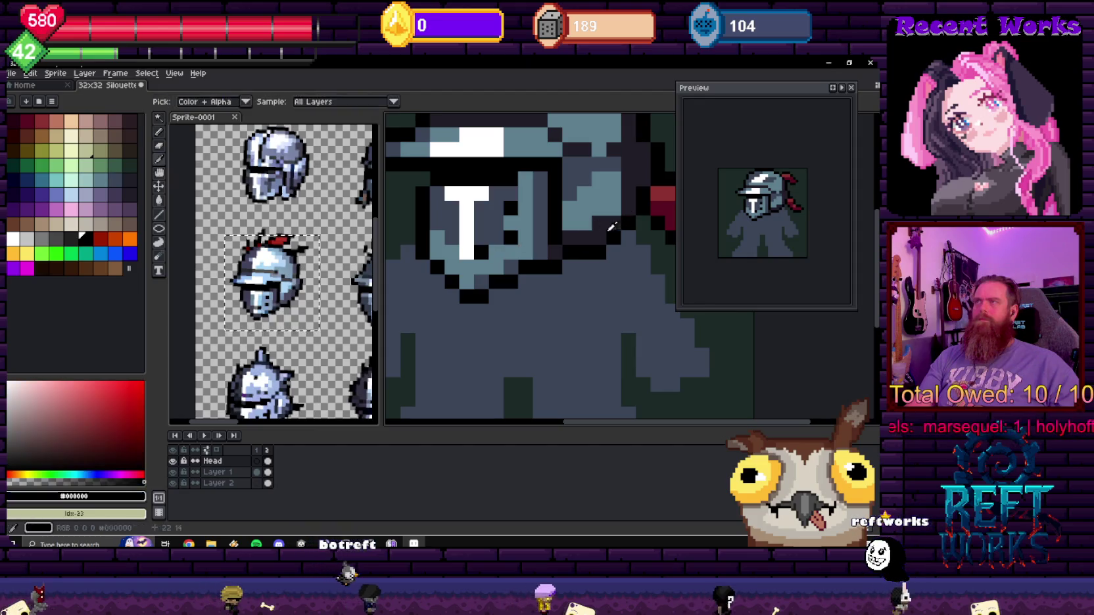
{"action": "left_click", "coordinate": [457, 255], "text": "alt"}
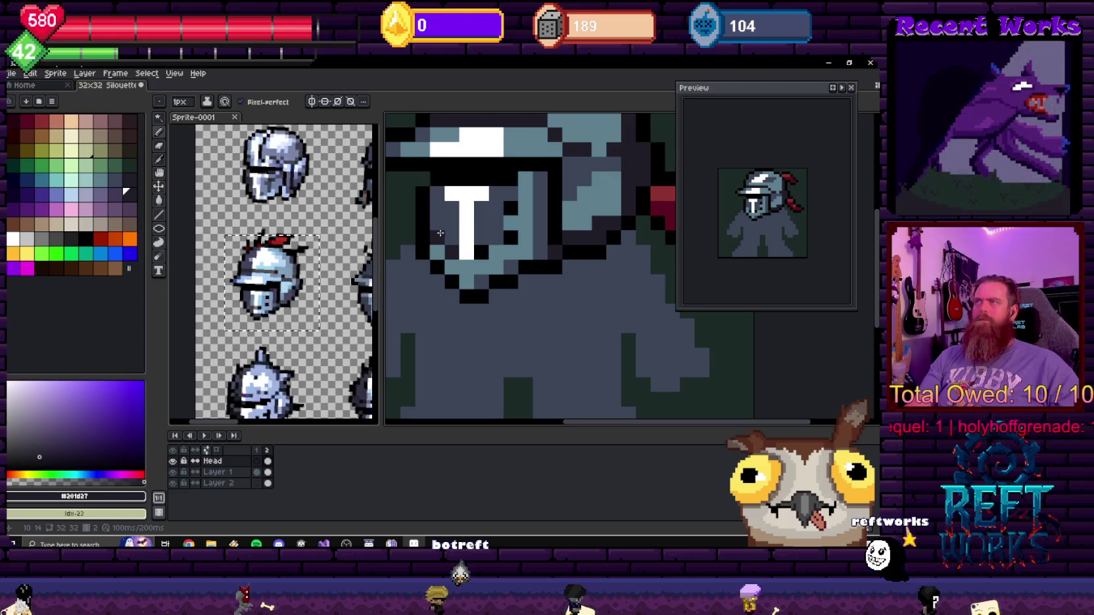
{"action": "scroll", "coordinate": [468, 263], "scroll_direction": "down", "scroll_amount": 3}
{"action": "scroll", "coordinate": [470, 225], "scroll_direction": "up", "scroll_amount": 3}
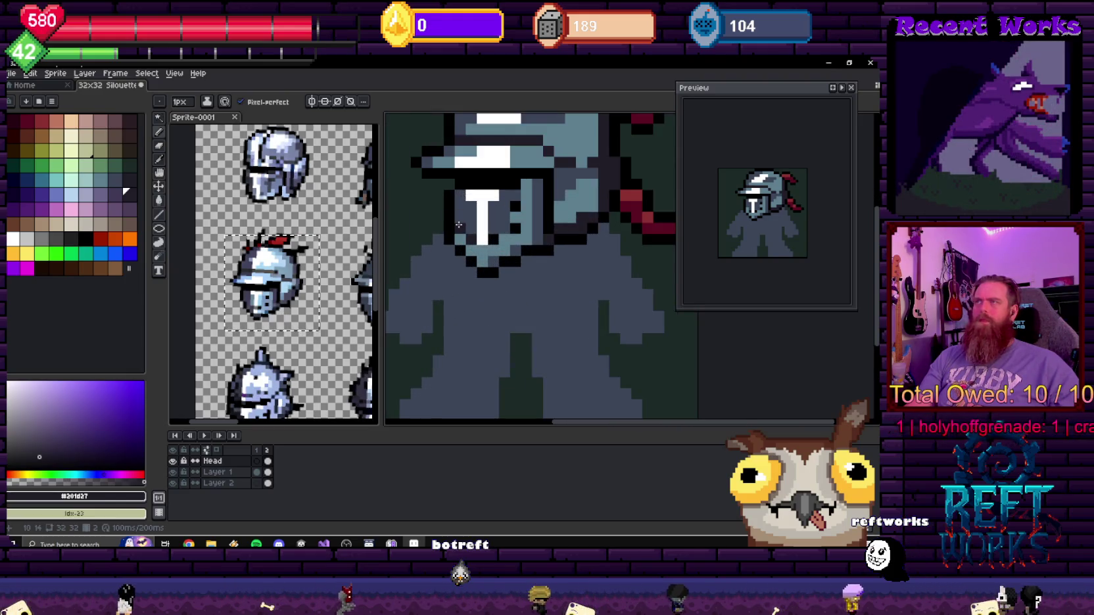
{"action": "scroll", "coordinate": [459, 225], "scroll_direction": "down", "scroll_amount": 3}
{"action": "scroll", "coordinate": [487, 229], "scroll_direction": "up", "scroll_amount": 3}
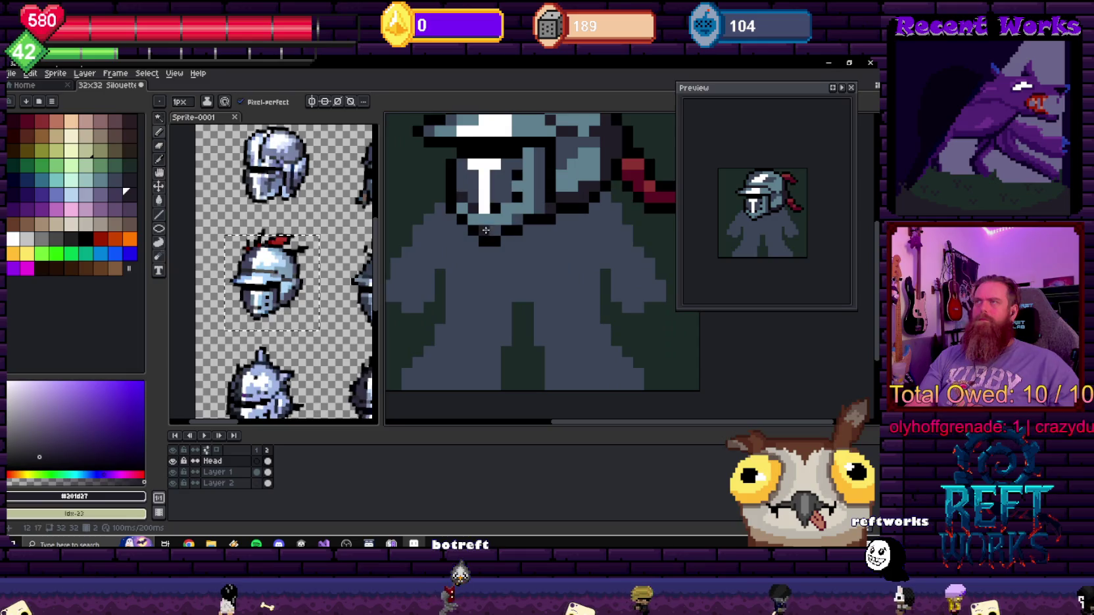
{"action": "left_click", "coordinate": [461, 198], "text": "alt"}
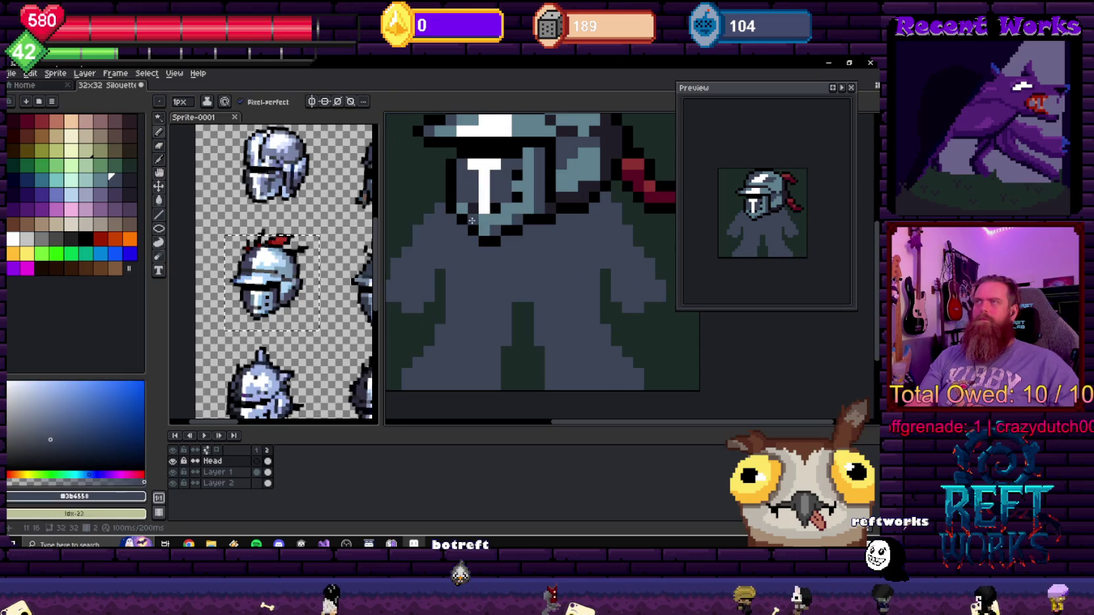
{"action": "scroll", "coordinate": [461, 208], "scroll_direction": "down", "scroll_amount": 2}
{"action": "scroll", "coordinate": [515, 204], "scroll_direction": "down", "scroll_amount": 3}
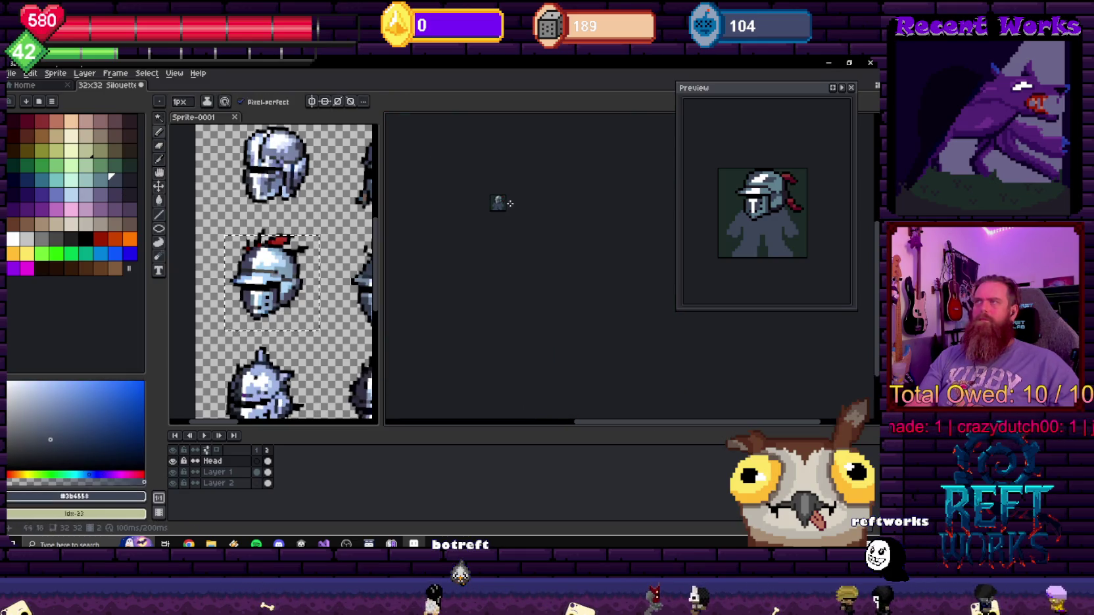
{"action": "scroll", "coordinate": [522, 288], "scroll_direction": "up", "scroll_amount": 3}
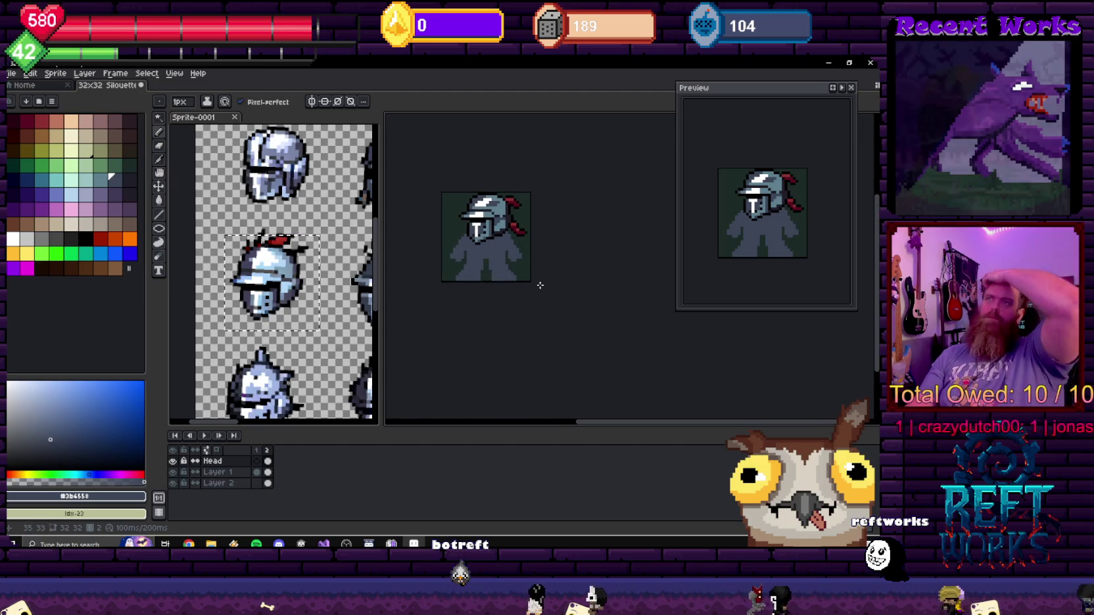
{"action": "scroll", "coordinate": [479, 223], "scroll_direction": "up", "scroll_amount": 1}
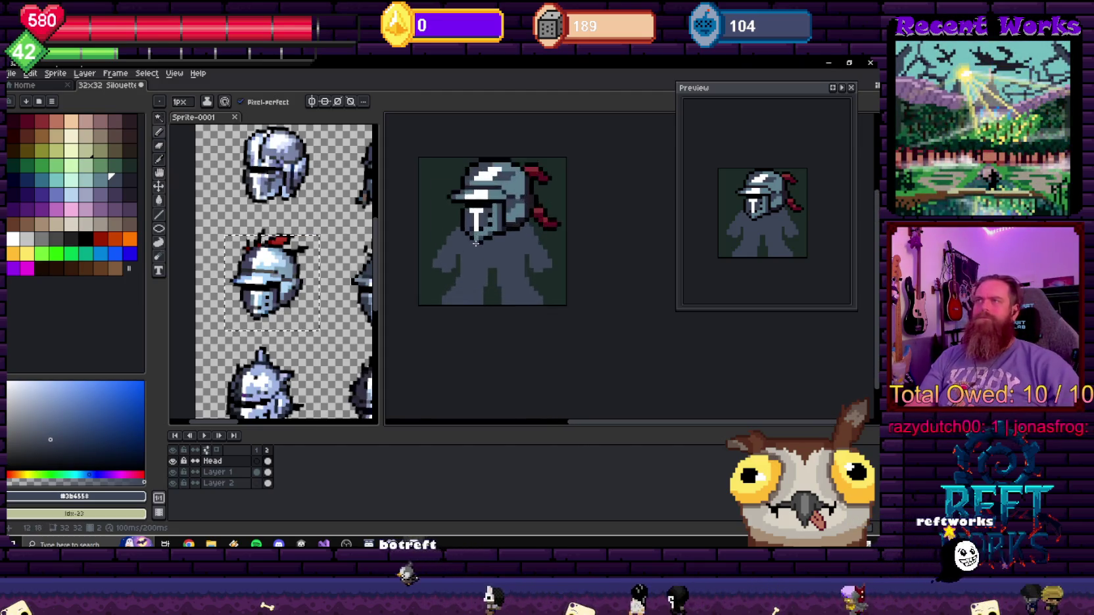
{"action": "scroll", "coordinate": [477, 218], "scroll_direction": "up", "scroll_amount": 3}
{"action": "scroll", "coordinate": [477, 217], "scroll_direction": "up", "scroll_amount": 1}
{"action": "scroll", "coordinate": [496, 194], "scroll_direction": "up", "scroll_amount": 2}
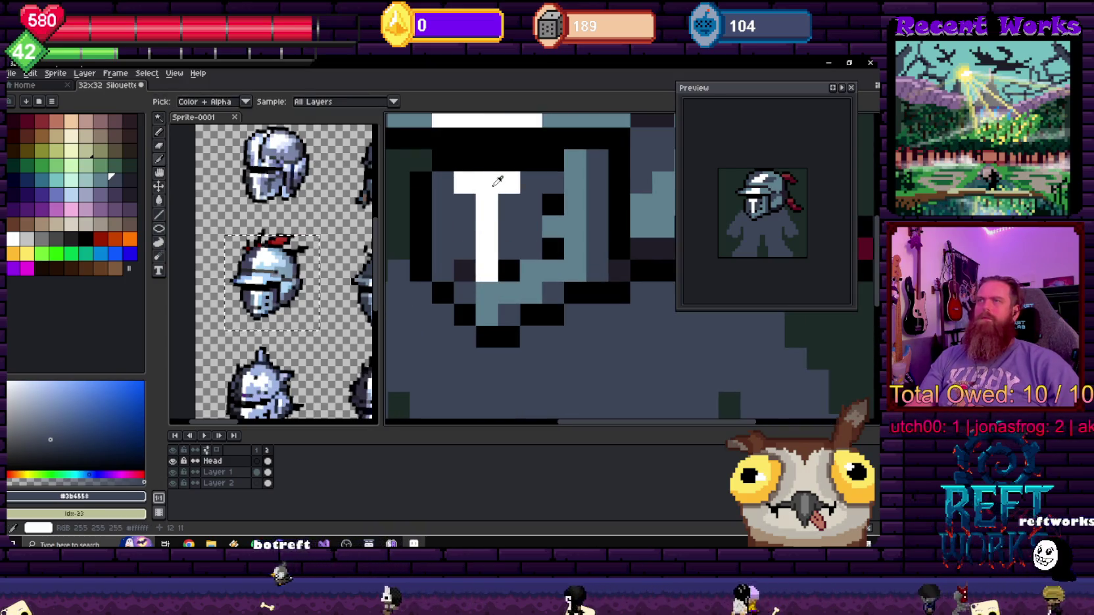
{"action": "scroll", "coordinate": [496, 194], "scroll_direction": "down", "scroll_amount": 3}
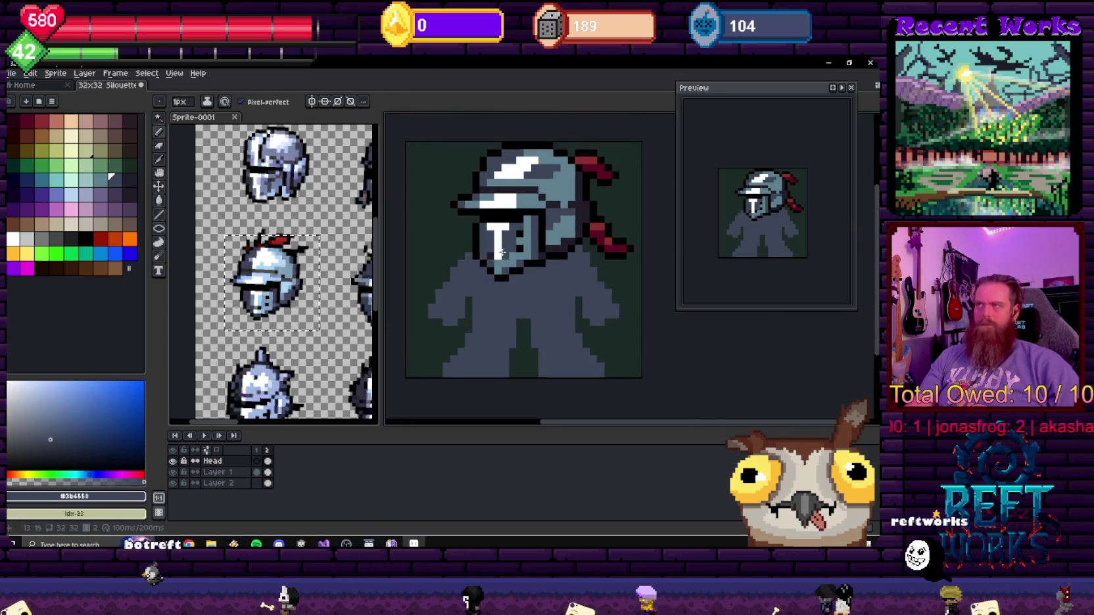
- Select the knight's face and neck area and commit the pixels in place
{"action": "key", "text": "m"}
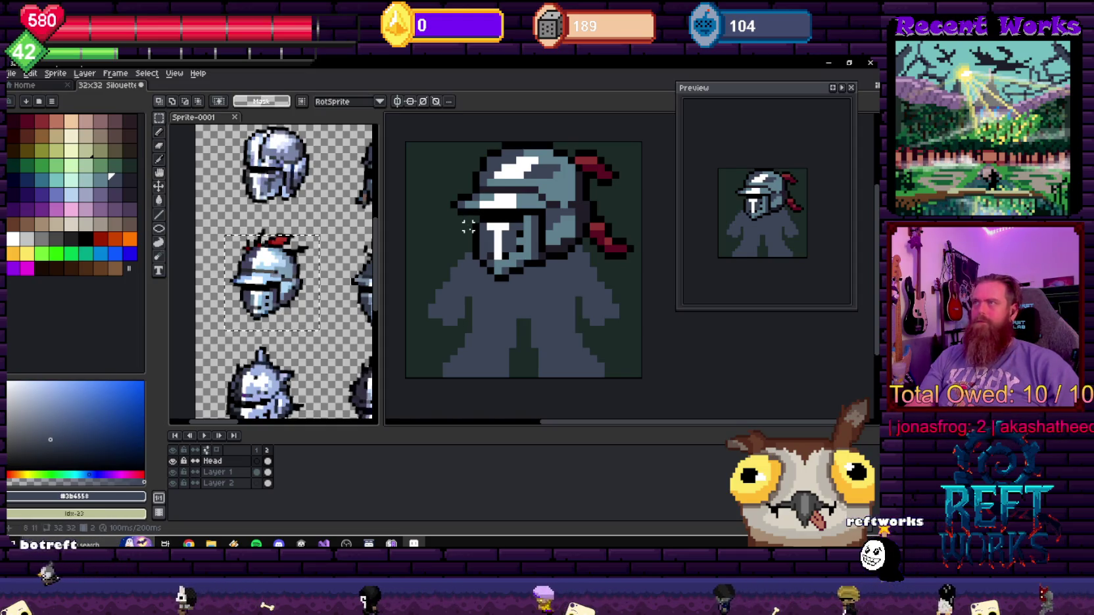
{"action": "left_click_drag", "start_coordinate": [468, 242], "coordinate": [582, 281]}
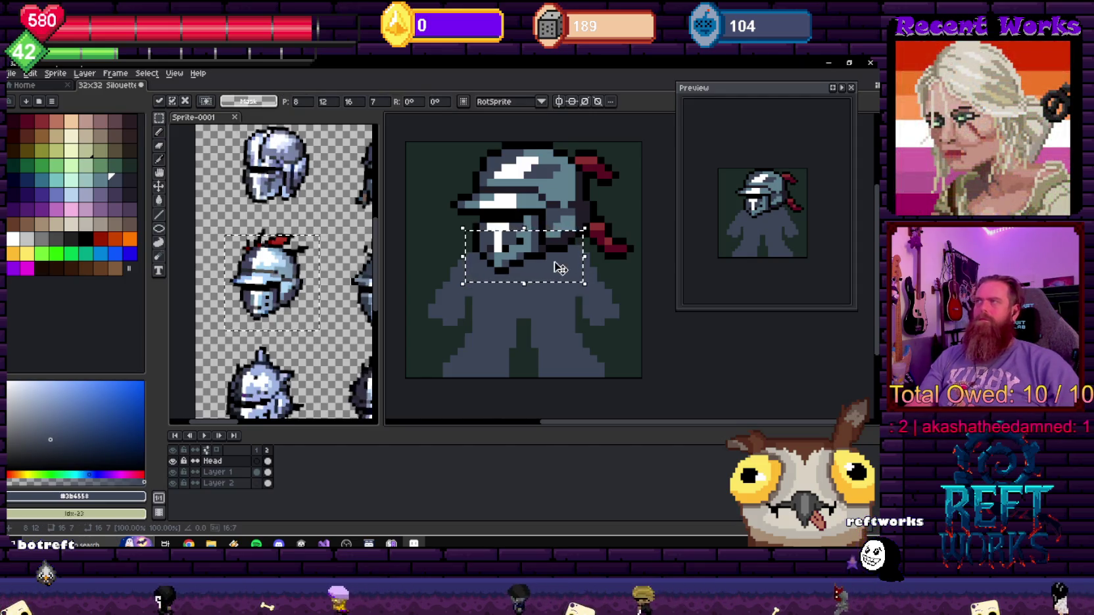
{"action": "key", "text": "Return"}
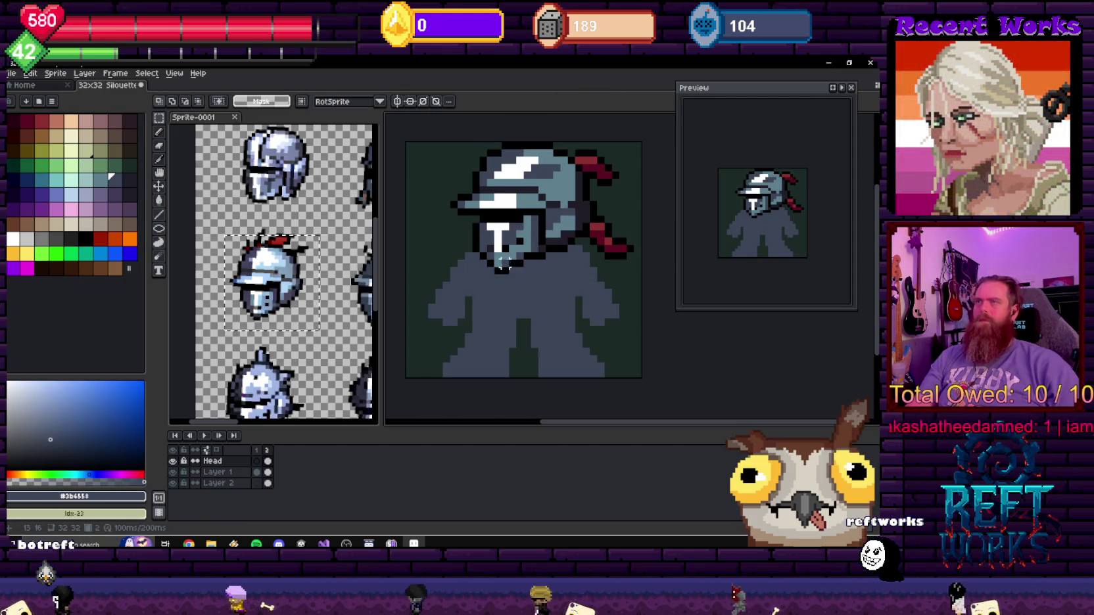
{"action": "scroll", "coordinate": [468, 256], "scroll_direction": "up", "scroll_amount": 2}
- Move the black chin pixels under the visor one pixel left and return to the Pencil
{"action": "left_click", "coordinate": [494, 249], "text": "alt"}
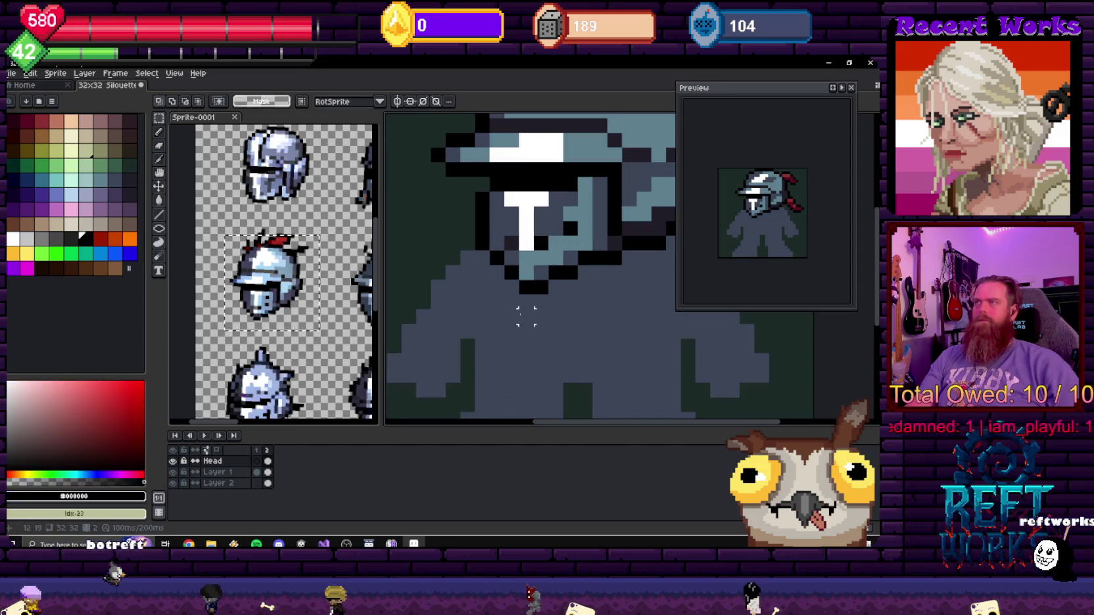
{"action": "key", "text": "m"}
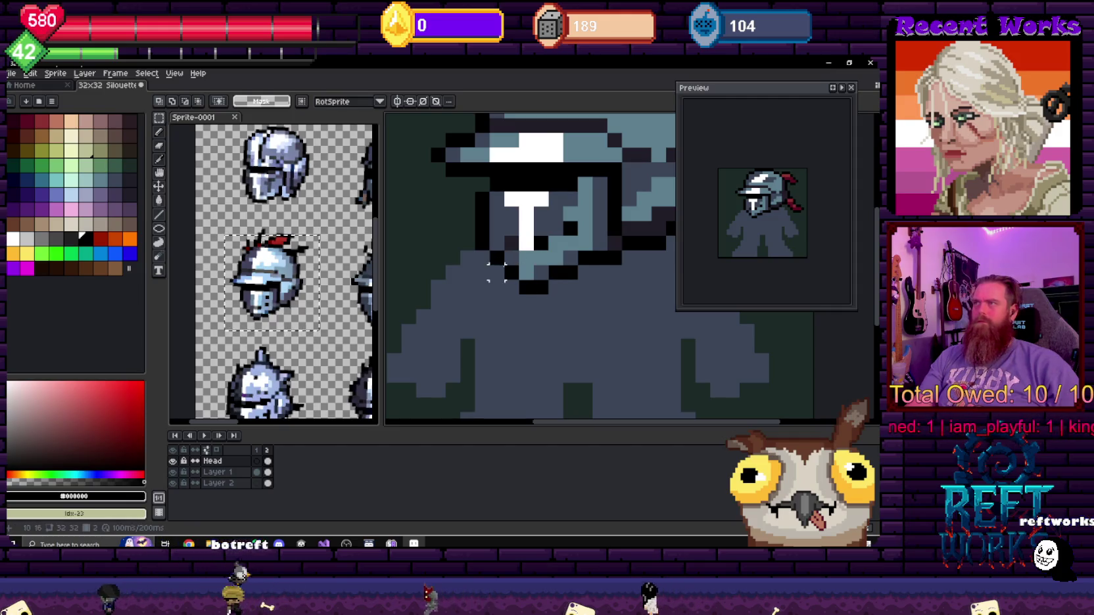
{"action": "left_click_drag", "start_coordinate": [563, 292], "coordinate": [556, 286]}
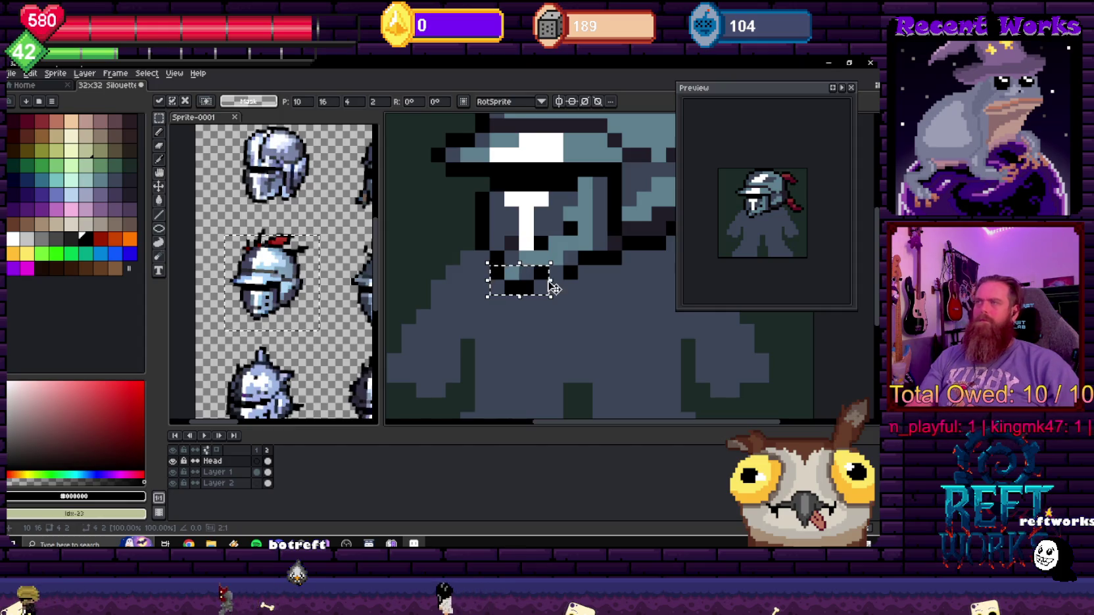
{"action": "key", "text": "b"}
{"action": "left_click", "coordinate": [483, 255], "text": "alt"}
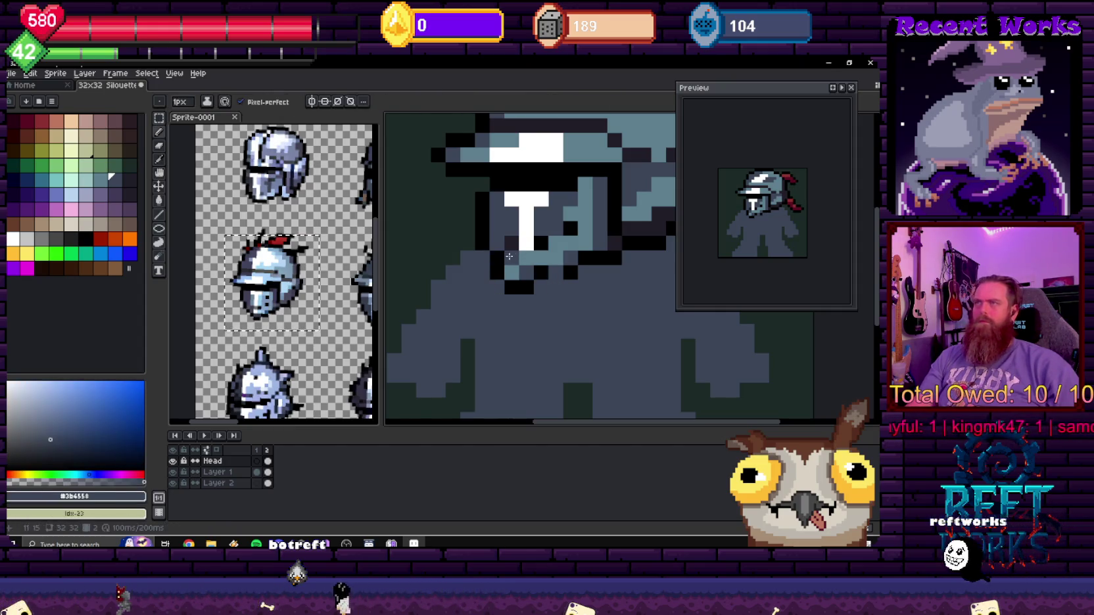
- Retouch the chin below the visor in black, alternating eraser and pencil
{"action": "left_click", "coordinate": [527, 283], "text": "alt"}
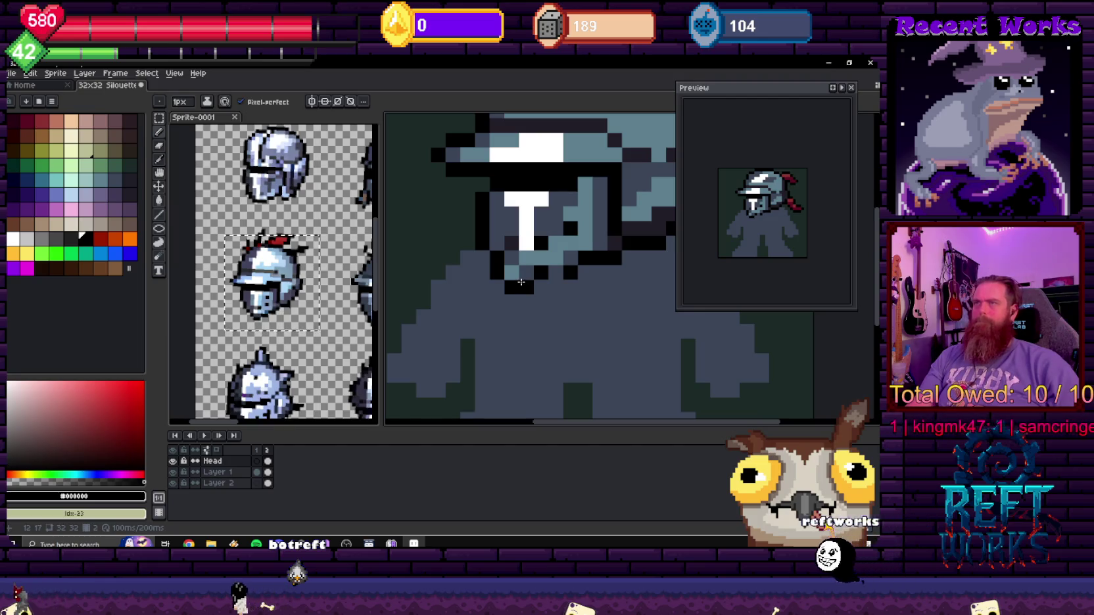
{"action": "scroll", "coordinate": [521, 290], "scroll_direction": "down", "scroll_amount": 4}
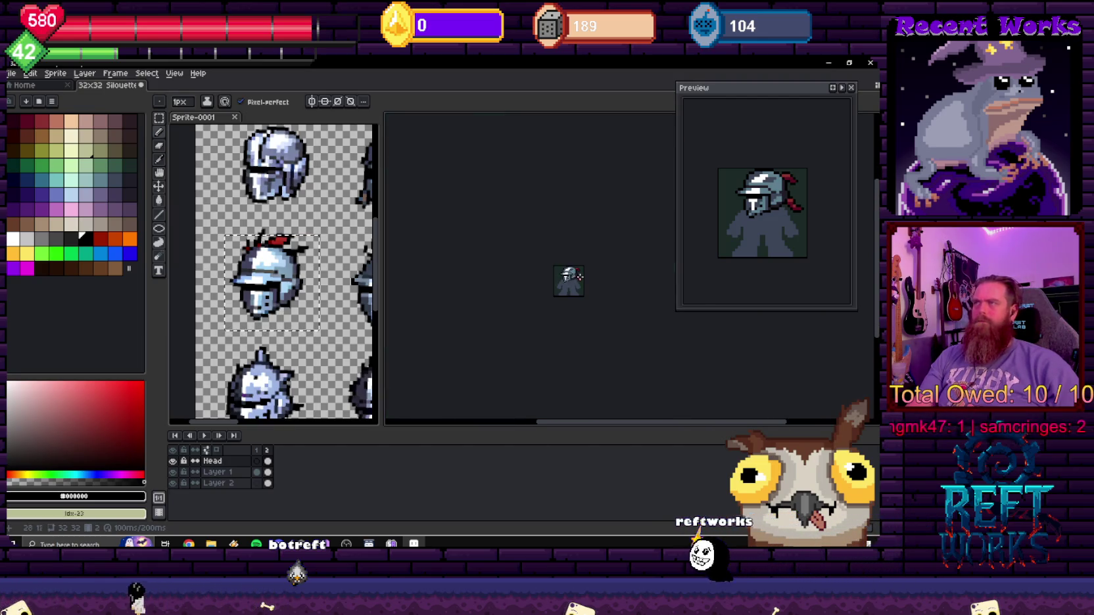
{"action": "scroll", "coordinate": [516, 290], "scroll_direction": "up", "scroll_amount": 1}
{"action": "scroll", "coordinate": [511, 290], "scroll_direction": "up", "scroll_amount": 2}
{"action": "scroll", "coordinate": [511, 290], "scroll_direction": "up", "scroll_amount": 1}
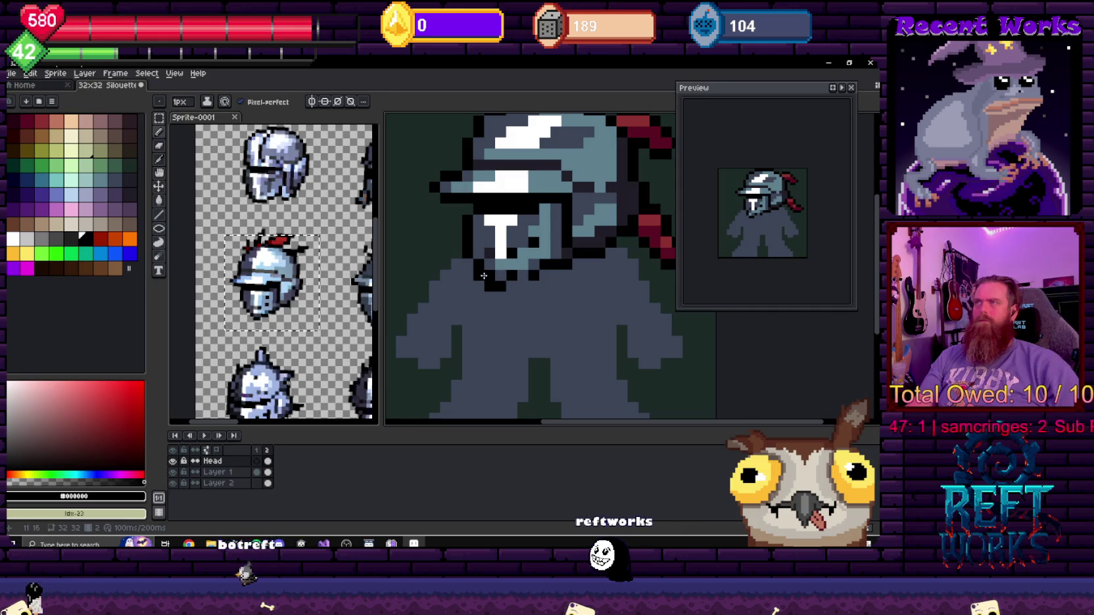
{"action": "key", "text": "b"}
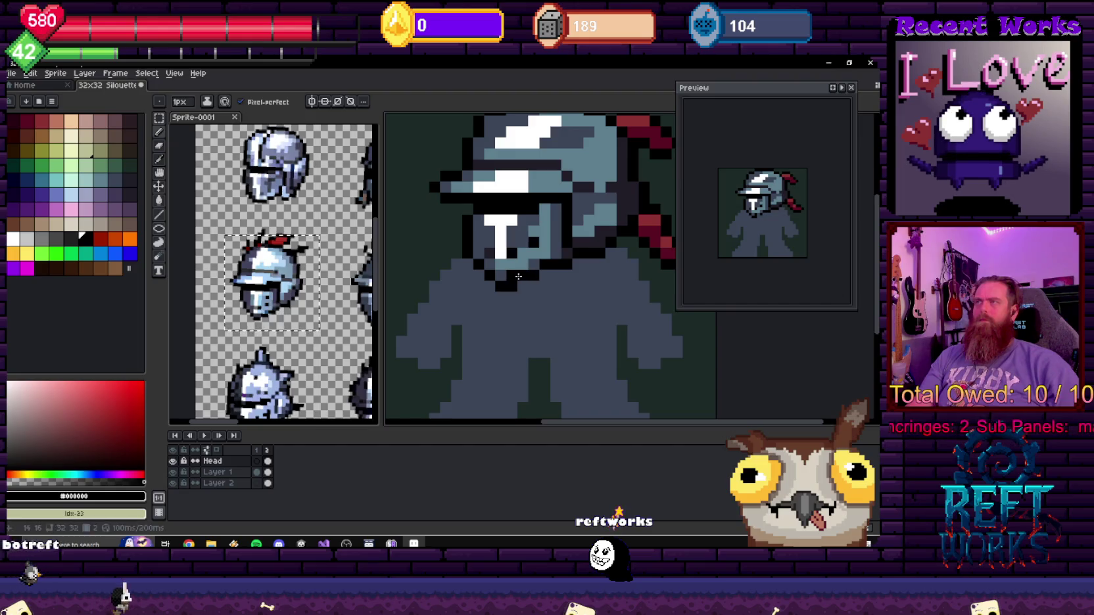
{"action": "key", "text": "b"}
- Retouch the face pixels below the visor with the dark body grey
{"action": "left_click", "coordinate": [518, 277], "text": "alt"}
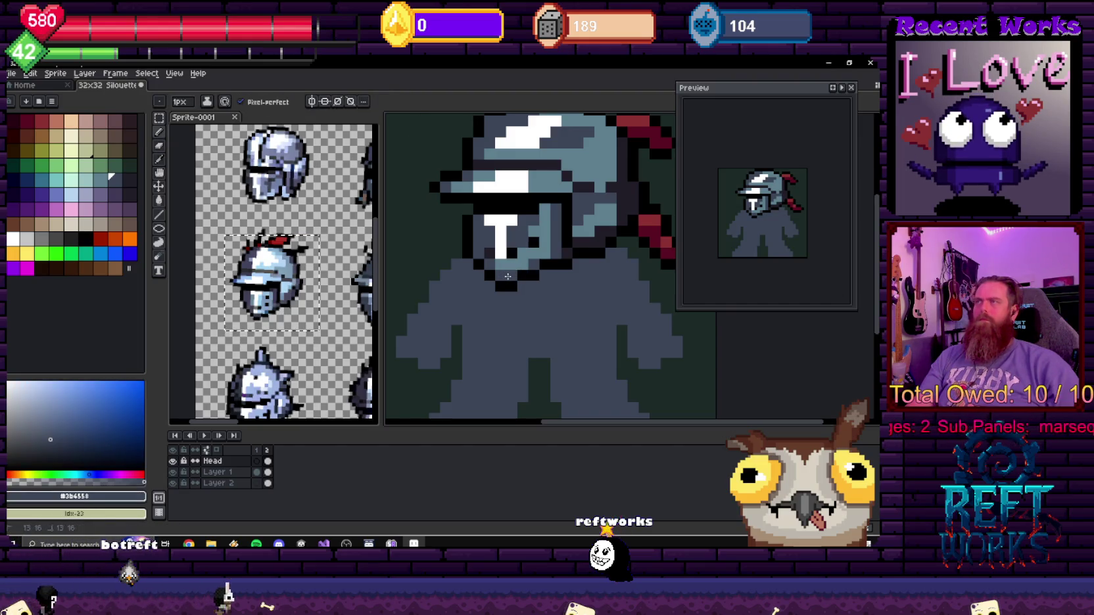
{"action": "scroll", "coordinate": [507, 277], "scroll_direction": "down", "scroll_amount": 3}
{"action": "scroll", "coordinate": [533, 279], "scroll_direction": "down", "scroll_amount": 2}
{"action": "scroll", "coordinate": [566, 289], "scroll_direction": "up", "scroll_amount": 1}
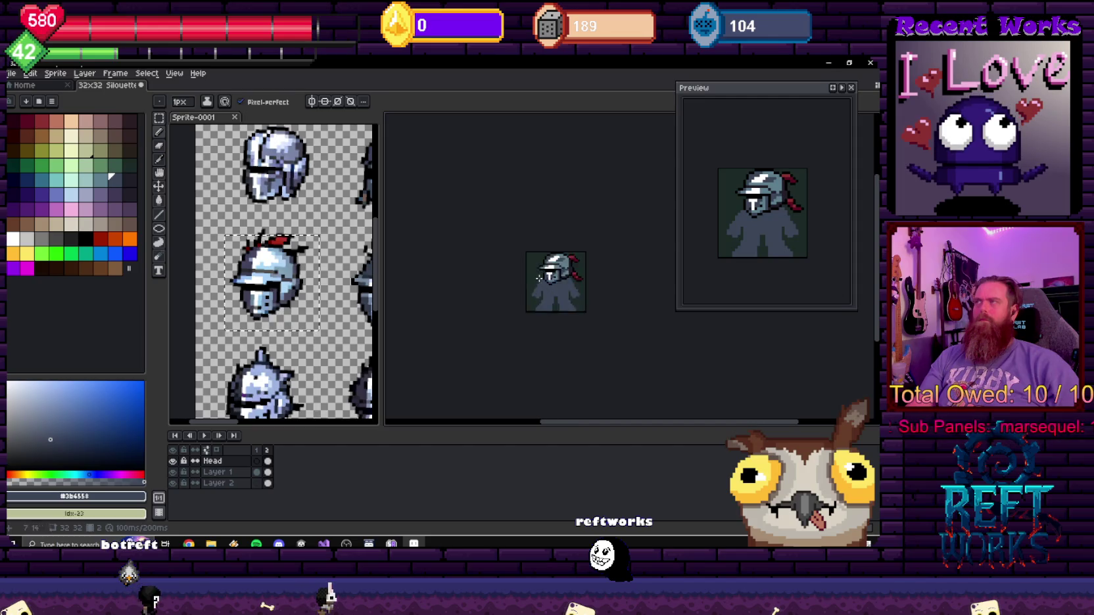
{"action": "scroll", "coordinate": [546, 283], "scroll_direction": "up", "scroll_amount": 2}
{"action": "scroll", "coordinate": [519, 276], "scroll_direction": "up", "scroll_amount": 2}
{"action": "scroll", "coordinate": [491, 272], "scroll_direction": "up", "scroll_amount": 1}
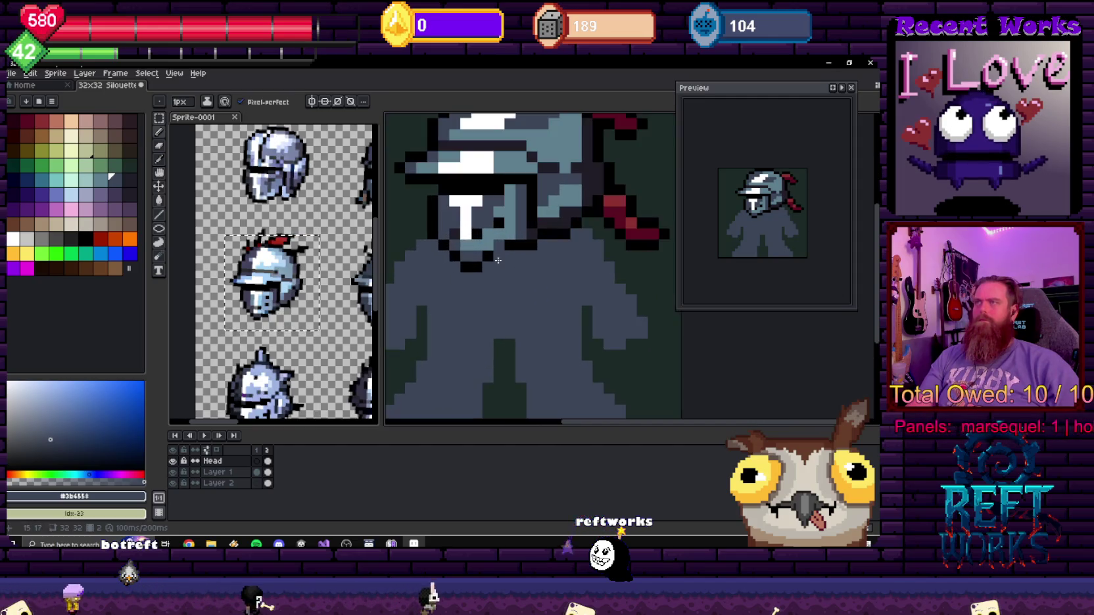
{"action": "scroll", "coordinate": [472, 271], "scroll_direction": "up", "scroll_amount": 1}
{"action": "scroll", "coordinate": [472, 271], "scroll_direction": "up", "scroll_amount": 1}
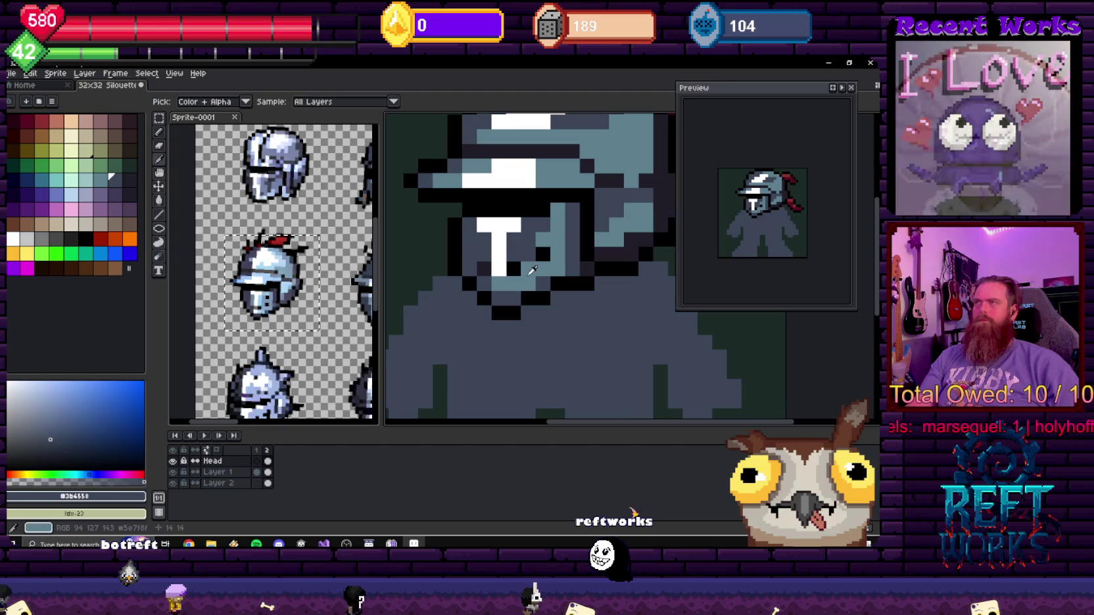
- Refine the face with light steel and body grey, then outline near the plume in black
{"action": "left_click", "coordinate": [517, 240], "text": "alt"}
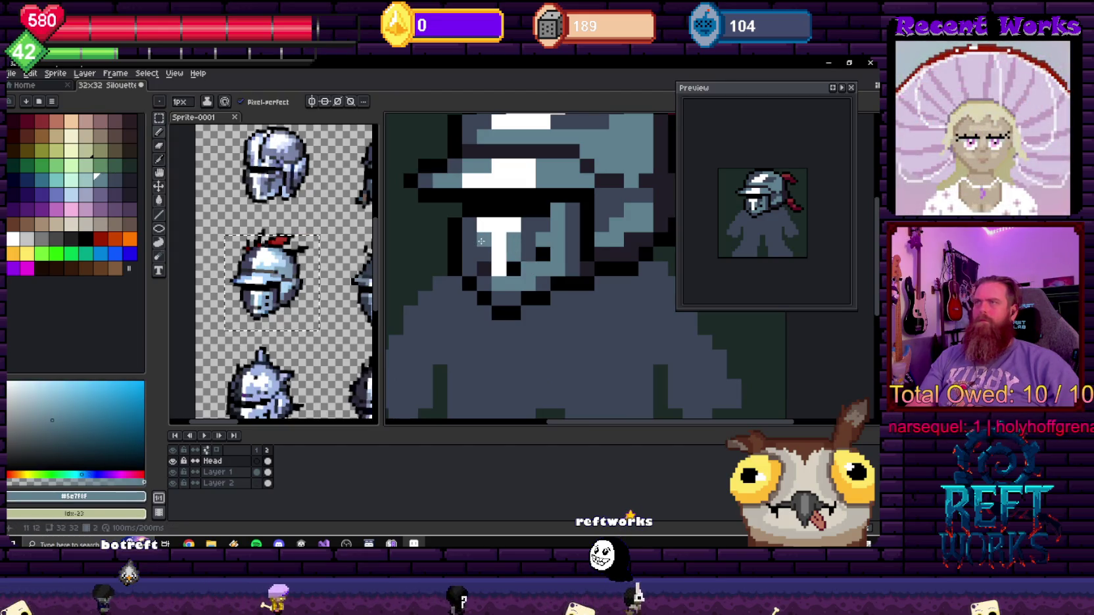
{"action": "left_click", "coordinate": [539, 276], "text": "alt"}
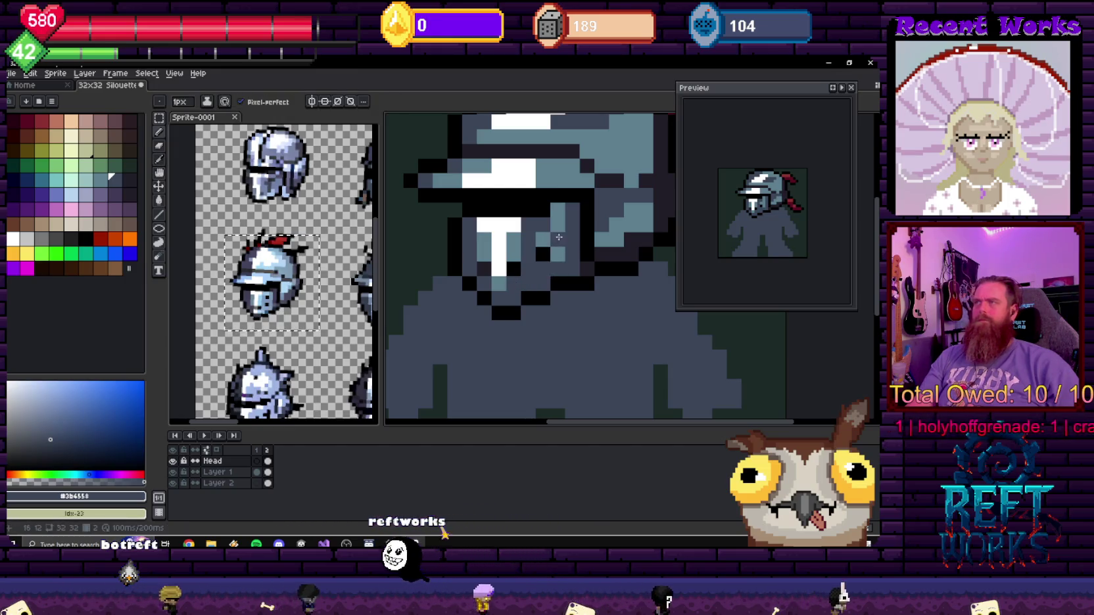
{"action": "scroll", "coordinate": [584, 247], "scroll_direction": "down", "scroll_amount": 3}
{"action": "scroll", "coordinate": [584, 247], "scroll_direction": "up", "scroll_amount": 2}
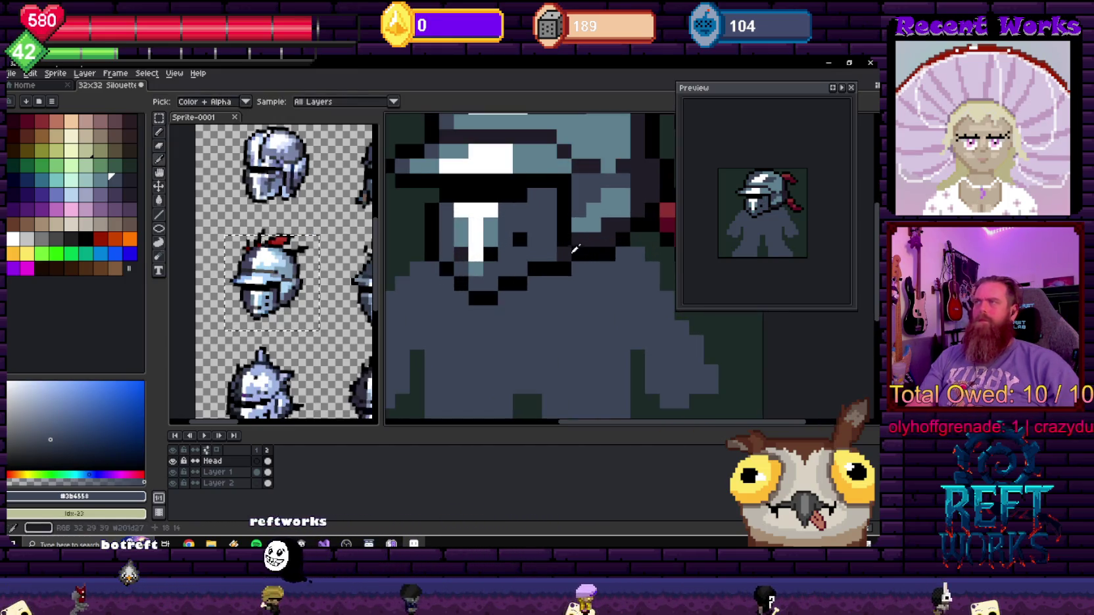
{"action": "left_click", "coordinate": [549, 200], "text": "alt"}
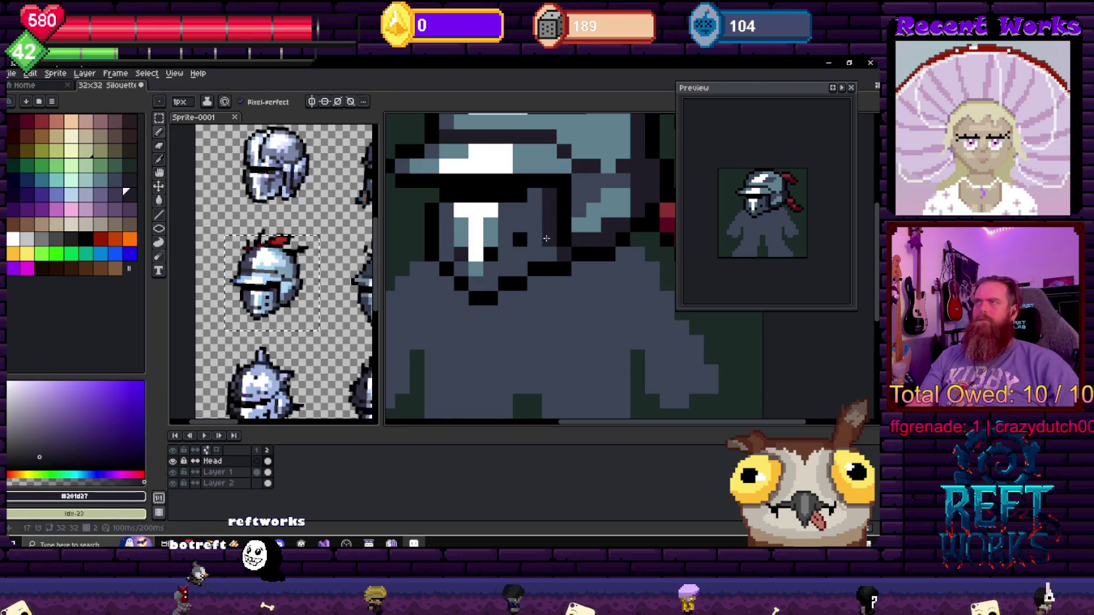
{"action": "scroll", "coordinate": [553, 263], "scroll_direction": "down", "scroll_amount": 5}
{"action": "scroll", "coordinate": [579, 276], "scroll_direction": "down", "scroll_amount": 2}
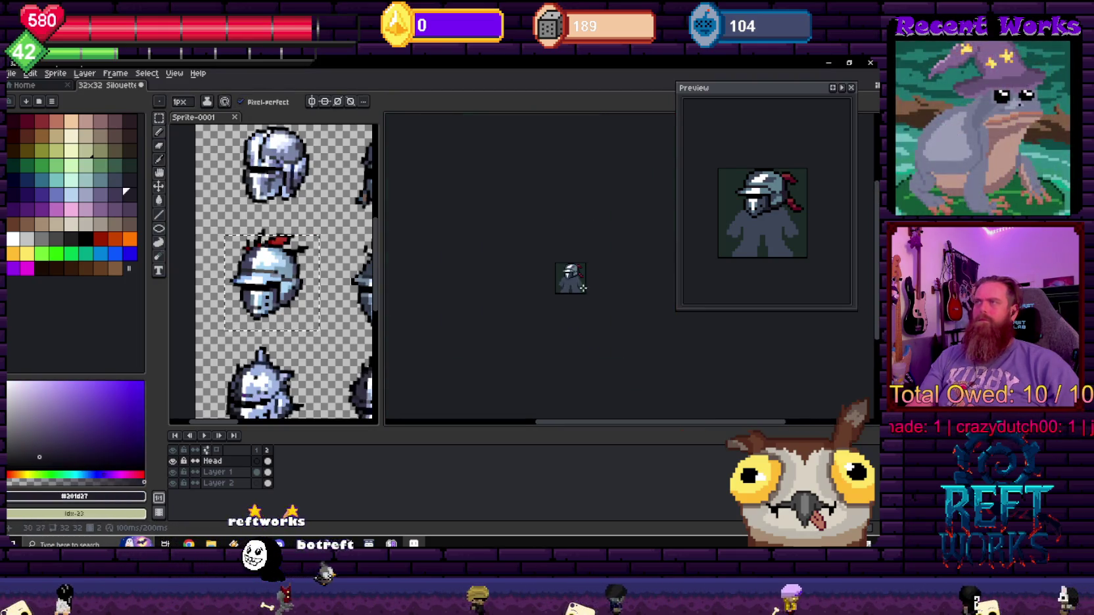
{"action": "scroll", "coordinate": [590, 282], "scroll_direction": "right", "scroll_amount": 2}
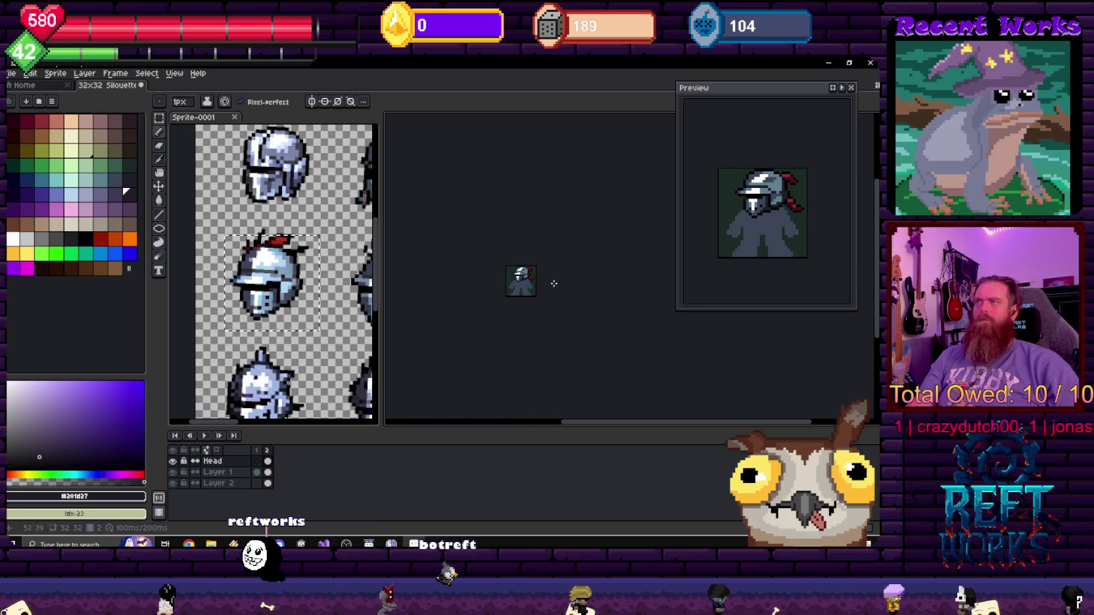
{"action": "scroll", "coordinate": [544, 279], "scroll_direction": "up", "scroll_amount": 4}
{"action": "scroll", "coordinate": [491, 271], "scroll_direction": "up", "scroll_amount": 3}
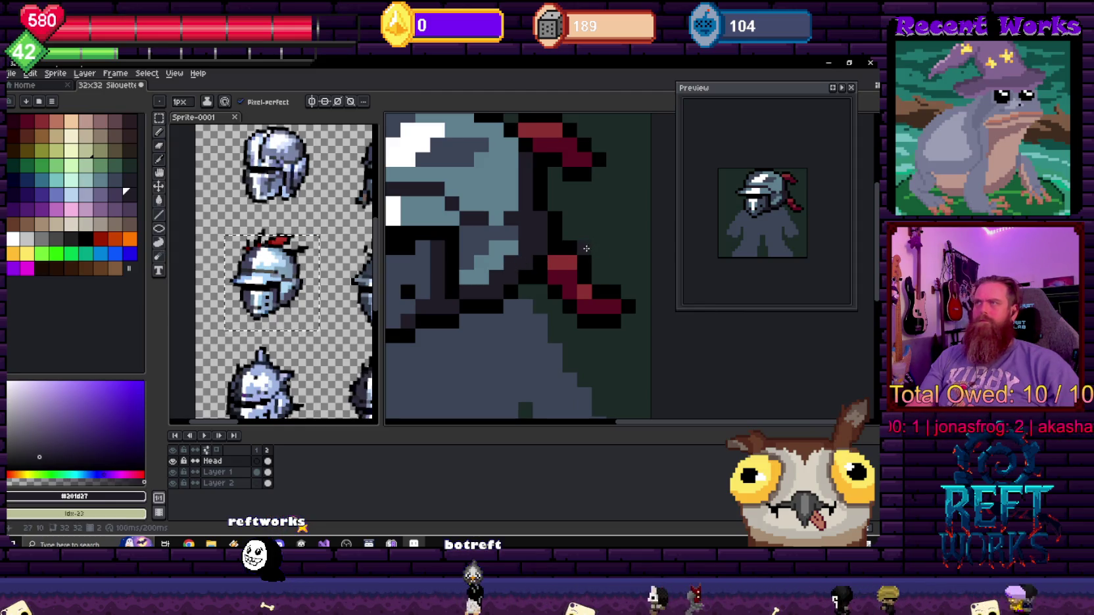
{"action": "left_click", "coordinate": [559, 238], "text": "alt"}
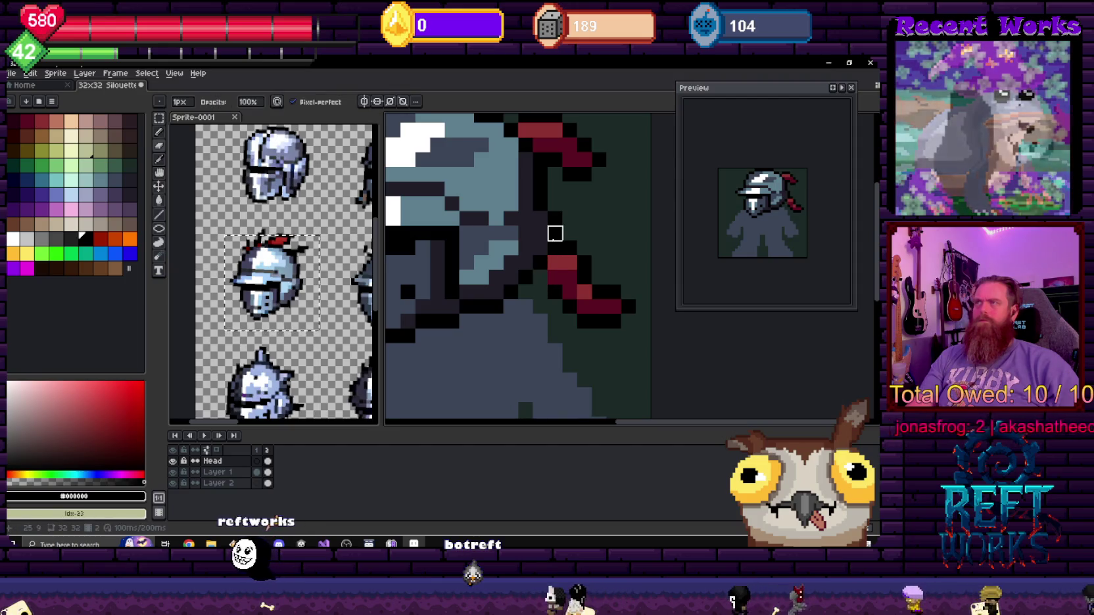
{"action": "left_click_drag", "start_coordinate": [535, 219], "coordinate": [559, 250]}
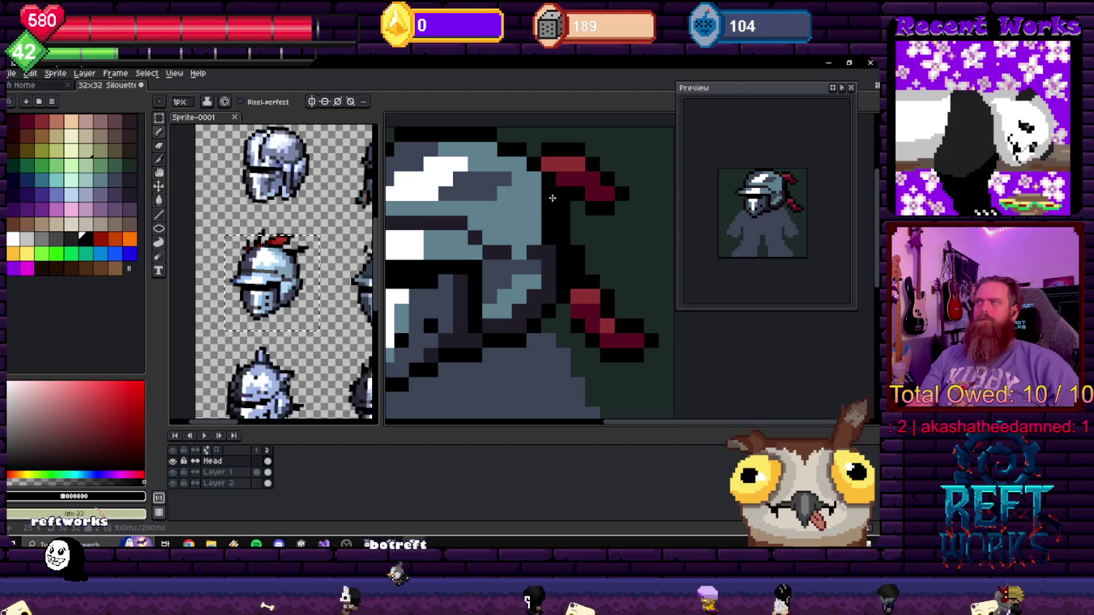
{"action": "scroll", "coordinate": [576, 263], "scroll_direction": "down", "scroll_amount": 3}
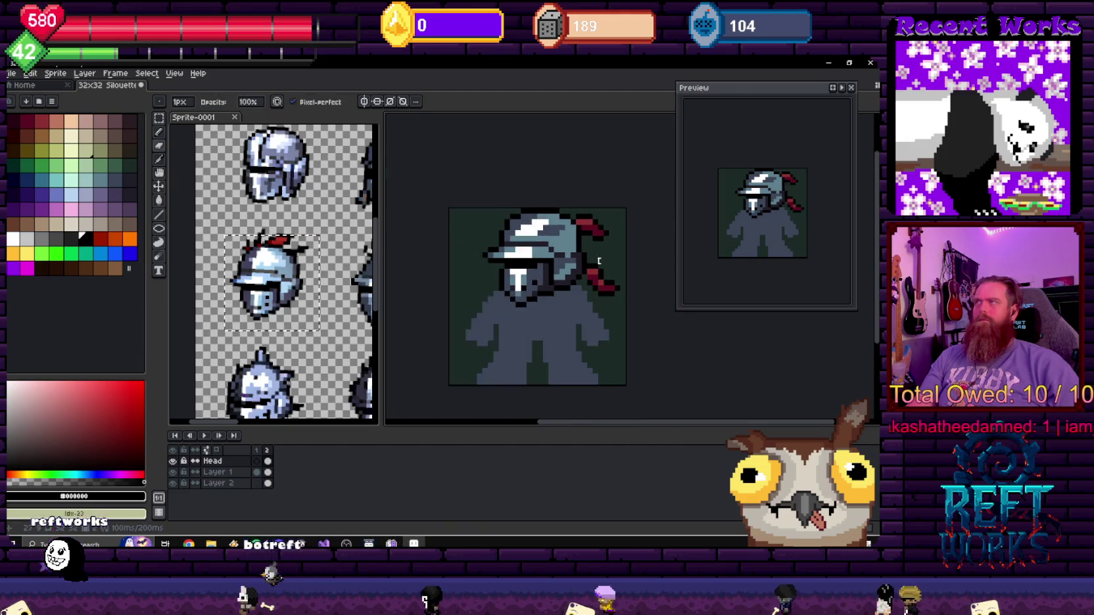
{"action": "scroll", "coordinate": [598, 261], "scroll_direction": "down", "scroll_amount": 1}
{"action": "scroll", "coordinate": [592, 269], "scroll_direction": "down", "scroll_amount": 2}
{"action": "scroll", "coordinate": [545, 271], "scroll_direction": "down", "scroll_amount": 1}
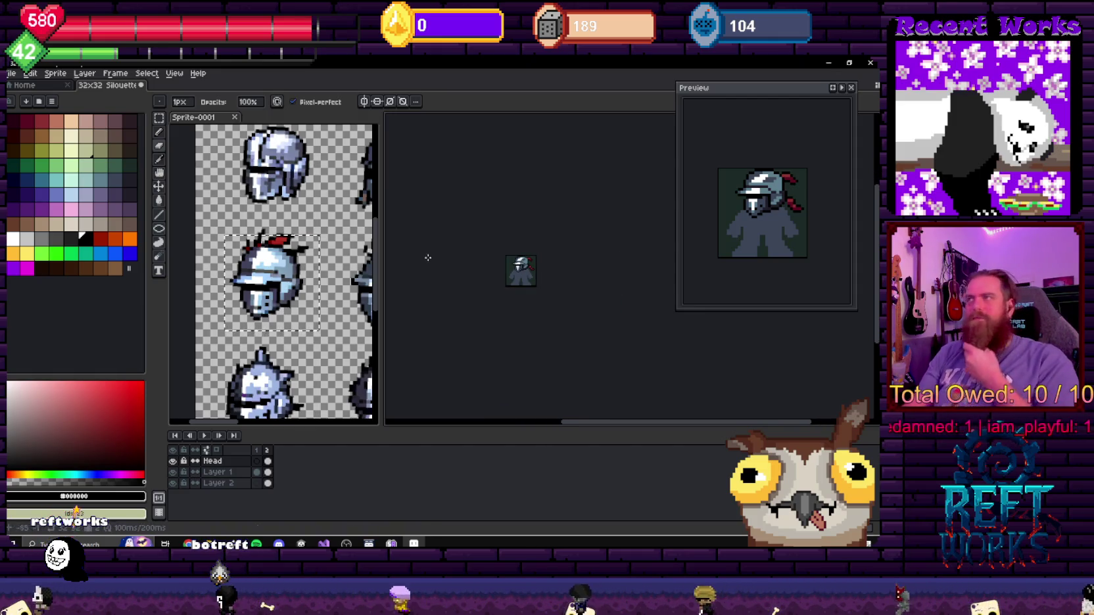
{"action": "scroll", "coordinate": [520, 277], "scroll_direction": "up", "scroll_amount": 3}
{"action": "scroll", "coordinate": [522, 274], "scroll_direction": "up", "scroll_amount": 2}
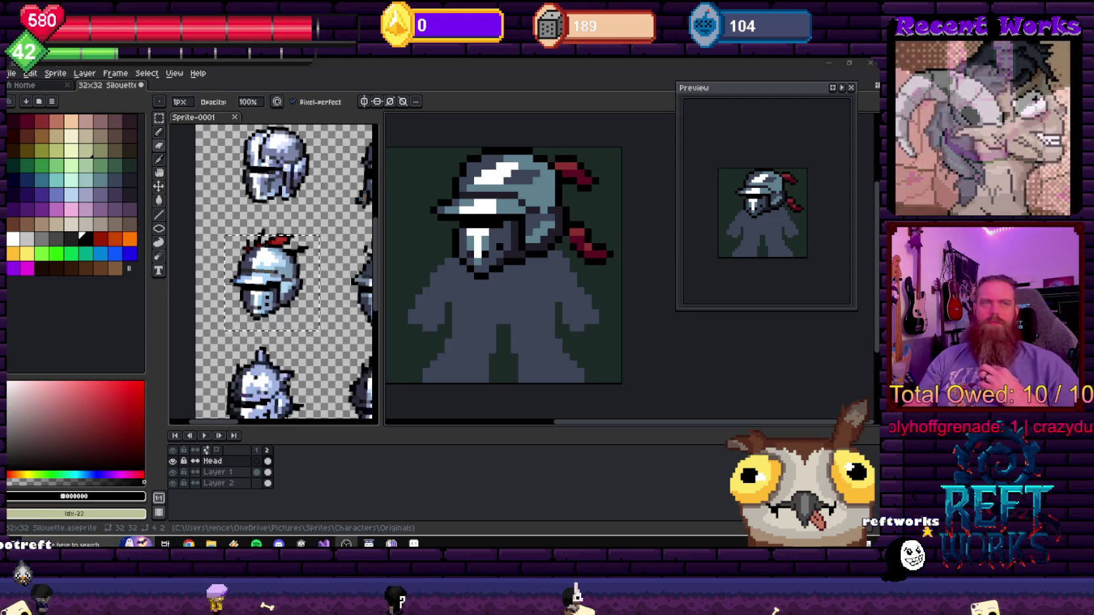
- Glance at the helmet reference sheet, then sample dark slate-blue #3b4558 from the knight's helmet
{"action": "key", "text": "ctrl+Tab"}
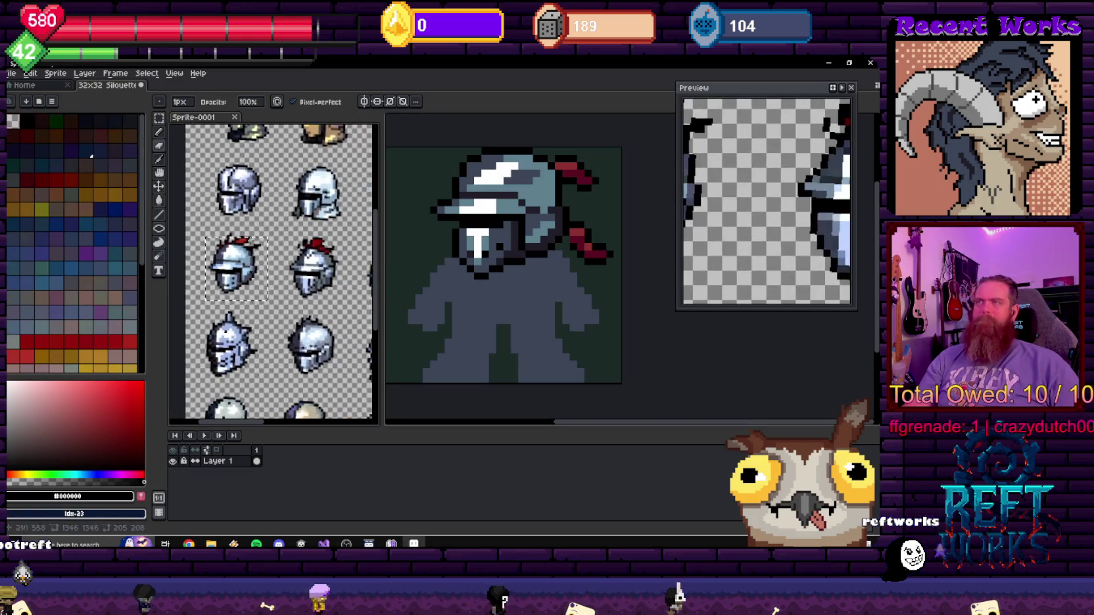
{"action": "key", "text": "ctrl+Tab"}
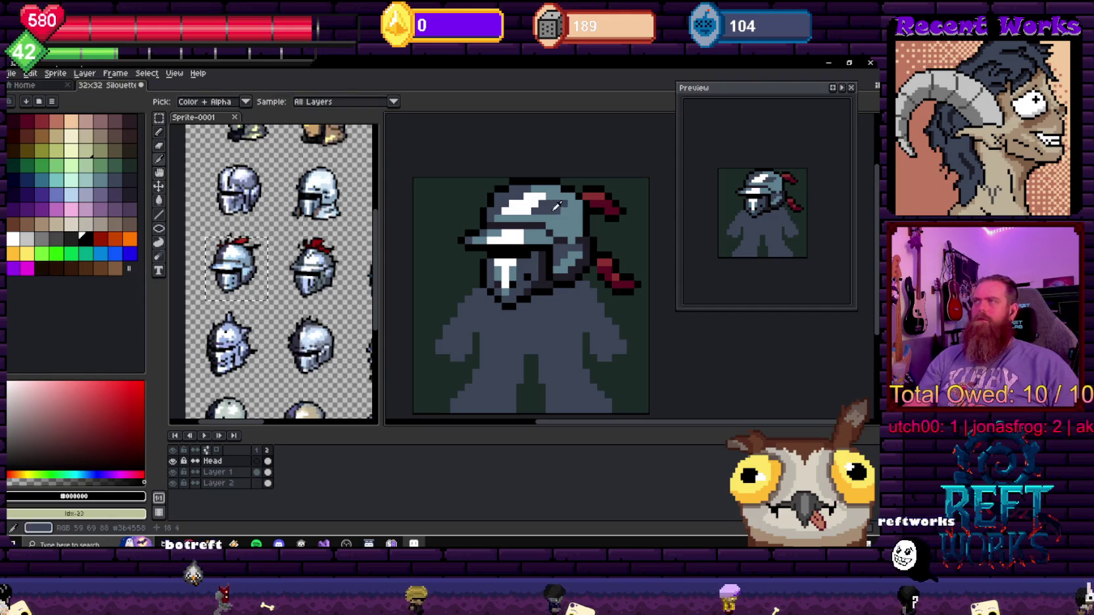
{"action": "left_click", "coordinate": [566, 223], "text": "alt"}
{"action": "scroll", "coordinate": [566, 229], "scroll_direction": "up", "scroll_amount": 2}
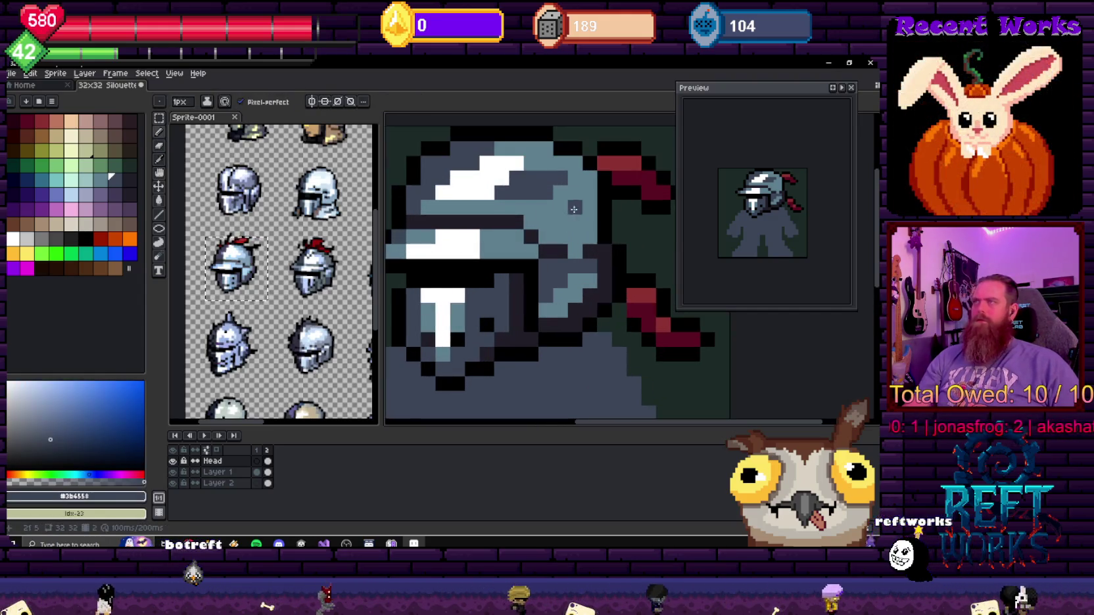
{"action": "left_click_drag", "start_coordinate": [574, 171], "coordinate": [552, 230]}
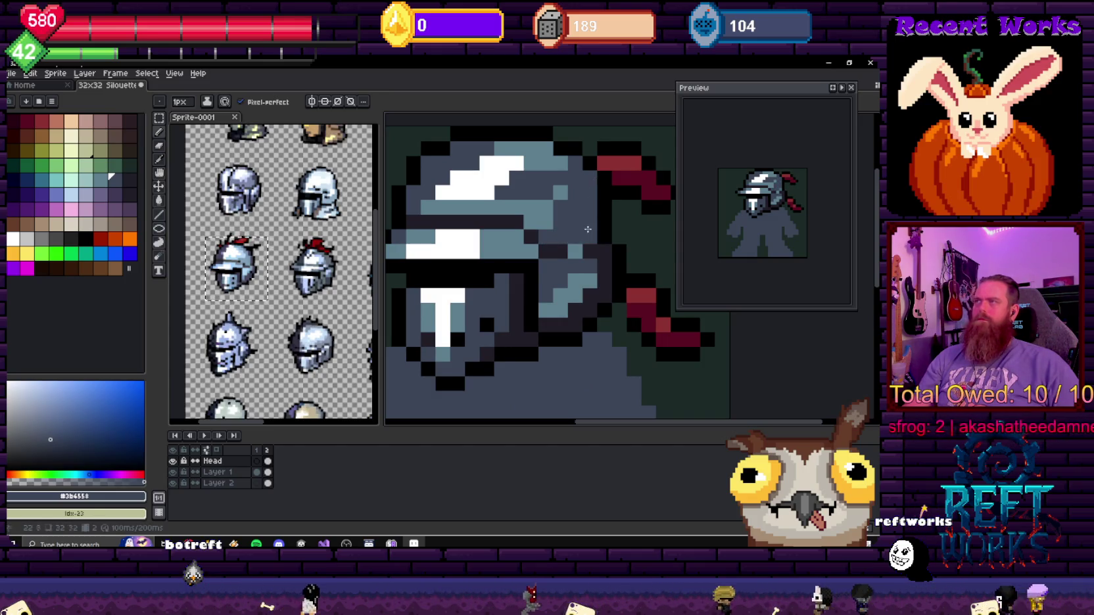
{"action": "left_click", "coordinate": [552, 179], "text": "alt"}
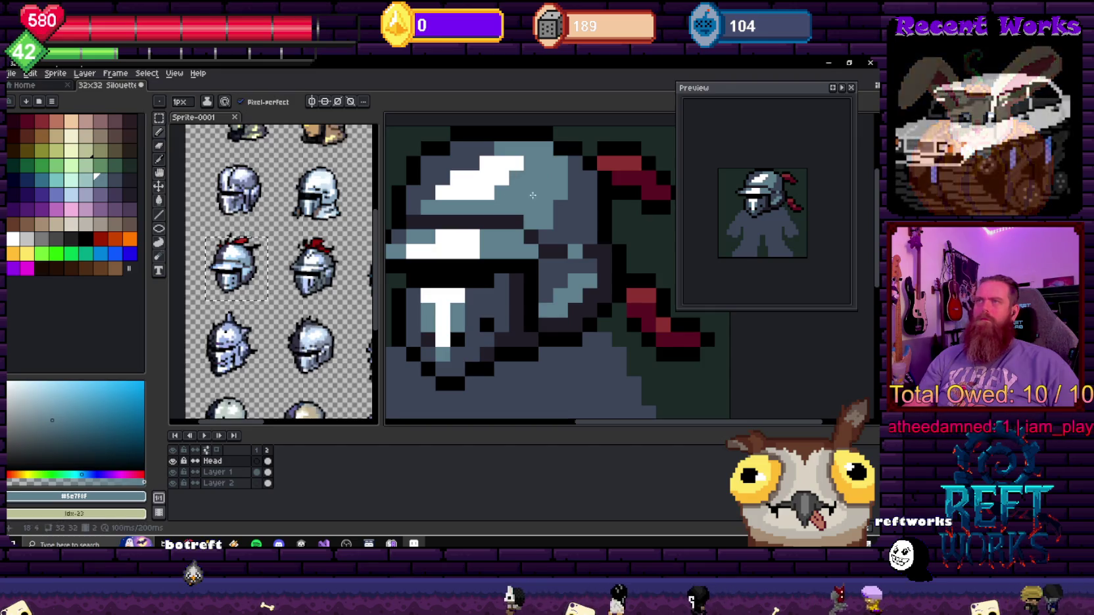
{"action": "scroll", "coordinate": [514, 185], "scroll_direction": "down", "scroll_amount": 1}
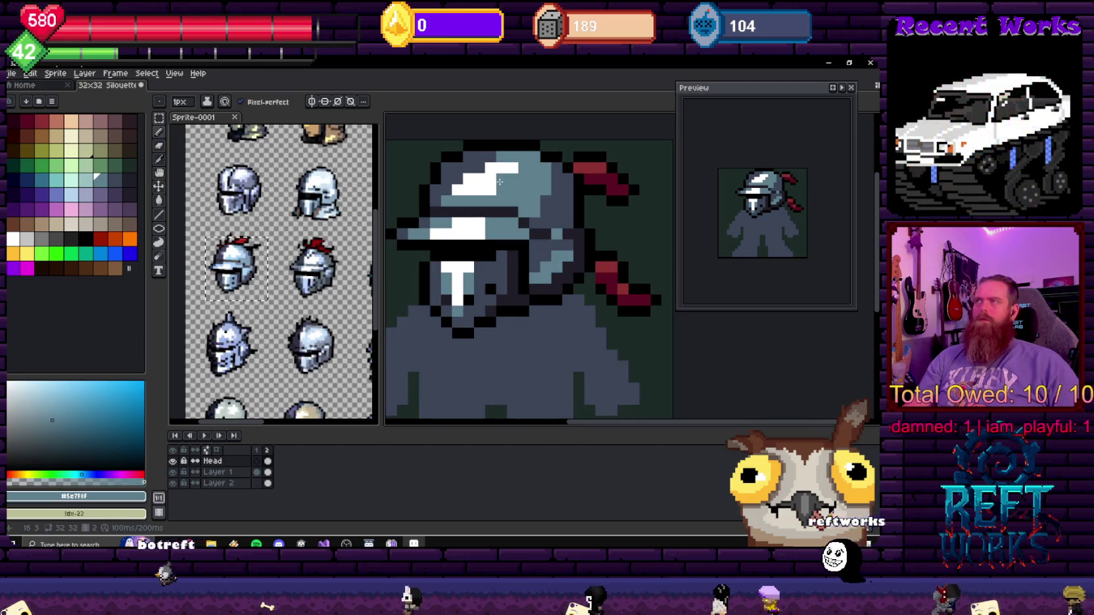
{"action": "left_click_drag", "start_coordinate": [558, 176], "coordinate": [598, 236]}
{"action": "left_click", "coordinate": [598, 236], "text": "alt"}
{"action": "scroll", "coordinate": [579, 243], "scroll_direction": "down", "scroll_amount": 2}
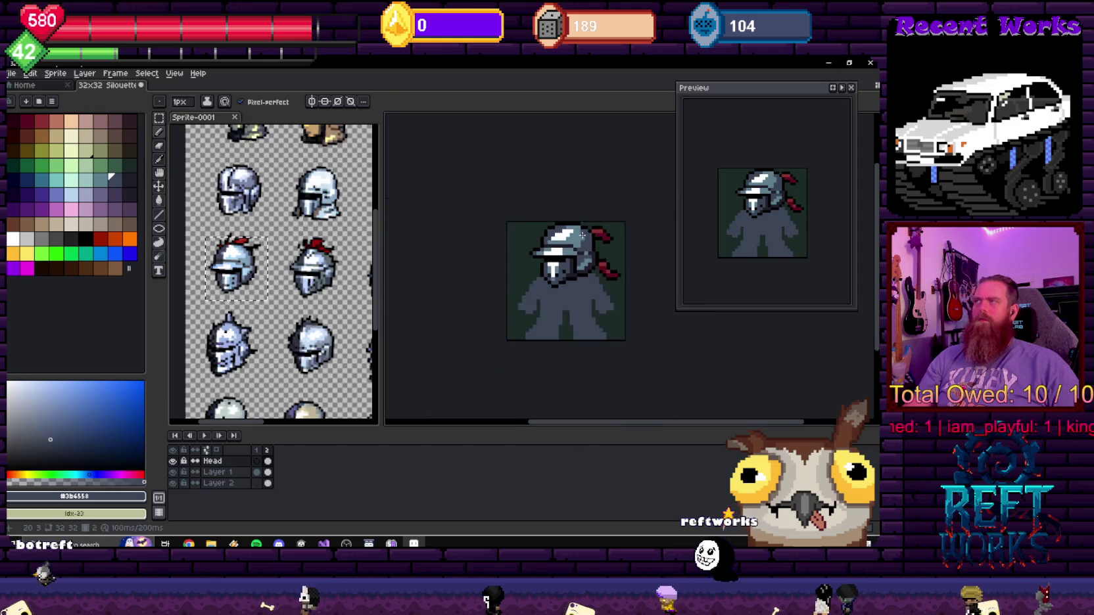
{"action": "scroll", "coordinate": [565, 250], "scroll_direction": "up", "scroll_amount": 1}
{"action": "scroll", "coordinate": [564, 252], "scroll_direction": "up", "scroll_amount": 1}
{"action": "scroll", "coordinate": [564, 252], "scroll_direction": "up", "scroll_amount": 1}
{"action": "left_click", "coordinate": [559, 210], "text": "alt"}
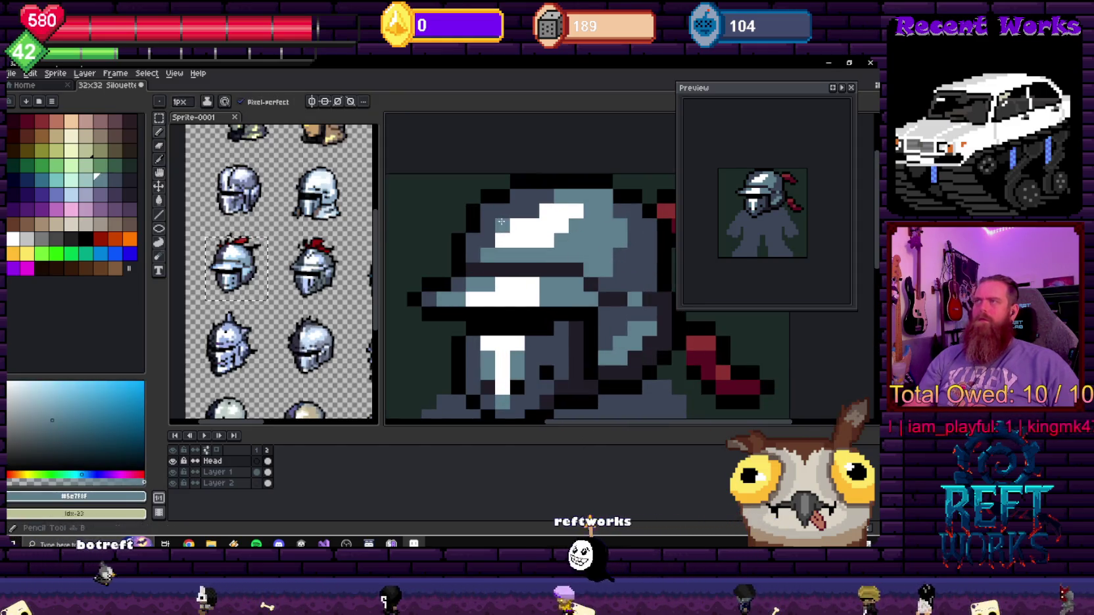
{"action": "scroll", "coordinate": [559, 210], "scroll_direction": "down", "scroll_amount": 6}
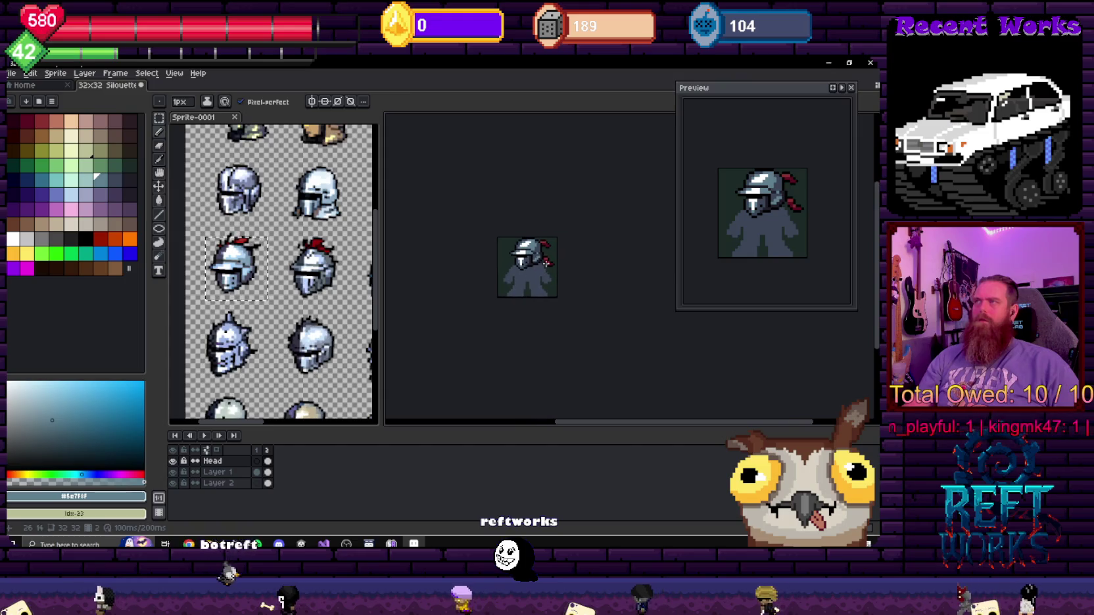
{"action": "scroll", "coordinate": [513, 296], "scroll_direction": "up", "scroll_amount": 5}
{"action": "scroll", "coordinate": [514, 297], "scroll_direction": "up", "scroll_amount": 2}
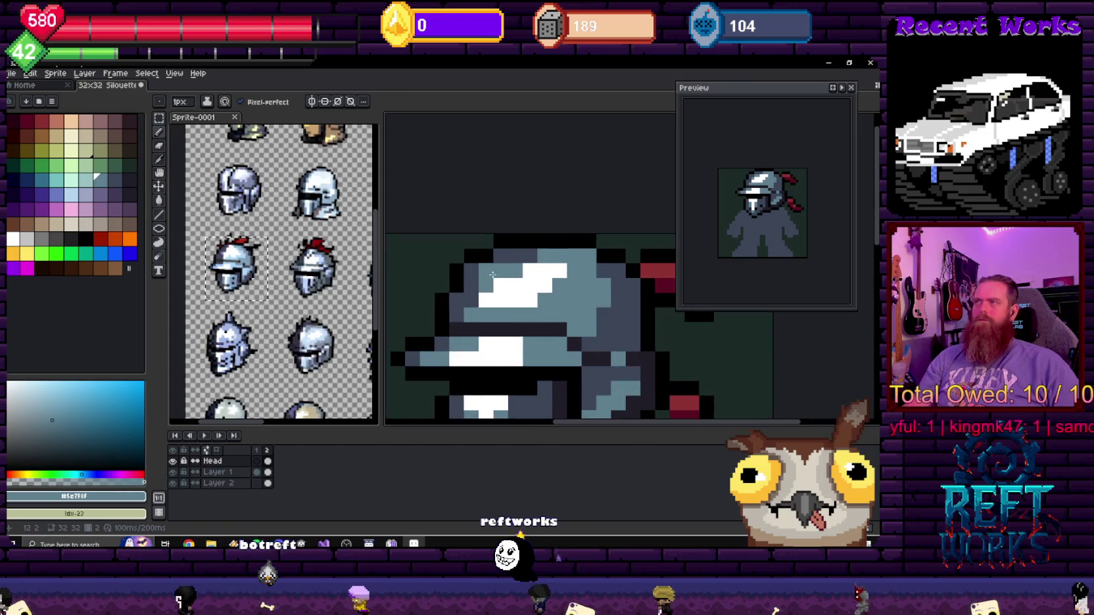
{"action": "scroll", "coordinate": [493, 274], "scroll_direction": "down", "scroll_amount": 3}
{"action": "scroll", "coordinate": [493, 274], "scroll_direction": "down", "scroll_amount": 3}
{"action": "left_click_drag", "start_coordinate": [589, 312], "coordinate": [484, 281]}
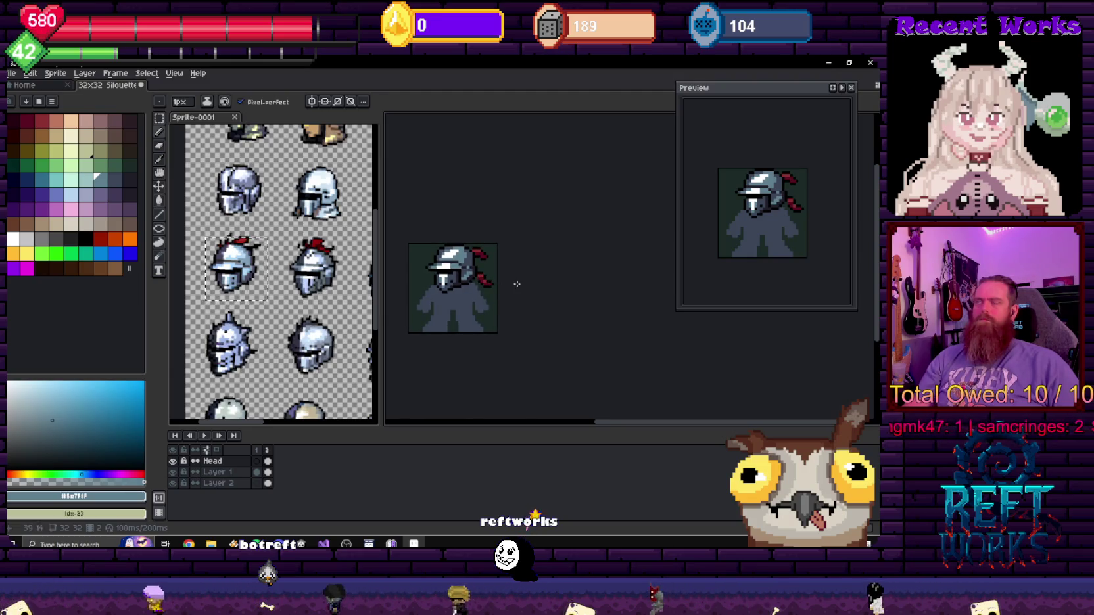
{"action": "scroll", "coordinate": [520, 282], "scroll_direction": "up", "scroll_amount": 1}
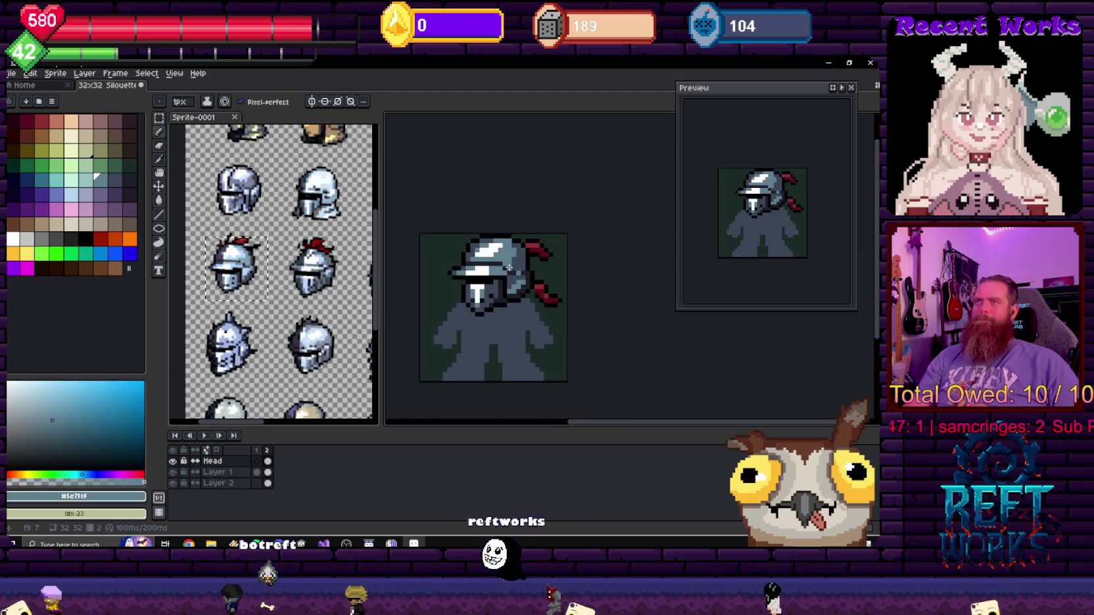
{"action": "scroll", "coordinate": [537, 301], "scroll_direction": "up", "scroll_amount": 1}
{"action": "scroll", "coordinate": [538, 301], "scroll_direction": "up", "scroll_amount": 2}
{"action": "left_click", "coordinate": [552, 285], "text": "alt"}
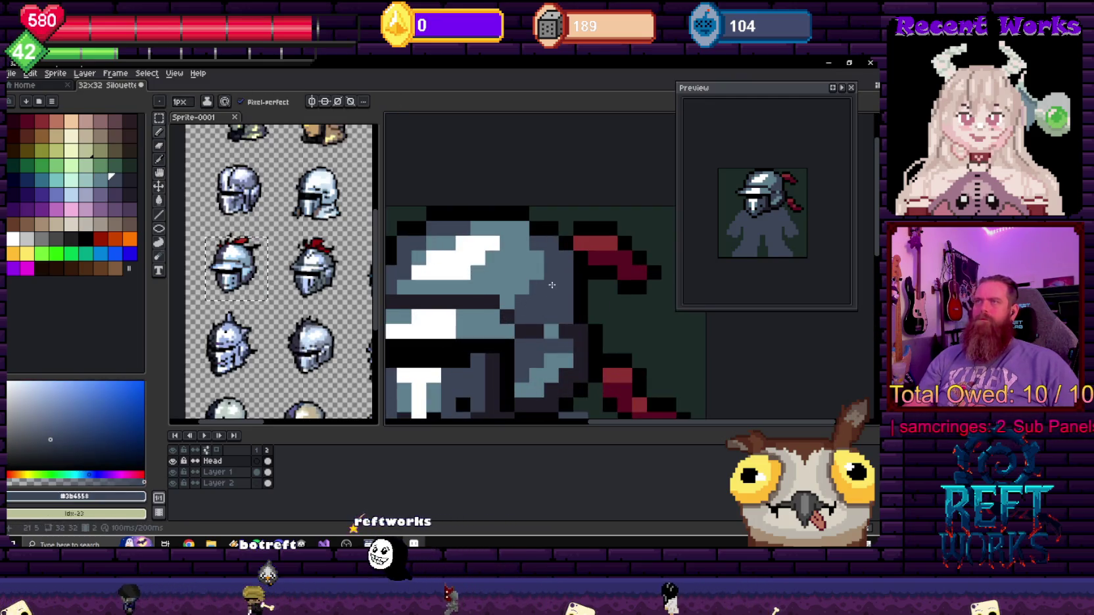
{"action": "scroll", "coordinate": [551, 290], "scroll_direction": "down", "scroll_amount": 4}
{"action": "scroll", "coordinate": [546, 292], "scroll_direction": "down", "scroll_amount": 4}
{"action": "scroll", "coordinate": [543, 294], "scroll_direction": "down", "scroll_amount": 2}
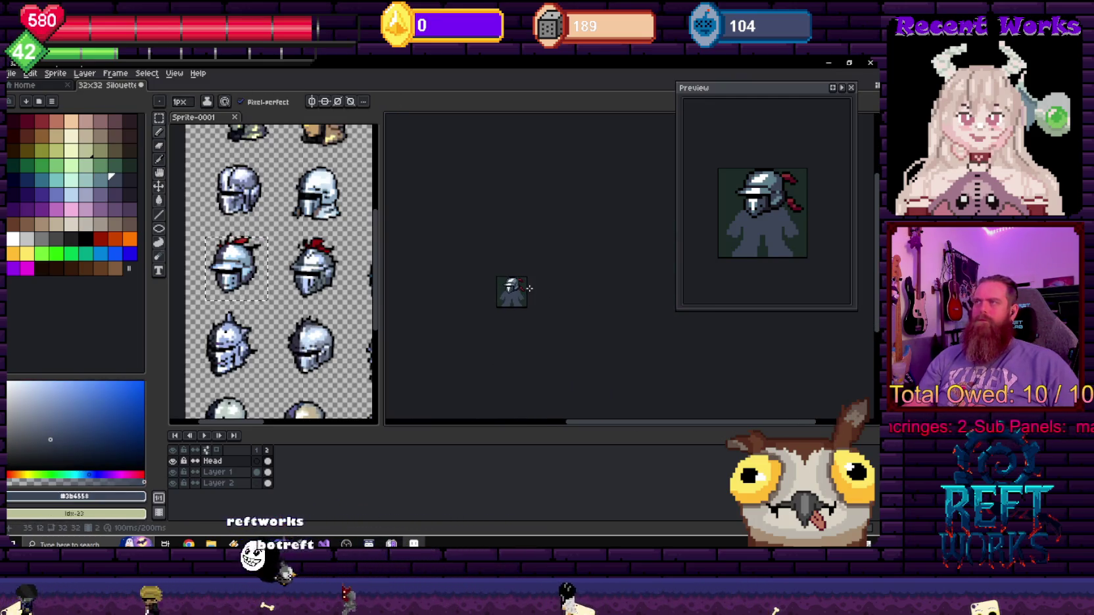
{"action": "scroll", "coordinate": [539, 297], "scroll_direction": "up", "scroll_amount": 1}
{"action": "scroll", "coordinate": [514, 302], "scroll_direction": "up", "scroll_amount": 3}
{"action": "scroll", "coordinate": [510, 284], "scroll_direction": "up", "scroll_amount": 1}
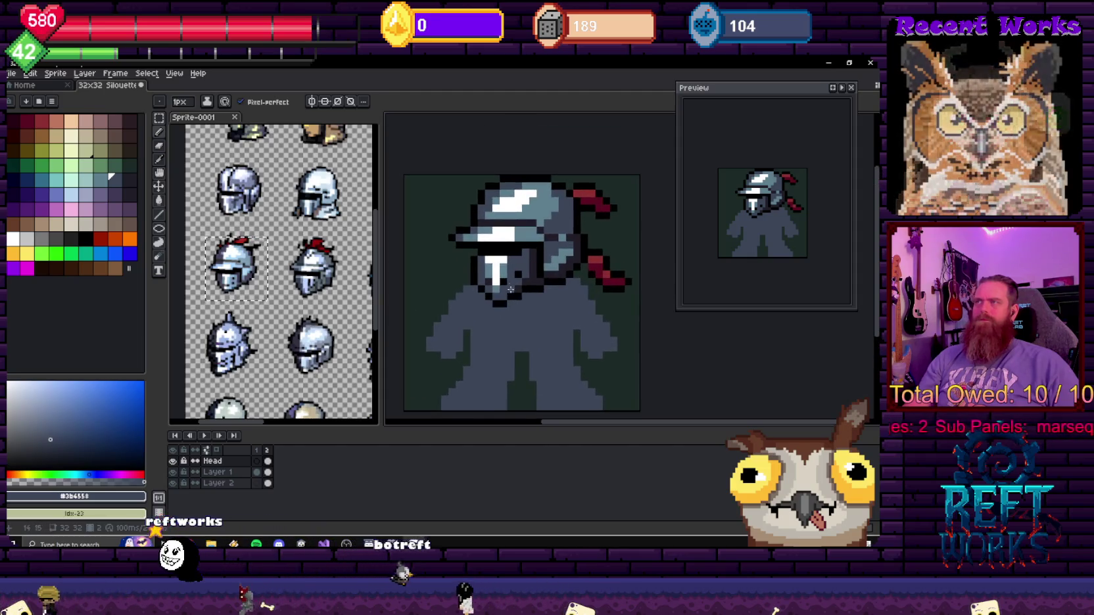
{"action": "scroll", "coordinate": [501, 268], "scroll_direction": "up", "scroll_amount": 2}
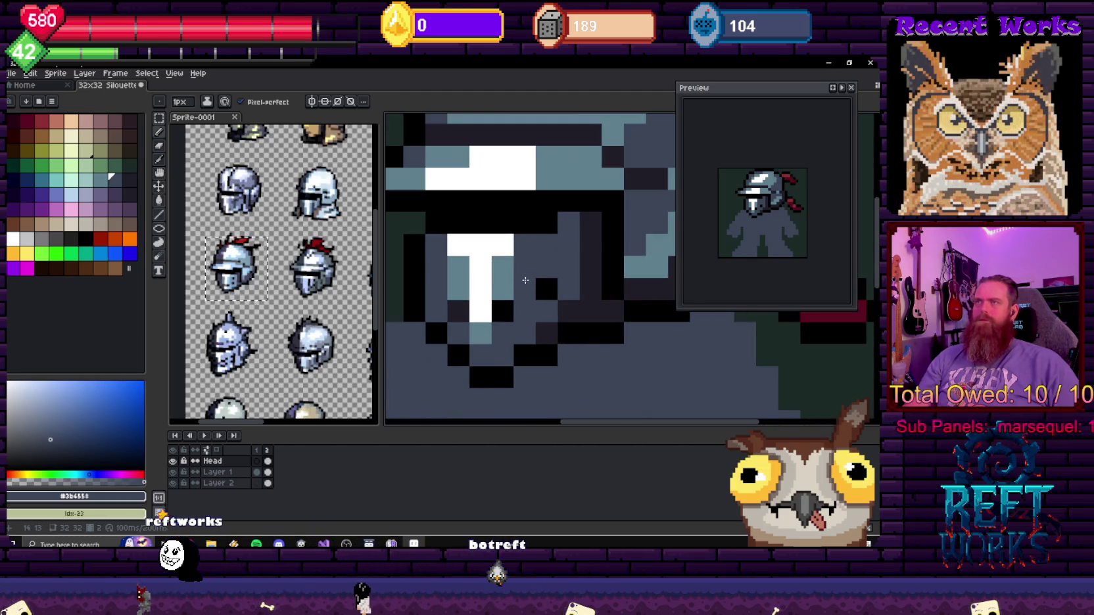
{"action": "left_click", "coordinate": [519, 275], "text": "alt"}
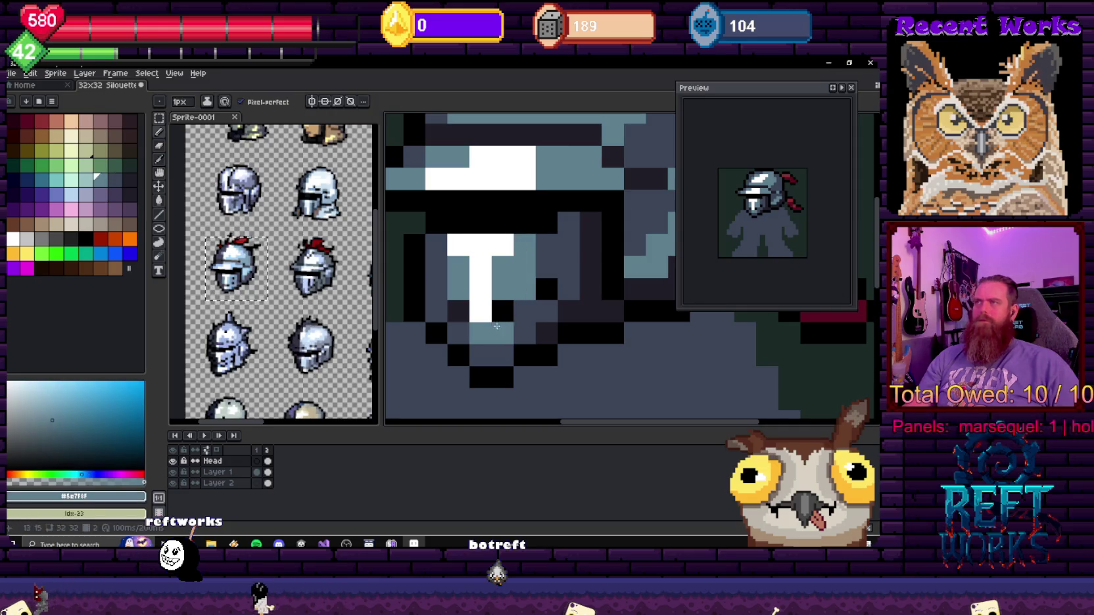
{"action": "scroll", "coordinate": [571, 317], "scroll_direction": "down", "scroll_amount": 2}
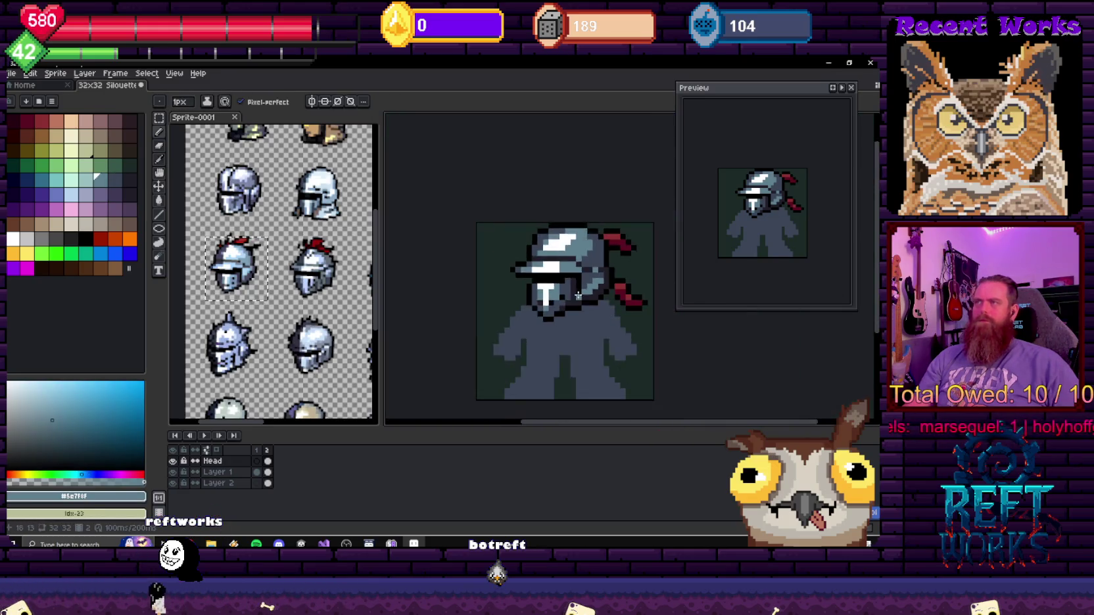
{"action": "scroll", "coordinate": [606, 291], "scroll_direction": "down", "scroll_amount": 2}
{"action": "scroll", "coordinate": [612, 291], "scroll_direction": "up", "scroll_amount": 3}
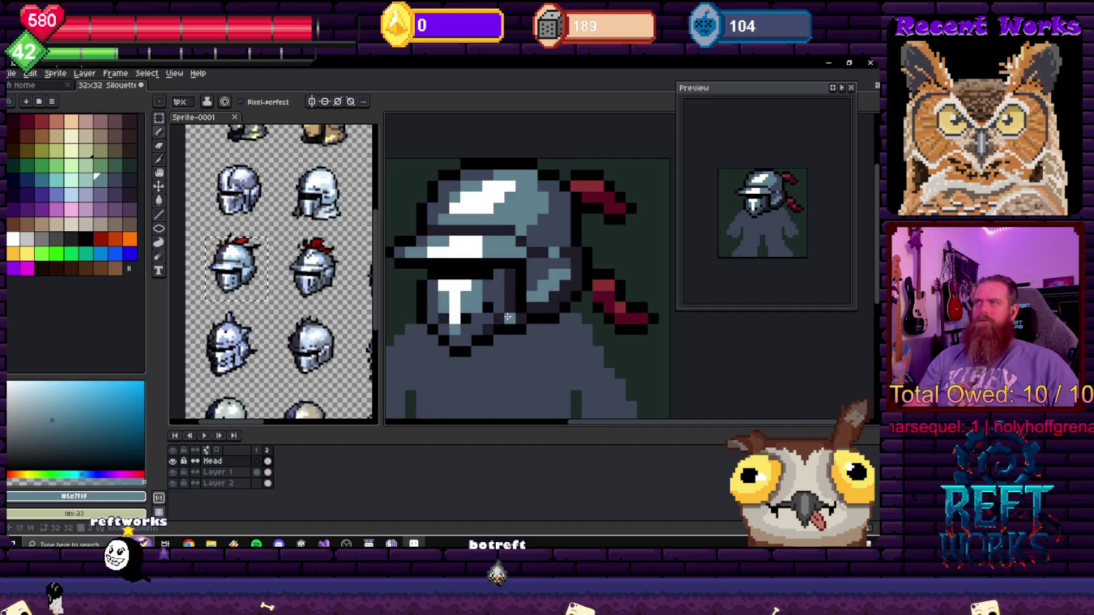
{"action": "left_click", "coordinate": [477, 307], "text": "alt"}
{"action": "scroll", "coordinate": [477, 307], "scroll_direction": "down", "scroll_amount": 4}
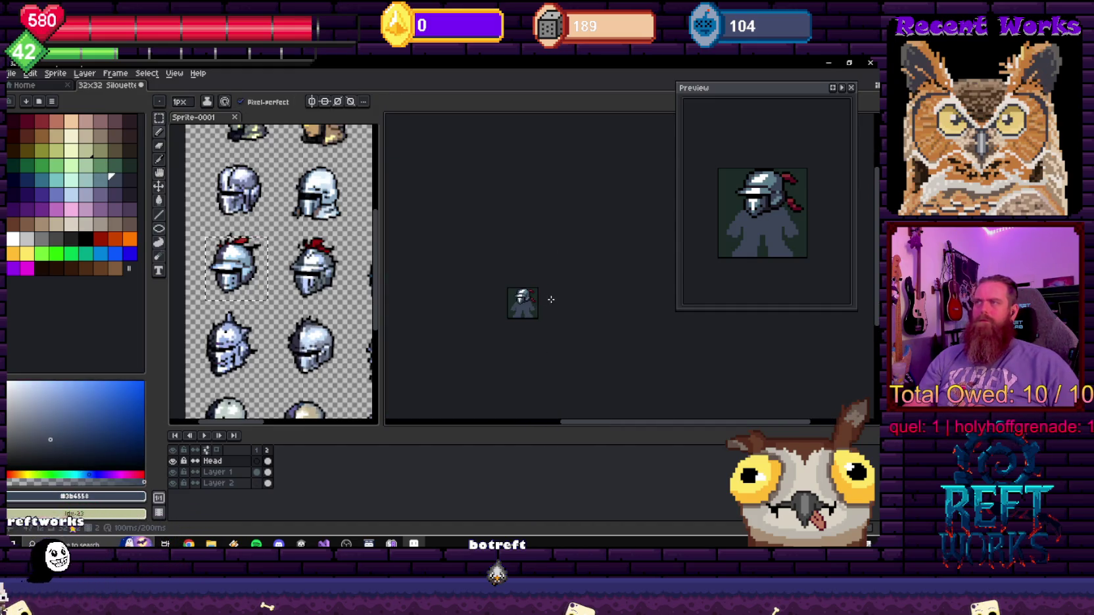
{"action": "scroll", "coordinate": [522, 299], "scroll_direction": "up", "scroll_amount": 3}
{"action": "scroll", "coordinate": [500, 286], "scroll_direction": "up", "scroll_amount": 2}
{"action": "scroll", "coordinate": [496, 284], "scroll_direction": "up", "scroll_amount": 2}
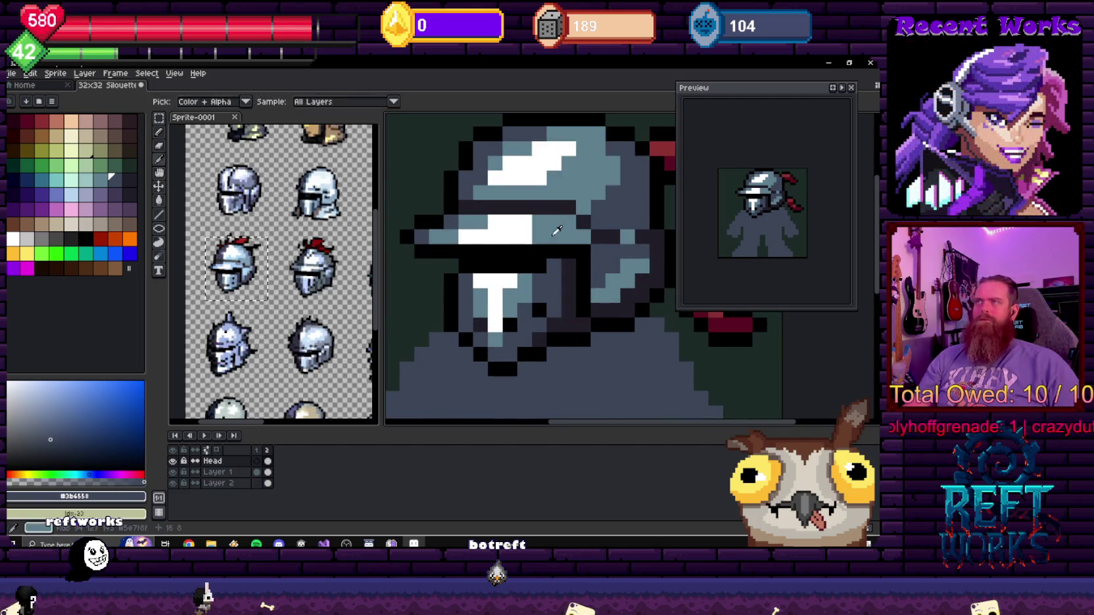
{"action": "left_click", "coordinate": [567, 236], "text": "alt"}
{"action": "scroll", "coordinate": [564, 250], "scroll_direction": "down", "scroll_amount": 2}
{"action": "scroll", "coordinate": [562, 258], "scroll_direction": "down", "scroll_amount": 2}
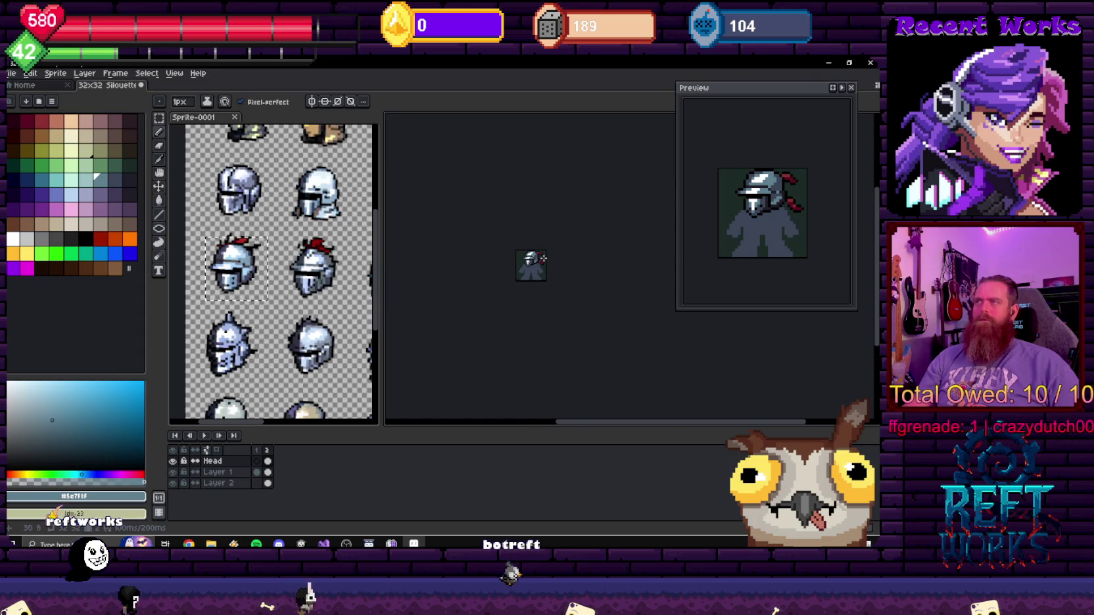
{"action": "scroll", "coordinate": [542, 255], "scroll_direction": "up", "scroll_amount": 2}
{"action": "scroll", "coordinate": [506, 277], "scroll_direction": "up", "scroll_amount": 1}
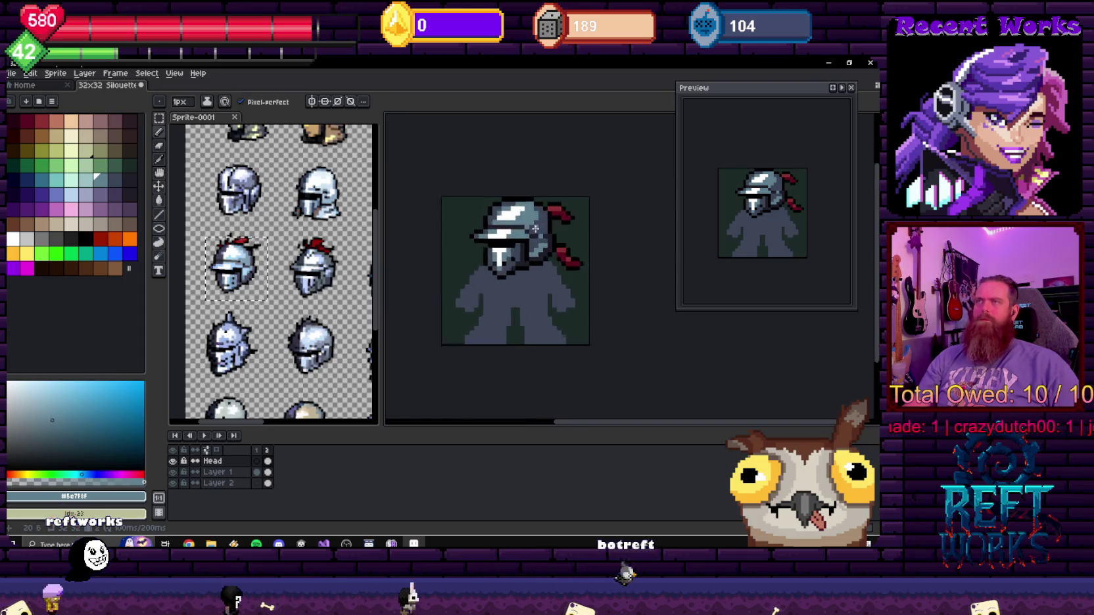
{"action": "scroll", "coordinate": [513, 231], "scroll_direction": "up", "scroll_amount": 2}
{"action": "key", "text": "alt"}
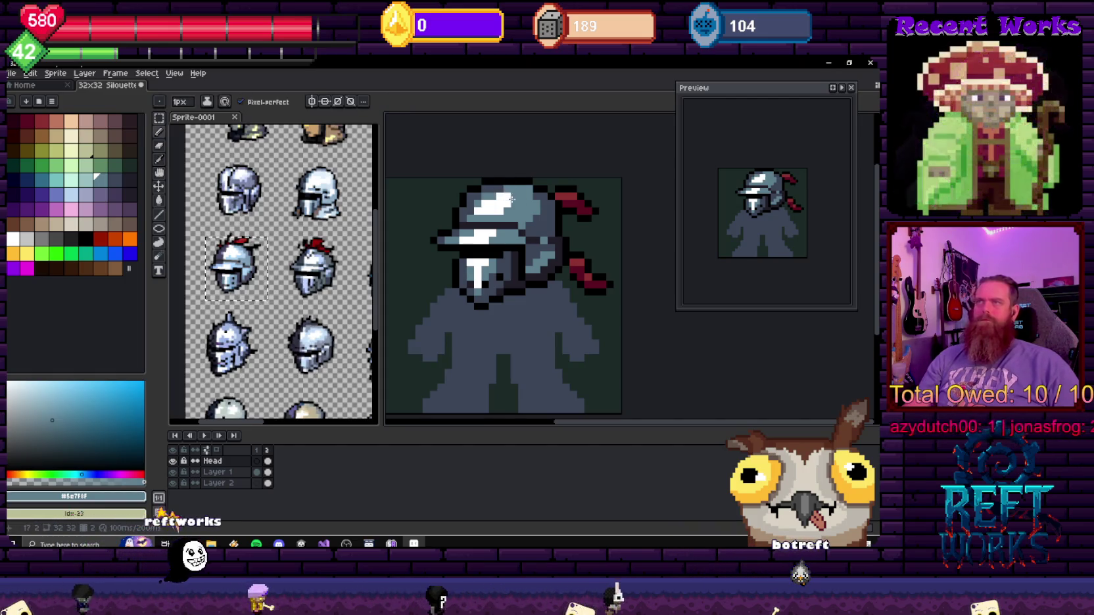
{"action": "scroll", "coordinate": [511, 198], "scroll_direction": "up", "scroll_amount": 1}
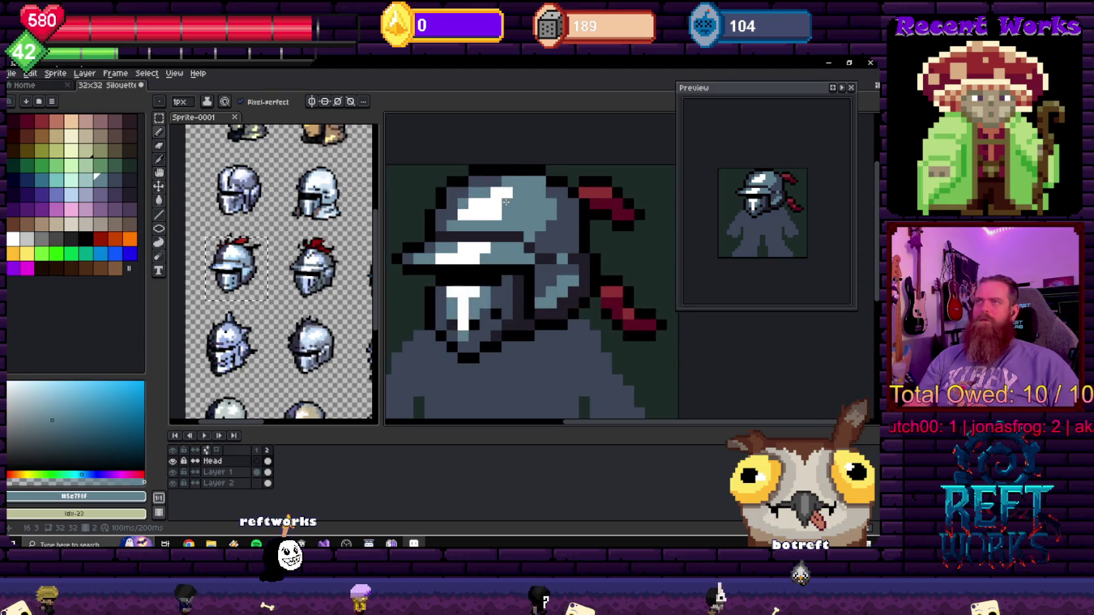
{"action": "scroll", "coordinate": [506, 201], "scroll_direction": "down", "scroll_amount": 1}
{"action": "scroll", "coordinate": [500, 197], "scroll_direction": "down", "scroll_amount": 1}
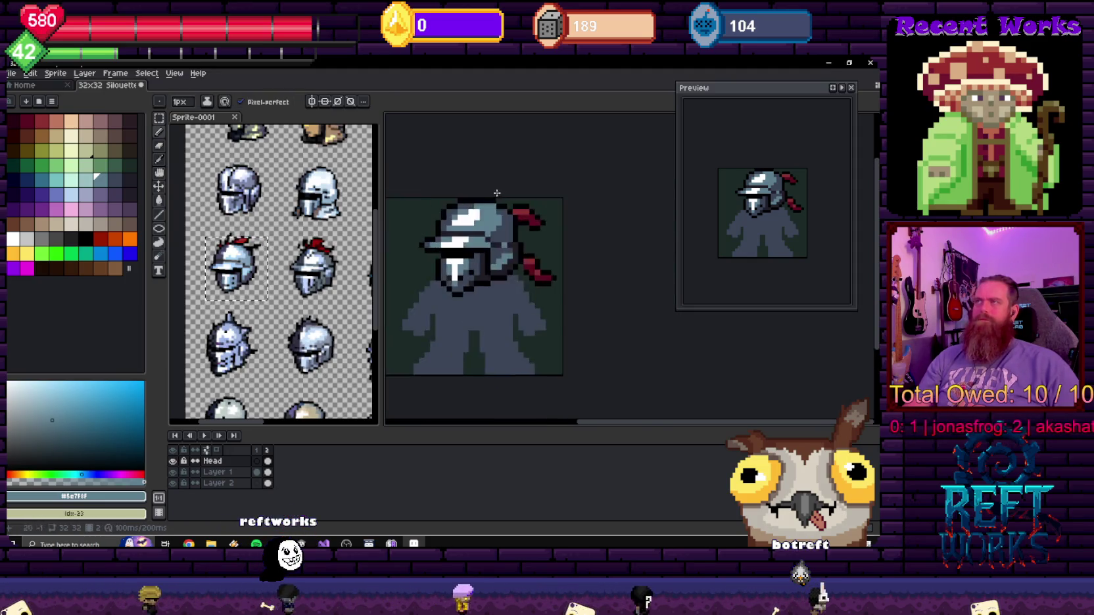
{"action": "scroll", "coordinate": [497, 193], "scroll_direction": "up", "scroll_amount": 2}
{"action": "left_click", "coordinate": [510, 216], "text": "alt"}
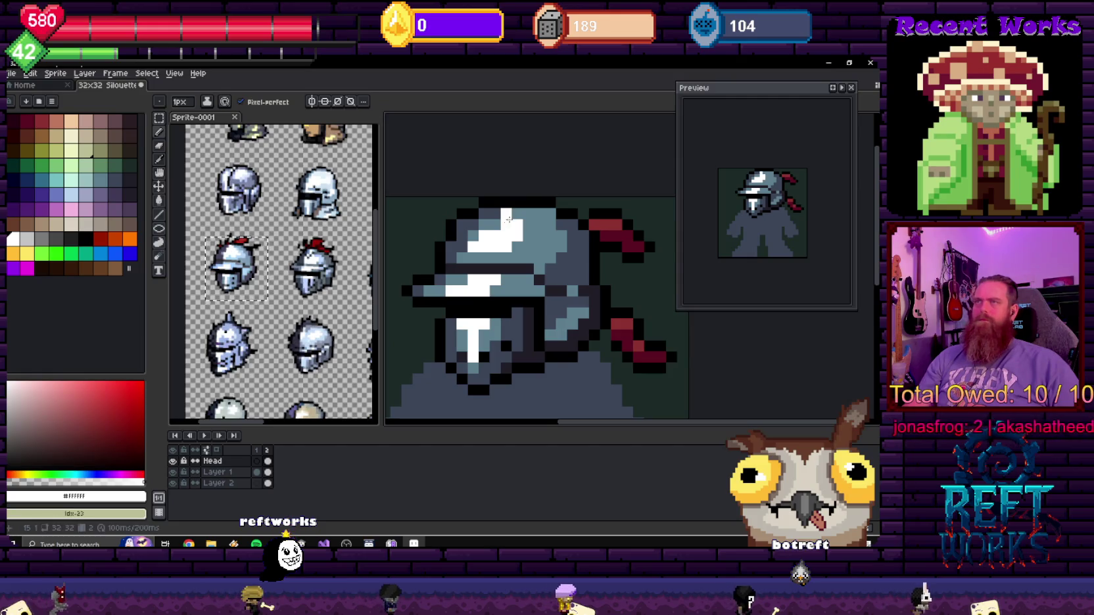
- Sample the dark helmet steel and zoom out to recentre the whole knight sprite
{"action": "left_click", "coordinate": [472, 229], "text": "alt"}
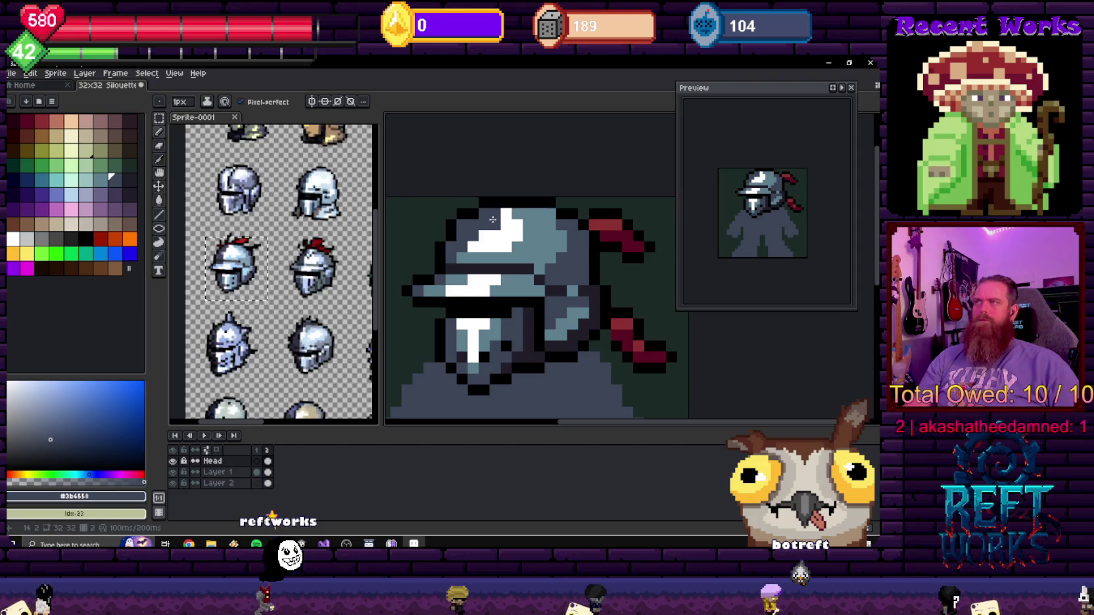
{"action": "scroll", "coordinate": [493, 219], "scroll_direction": "down", "scroll_amount": 5}
{"action": "scroll", "coordinate": [566, 237], "scroll_direction": "down", "scroll_amount": 1}
{"action": "scroll", "coordinate": [572, 232], "scroll_direction": "up", "scroll_amount": 5}
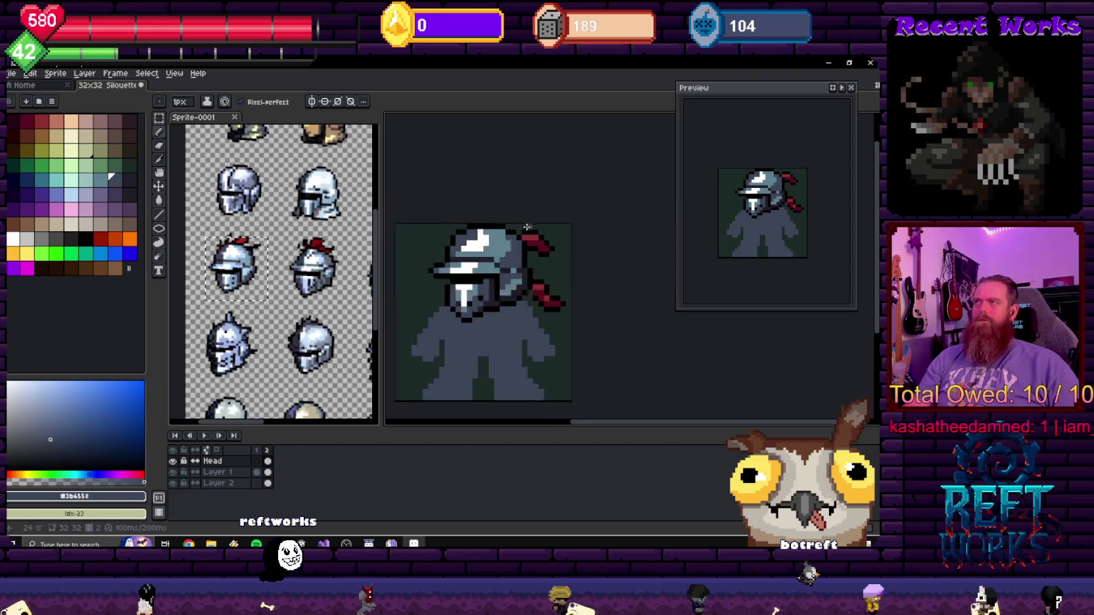
{"action": "scroll", "coordinate": [565, 235], "scroll_direction": "up", "scroll_amount": 2}
{"action": "scroll", "coordinate": [550, 243], "scroll_direction": "down", "scroll_amount": 3}
{"action": "scroll", "coordinate": [550, 243], "scroll_direction": "down", "scroll_amount": 1}
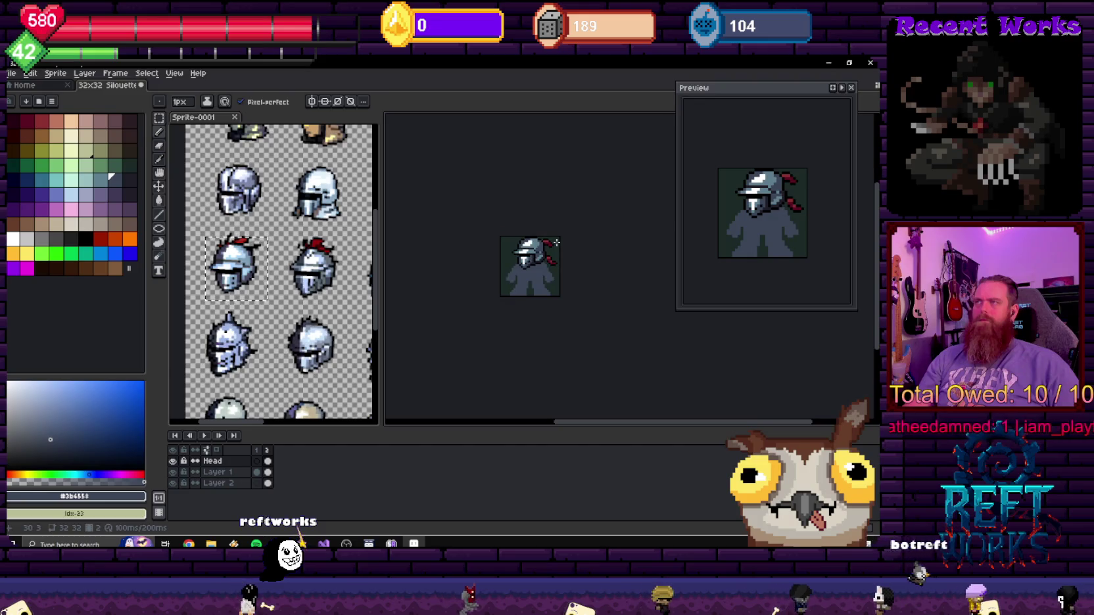
{"action": "scroll", "coordinate": [536, 260], "scroll_direction": "up", "scroll_amount": 2}
{"action": "scroll", "coordinate": [532, 266], "scroll_direction": "up", "scroll_amount": 2}
{"action": "scroll", "coordinate": [531, 266], "scroll_direction": "down", "scroll_amount": 2}
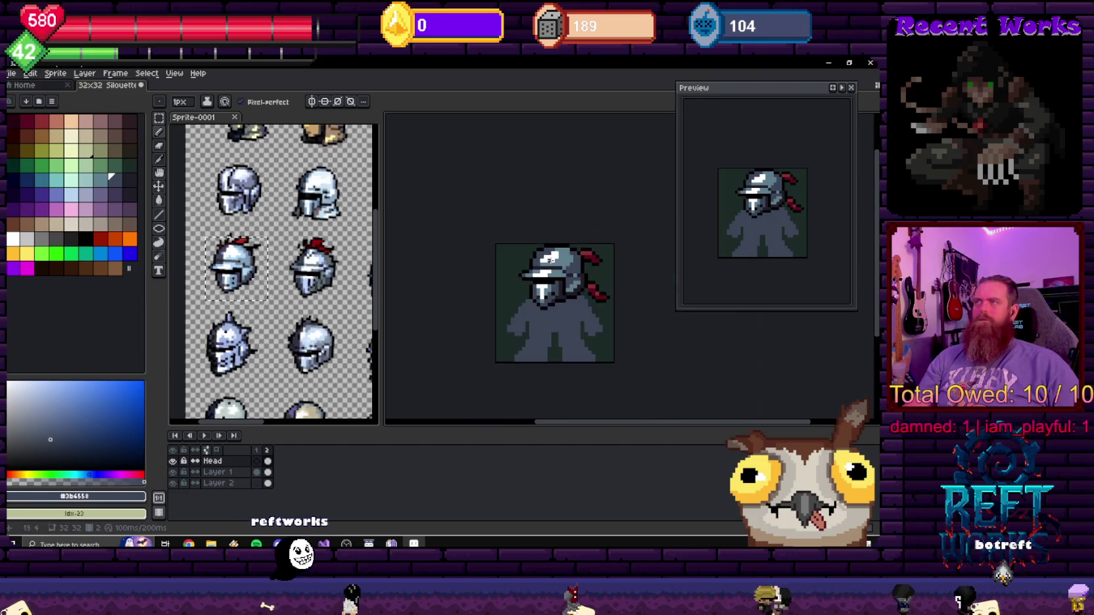
{"action": "scroll", "coordinate": [579, 260], "scroll_direction": "down", "scroll_amount": 1}
{"action": "scroll", "coordinate": [562, 244], "scroll_direction": "down", "scroll_amount": 1}
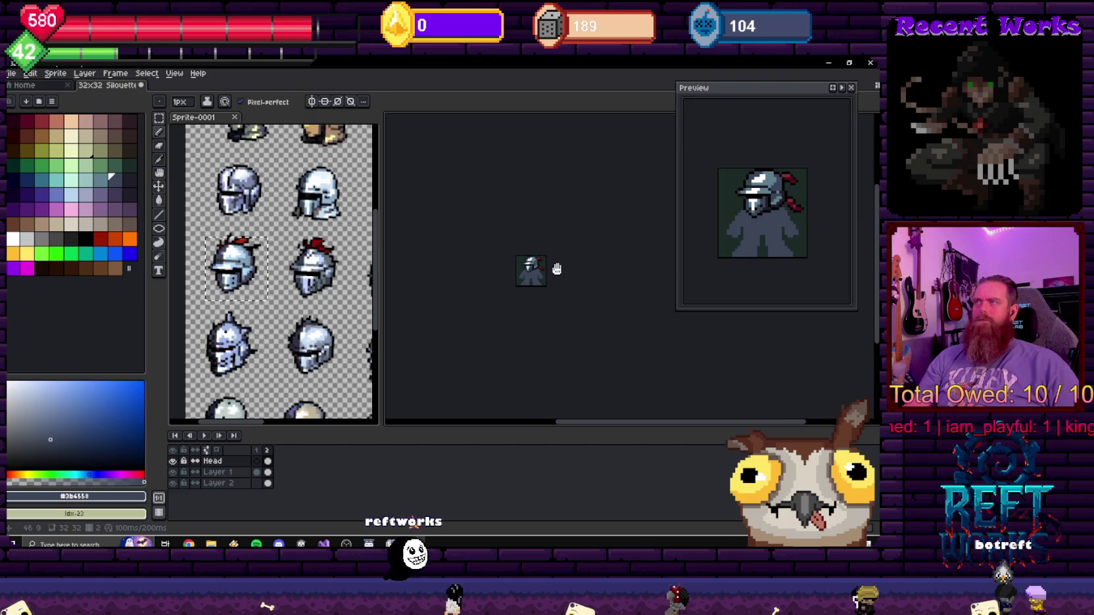
{"action": "left_click_drag", "start_coordinate": [561, 240], "coordinate": [557, 271]}
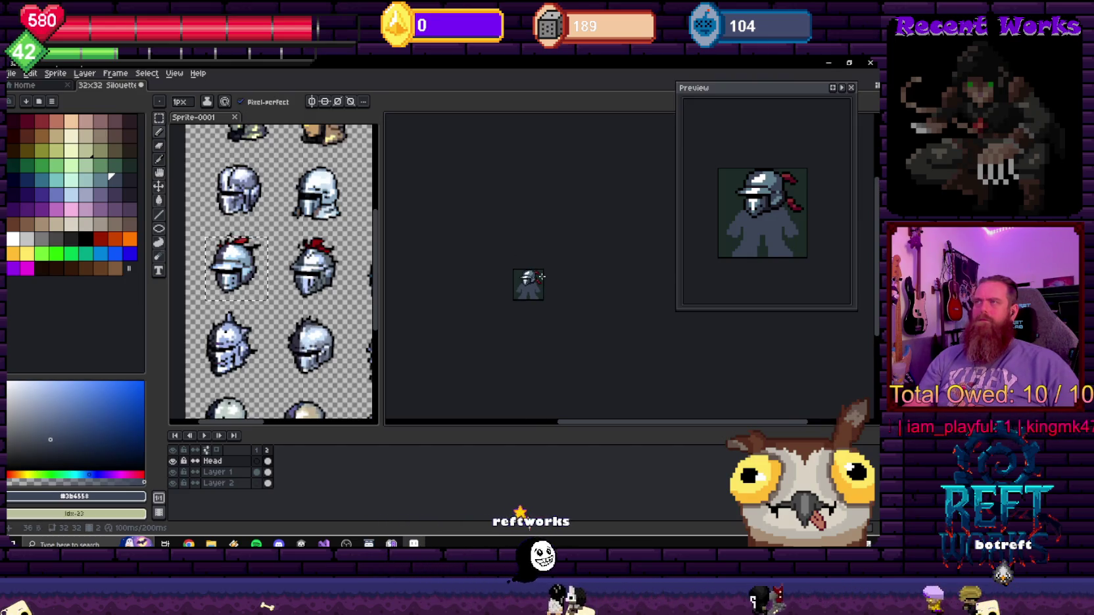
{"action": "scroll", "coordinate": [557, 271], "scroll_direction": "up", "scroll_amount": 3}
{"action": "scroll", "coordinate": [526, 263], "scroll_direction": "up", "scroll_amount": 2}
{"action": "scroll", "coordinate": [495, 255], "scroll_direction": "up", "scroll_amount": 1}
- Sample the mid steel tone, then marquee-select the red plume on the helmet
{"action": "left_click_drag", "start_coordinate": [495, 256], "coordinate": [542, 260]}
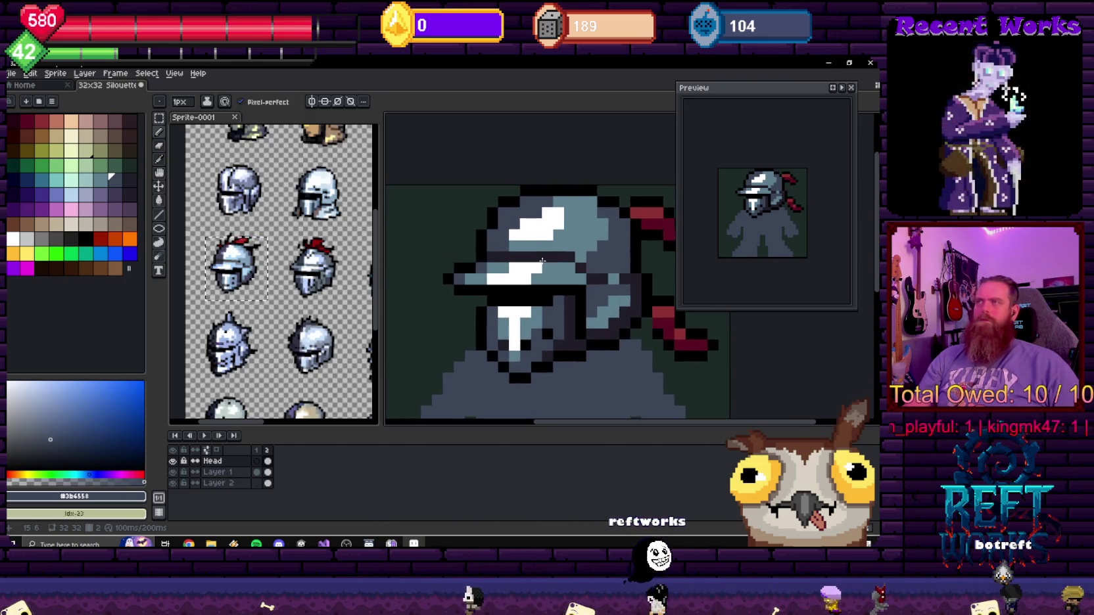
{"action": "left_click", "coordinate": [520, 273], "text": "alt"}
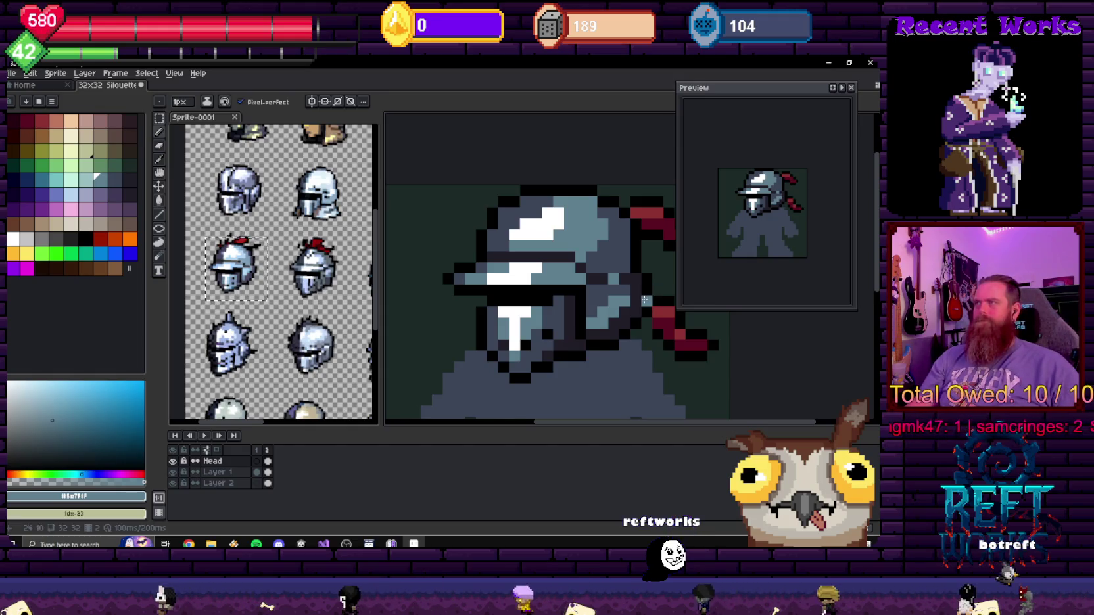
{"action": "left_click_drag", "start_coordinate": [642, 286], "coordinate": [537, 259]}
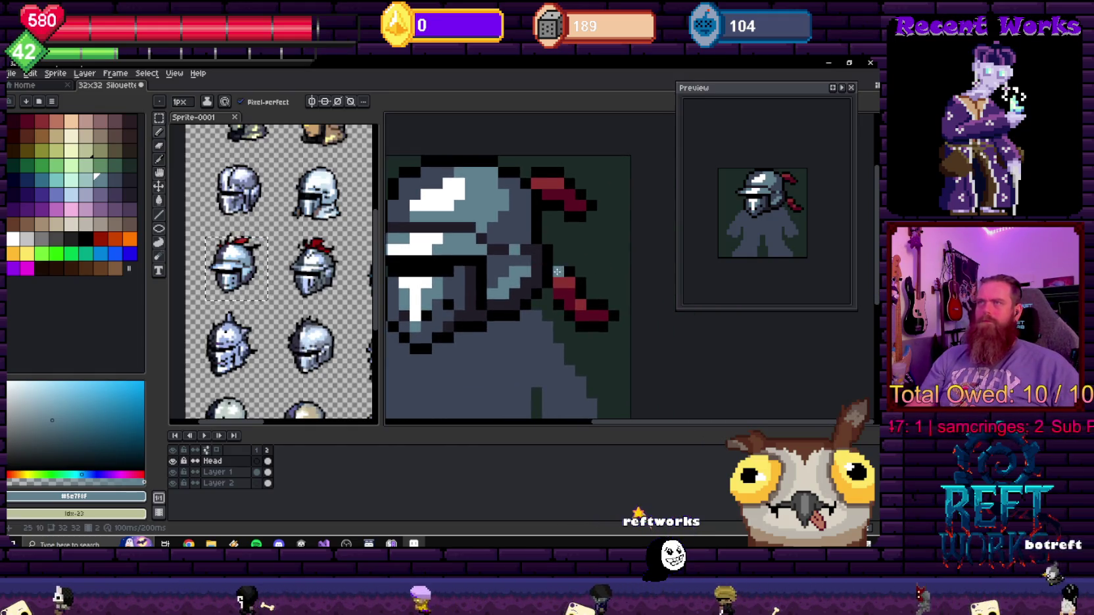
{"action": "scroll", "coordinate": [537, 259], "scroll_direction": "down", "scroll_amount": 2}
{"action": "key", "text": "m"}
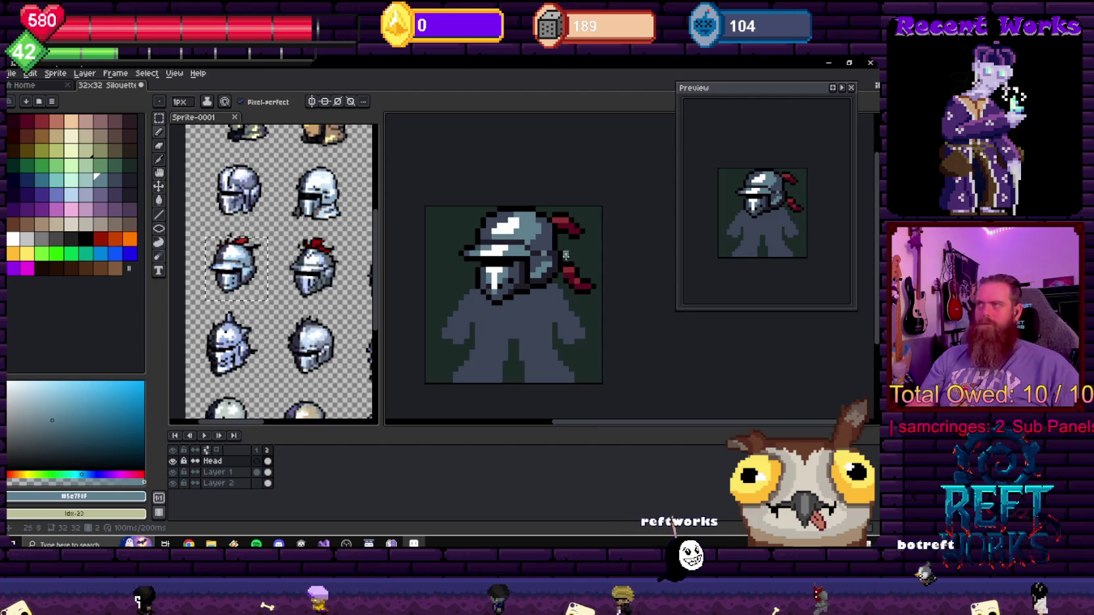
{"action": "left_click_drag", "start_coordinate": [540, 206], "coordinate": [600, 301]}
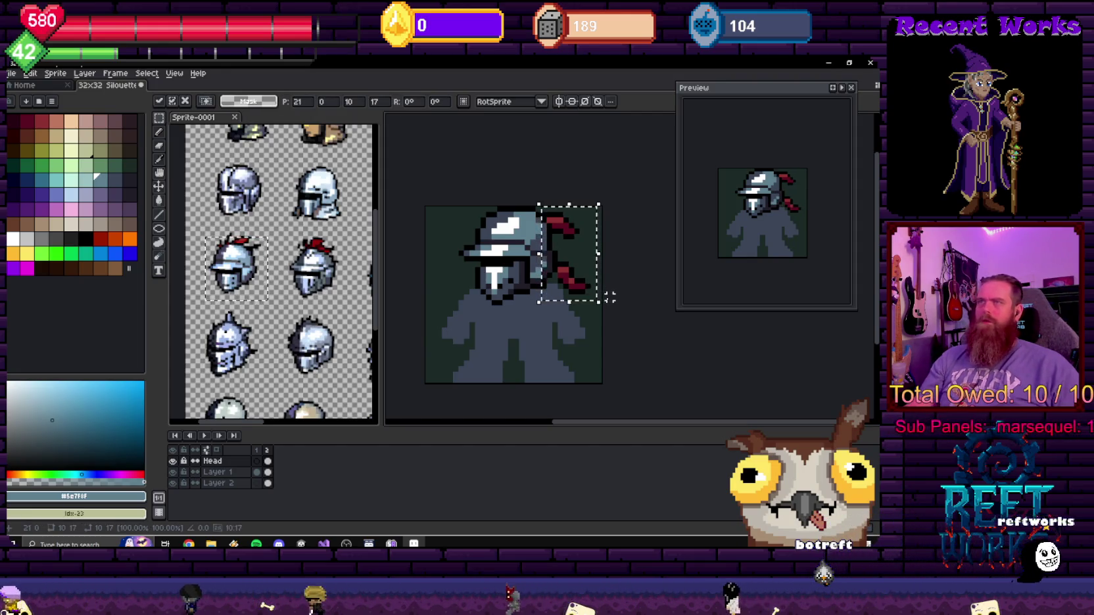
{"action": "scroll", "coordinate": [569, 256], "scroll_direction": "up", "scroll_amount": 2}
{"action": "key", "text": "ctrl+d"}
{"action": "key", "text": "b"}
{"action": "left_click", "coordinate": [519, 244], "text": "alt"}
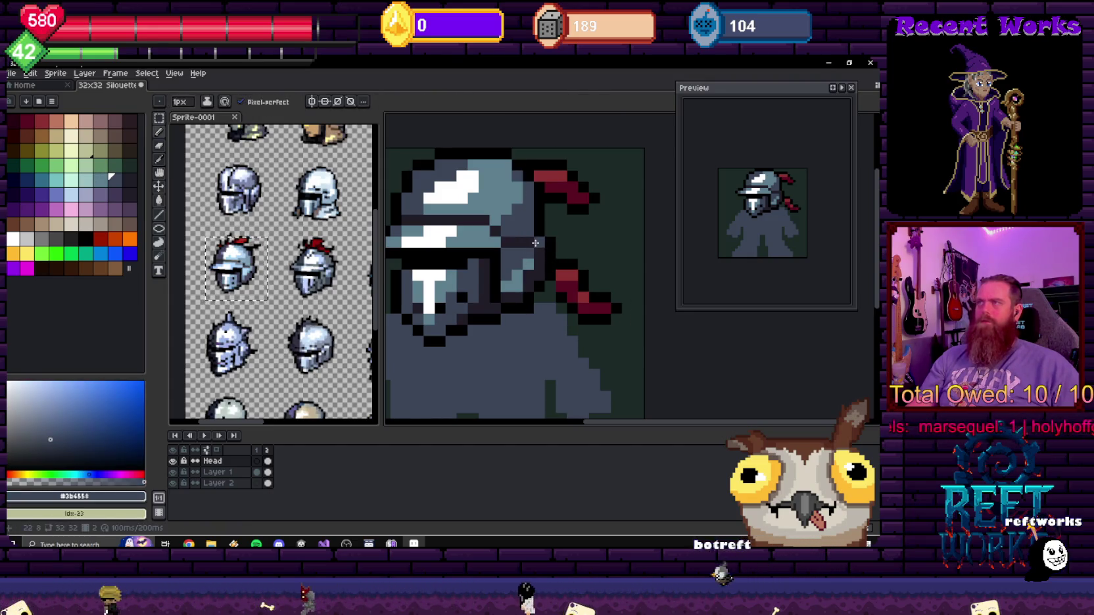
{"action": "scroll", "coordinate": [526, 243], "scroll_direction": "down", "scroll_amount": 3}
{"action": "scroll", "coordinate": [579, 256], "scroll_direction": "down", "scroll_amount": 4}
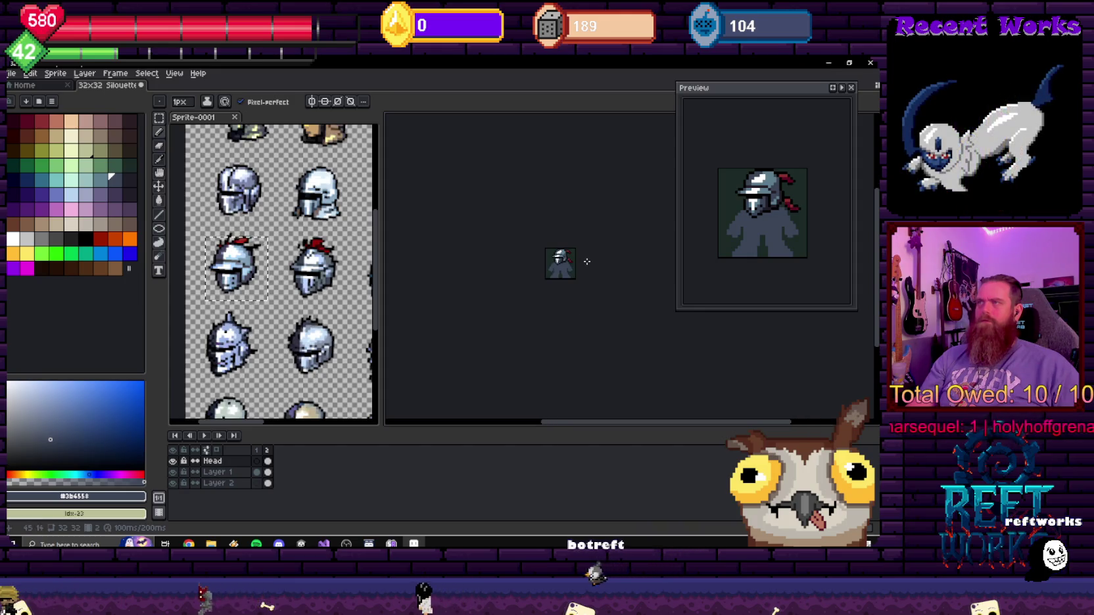
{"action": "scroll", "coordinate": [559, 244], "scroll_direction": "up", "scroll_amount": 4}
{"action": "scroll", "coordinate": [559, 249], "scroll_direction": "up", "scroll_amount": 2}
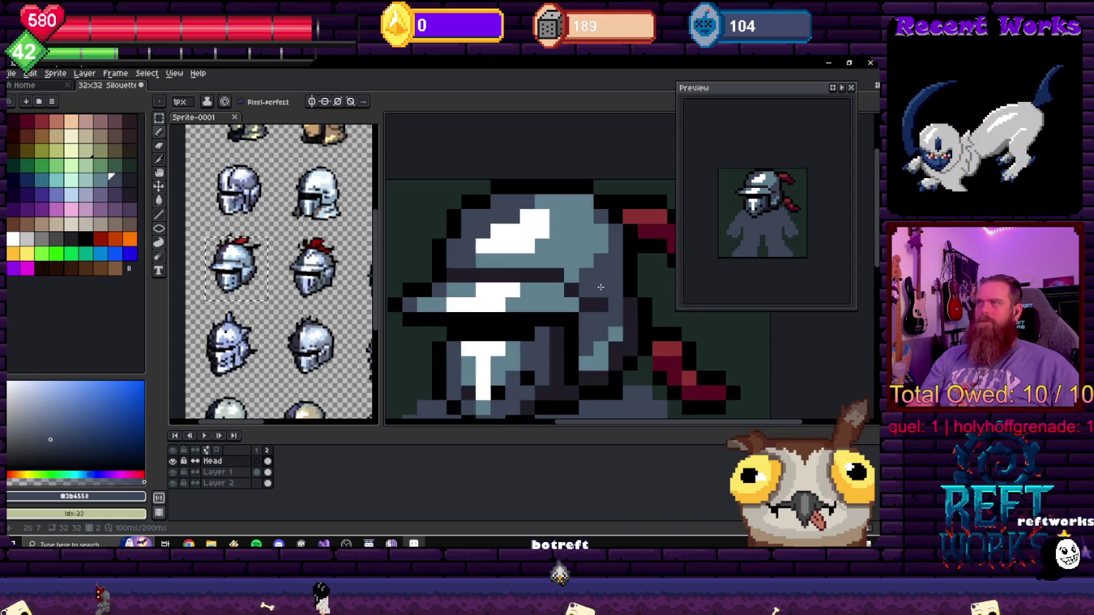
{"action": "scroll", "coordinate": [559, 256], "scroll_direction": "up", "scroll_amount": 1}
{"action": "left_click", "coordinate": [589, 280], "text": "alt"}
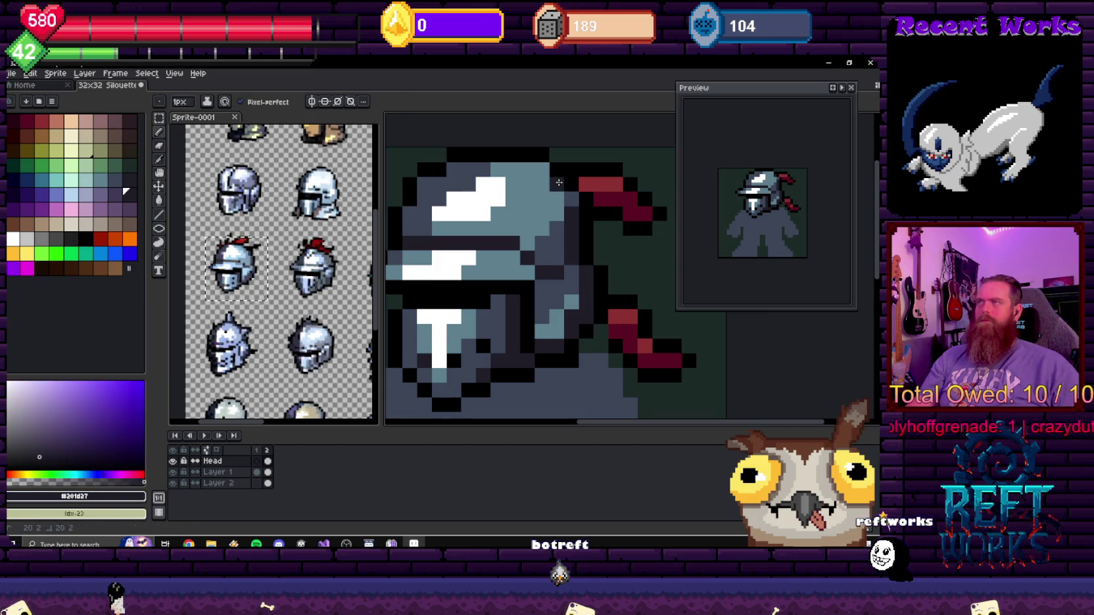
{"action": "left_click", "coordinate": [563, 237], "text": "alt"}
{"action": "left_click", "coordinate": [563, 208], "text": "alt"}
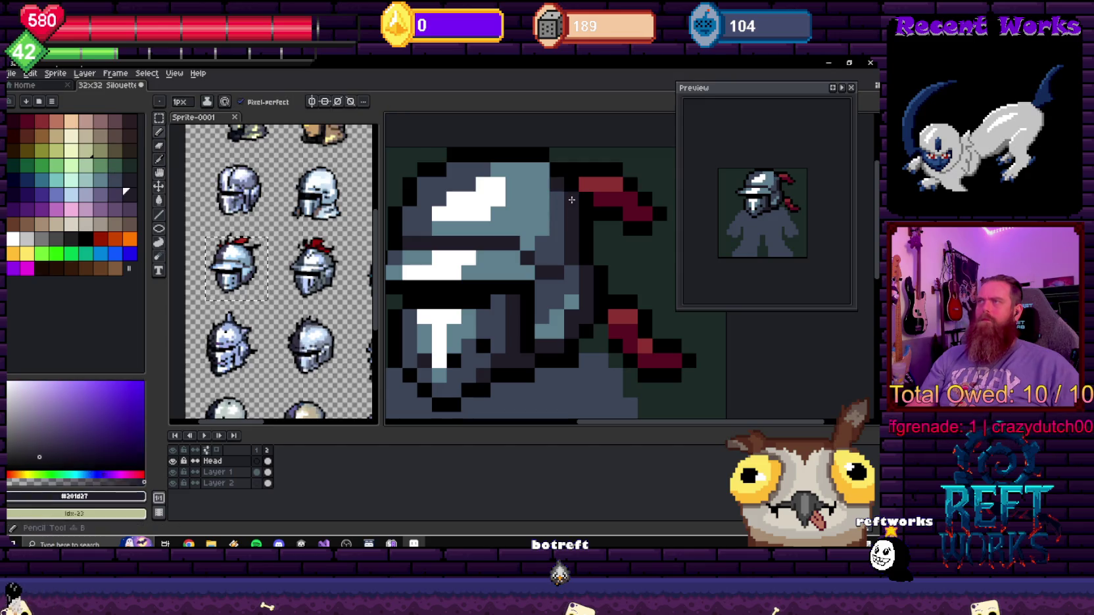
{"action": "scroll", "coordinate": [564, 208], "scroll_direction": "down", "scroll_amount": 3}
{"action": "scroll", "coordinate": [592, 244], "scroll_direction": "down", "scroll_amount": 2}
{"action": "scroll", "coordinate": [592, 244], "scroll_direction": "up", "scroll_amount": 2}
{"action": "scroll", "coordinate": [592, 244], "scroll_direction": "up", "scroll_amount": 2}
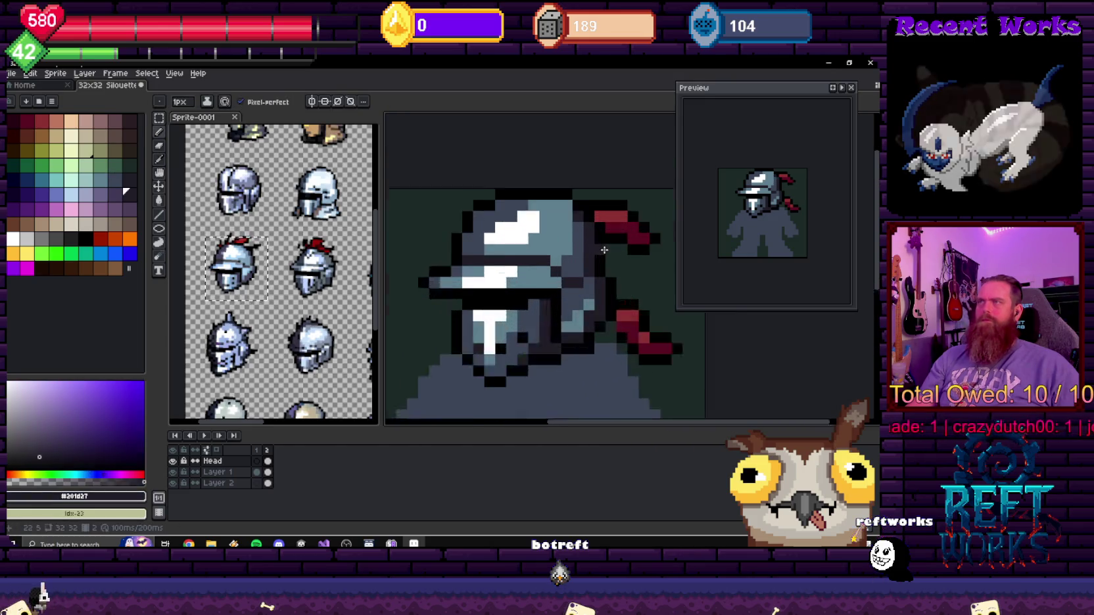
{"action": "scroll", "coordinate": [565, 204], "scroll_direction": "up", "scroll_amount": 1}
{"action": "left_click", "coordinate": [555, 190], "text": "alt"}
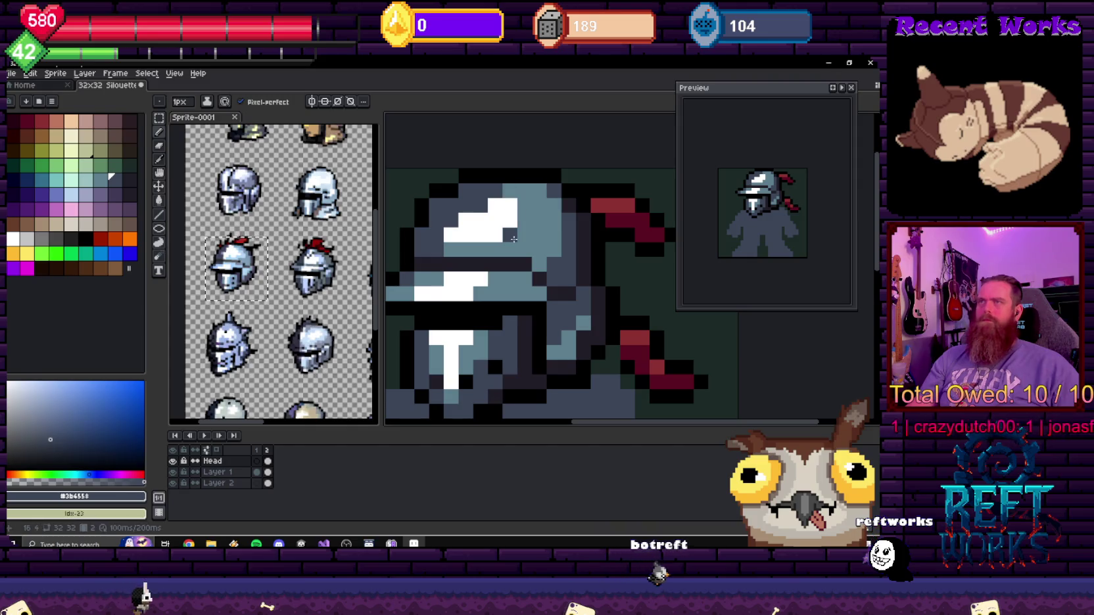
{"action": "scroll", "coordinate": [539, 190], "scroll_direction": "down", "scroll_amount": 2}
{"action": "scroll", "coordinate": [553, 210], "scroll_direction": "down", "scroll_amount": 2}
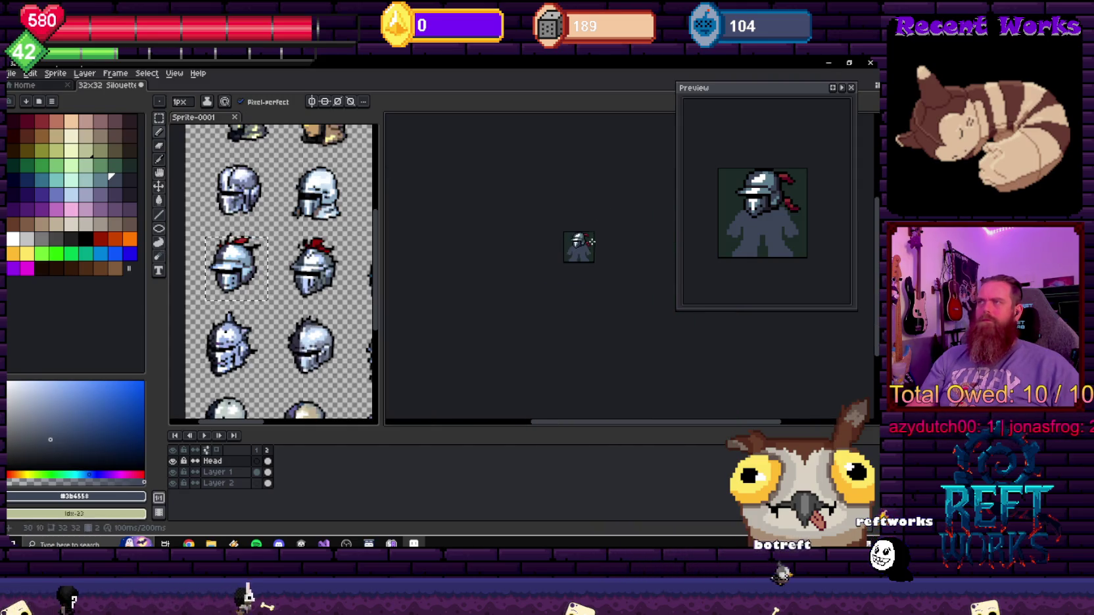
{"action": "scroll", "coordinate": [572, 237], "scroll_direction": "up", "scroll_amount": 2}
{"action": "scroll", "coordinate": [575, 245], "scroll_direction": "up", "scroll_amount": 1}
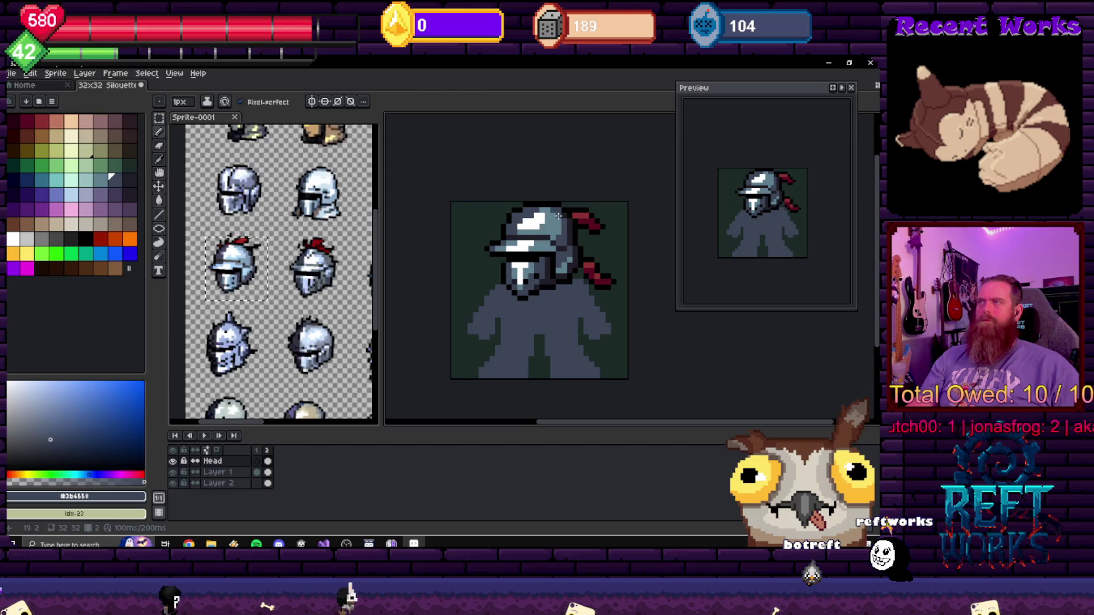
{"action": "scroll", "coordinate": [573, 227], "scroll_direction": "up", "scroll_amount": 2}
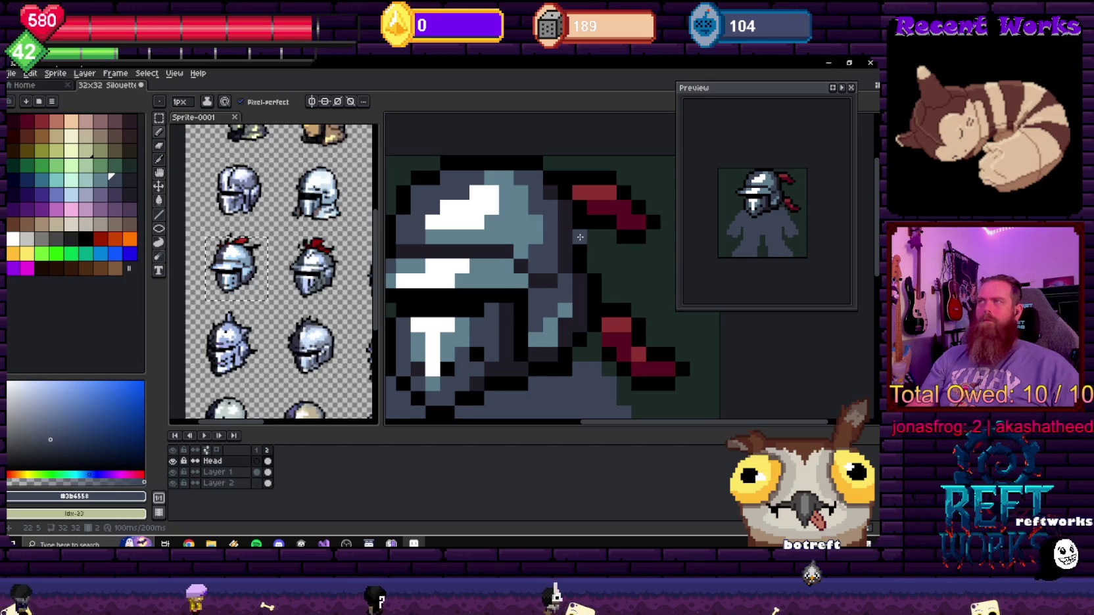
{"action": "scroll", "coordinate": [580, 238], "scroll_direction": "down", "scroll_amount": 5}
{"action": "scroll", "coordinate": [585, 233], "scroll_direction": "down", "scroll_amount": 3}
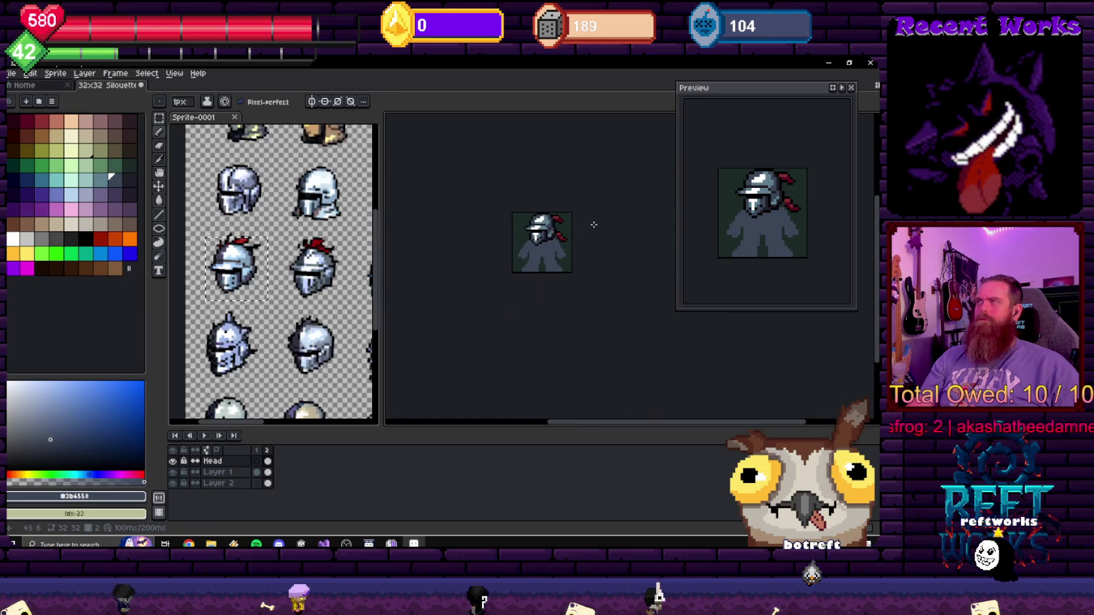
{"action": "left_click_drag", "start_coordinate": [589, 230], "coordinate": [551, 220]}
{"action": "scroll", "coordinate": [555, 231], "scroll_direction": "up", "scroll_amount": 3}
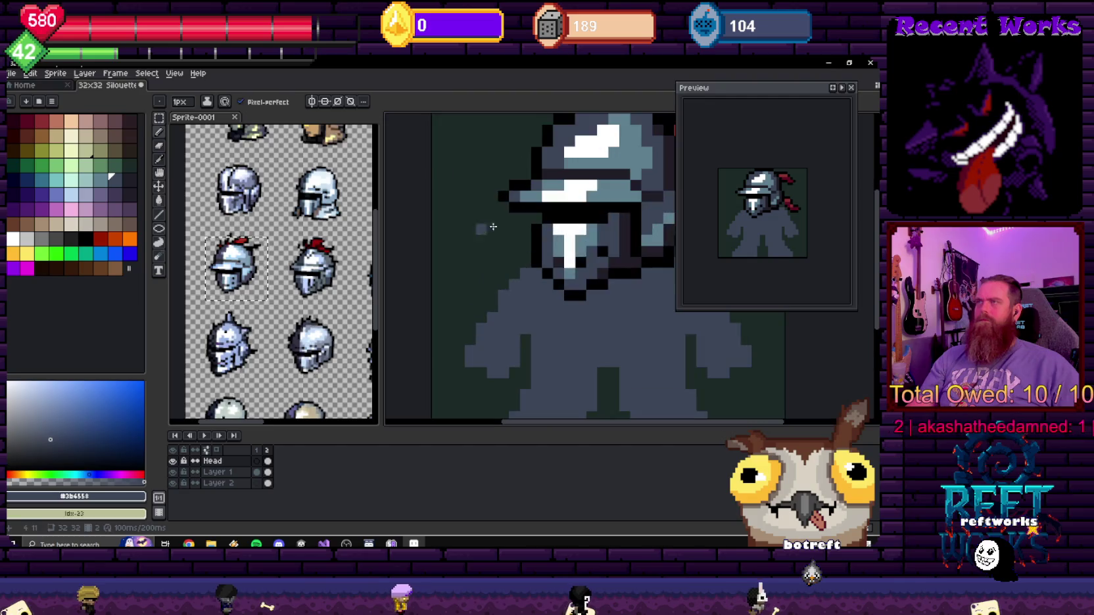
{"action": "scroll", "coordinate": [553, 250], "scroll_direction": "up", "scroll_amount": 2}
{"action": "scroll", "coordinate": [551, 263], "scroll_direction": "up", "scroll_amount": 2}
{"action": "key", "text": "e"}
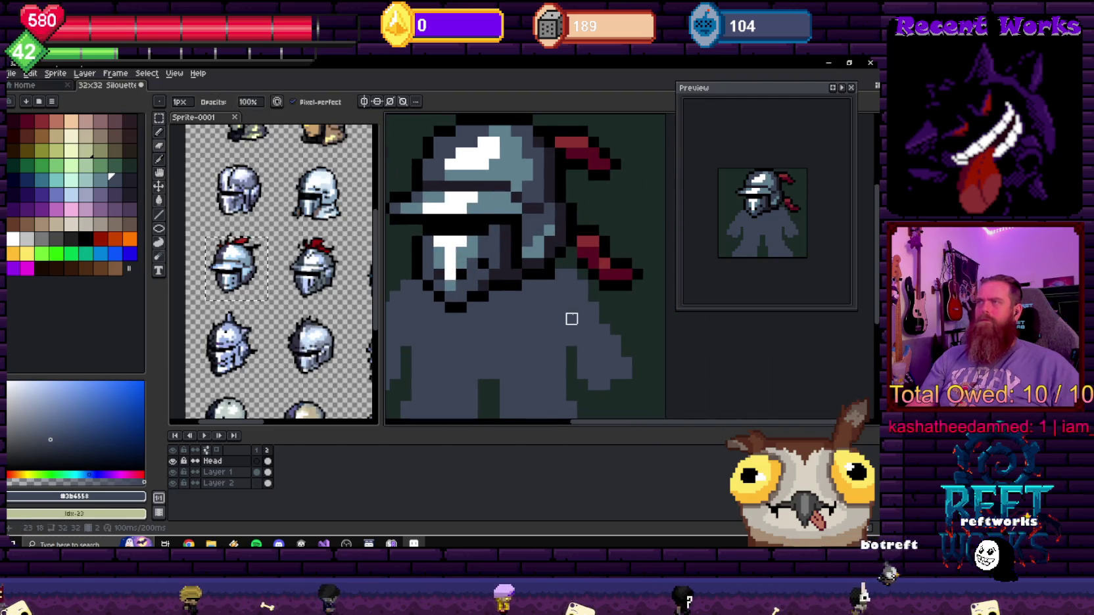
{"action": "scroll", "coordinate": [550, 275], "scroll_direction": "down", "scroll_amount": 2}
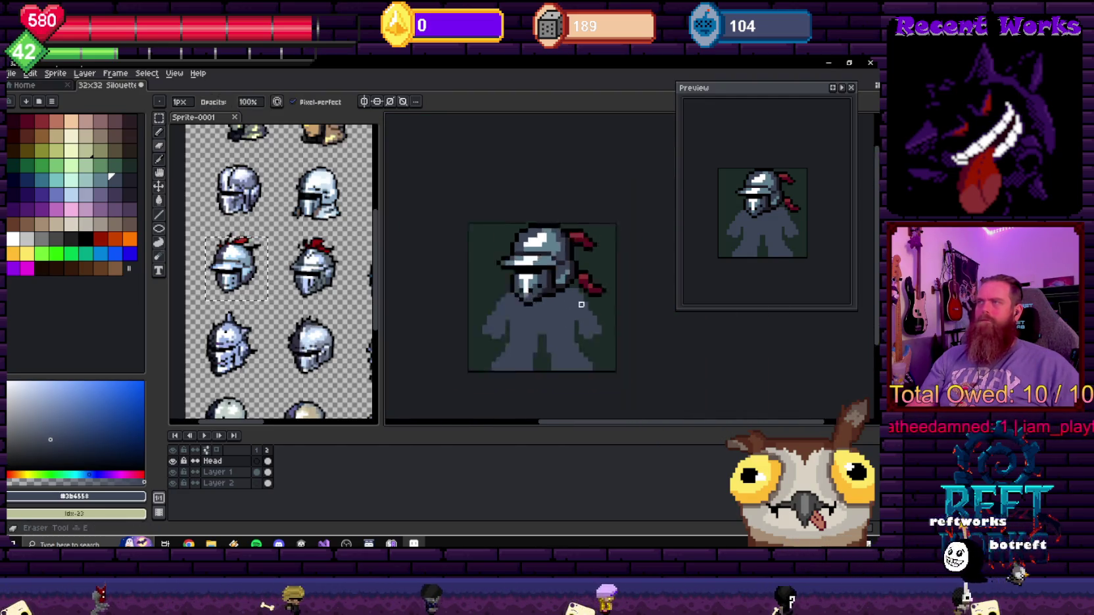
{"action": "scroll", "coordinate": [550, 274], "scroll_direction": "down", "scroll_amount": 1}
{"action": "scroll", "coordinate": [566, 291], "scroll_direction": "up", "scroll_amount": 3}
{"action": "scroll", "coordinate": [566, 291], "scroll_direction": "up", "scroll_amount": 2}
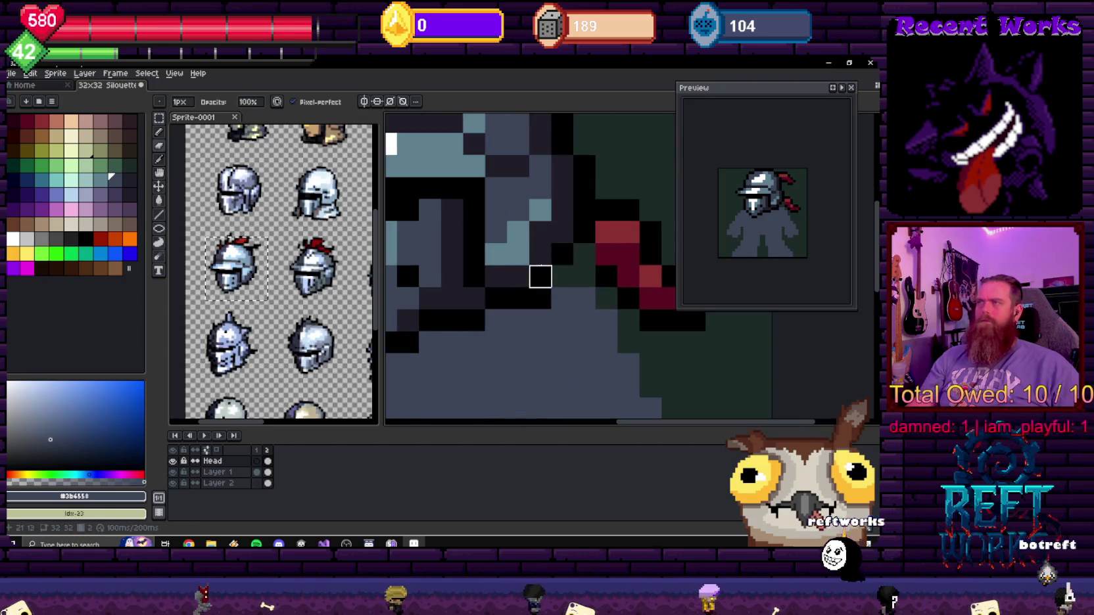
{"action": "key", "text": "b"}
{"action": "left_click", "coordinate": [559, 280], "text": "alt"}
{"action": "scroll", "coordinate": [559, 280], "scroll_direction": "down", "scroll_amount": 3}
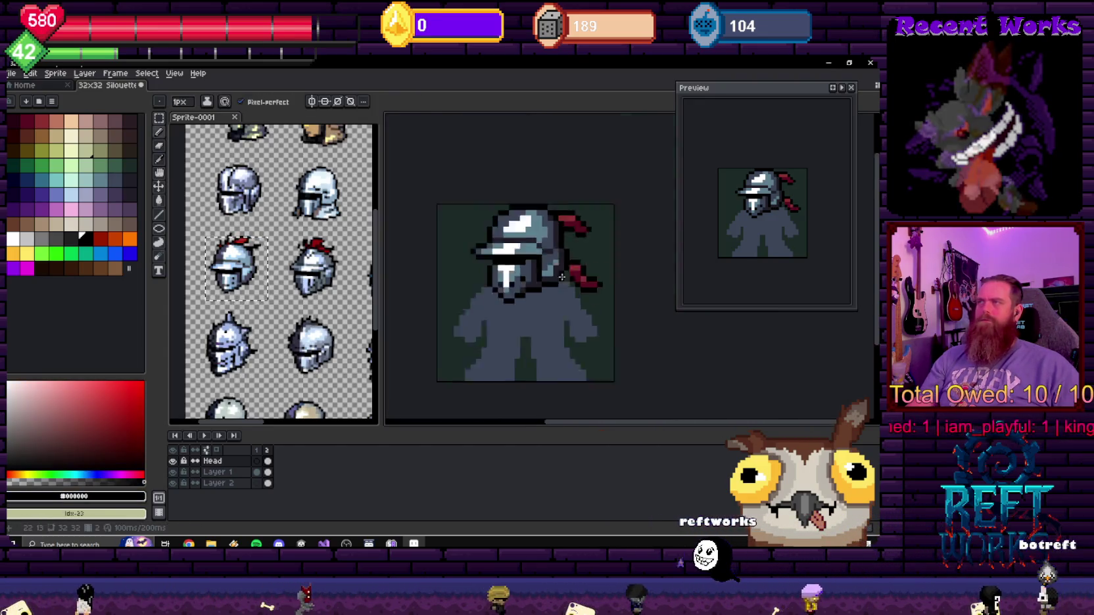
{"action": "scroll", "coordinate": [624, 280], "scroll_direction": "down", "scroll_amount": 3}
{"action": "scroll", "coordinate": [572, 262], "scroll_direction": "up", "scroll_amount": 3}
{"action": "scroll", "coordinate": [572, 262], "scroll_direction": "up", "scroll_amount": 2}
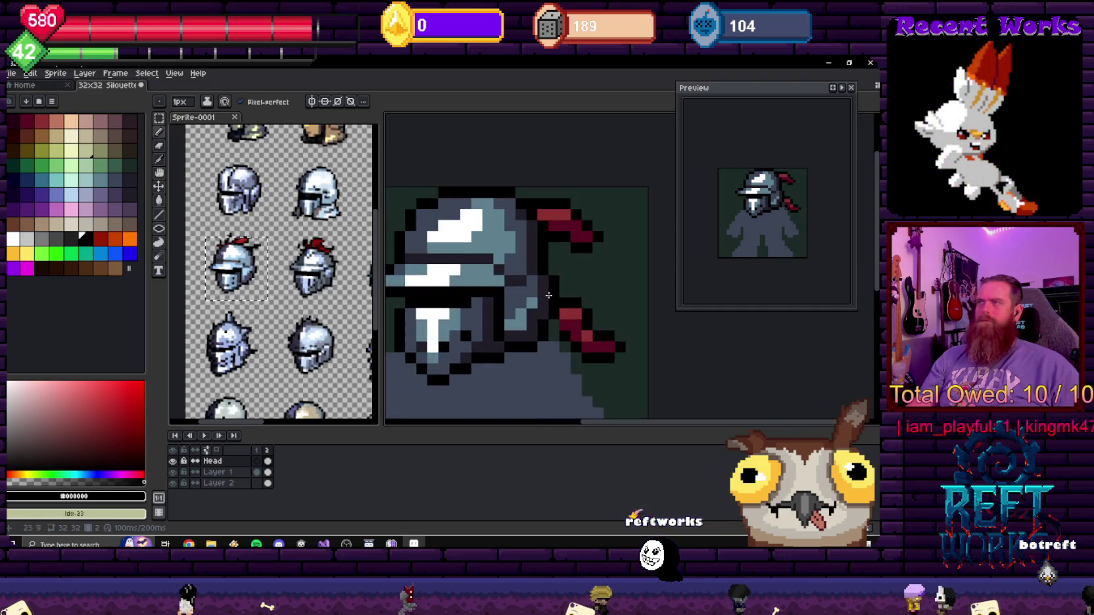
{"action": "scroll", "coordinate": [528, 316], "scroll_direction": "up", "scroll_amount": 2}
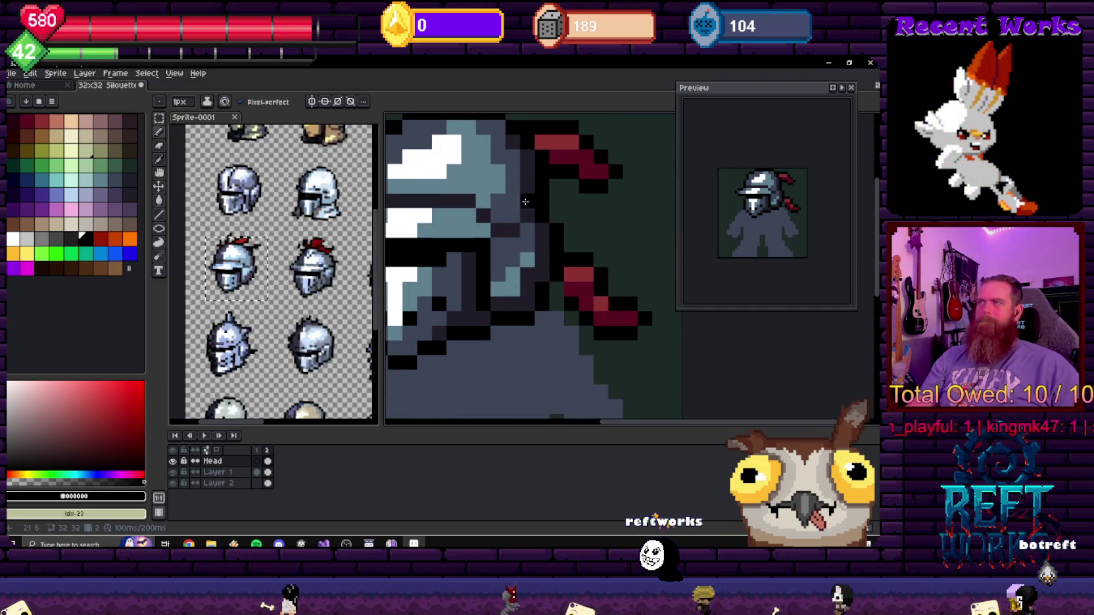
{"action": "left_click", "coordinate": [526, 260], "text": "alt"}
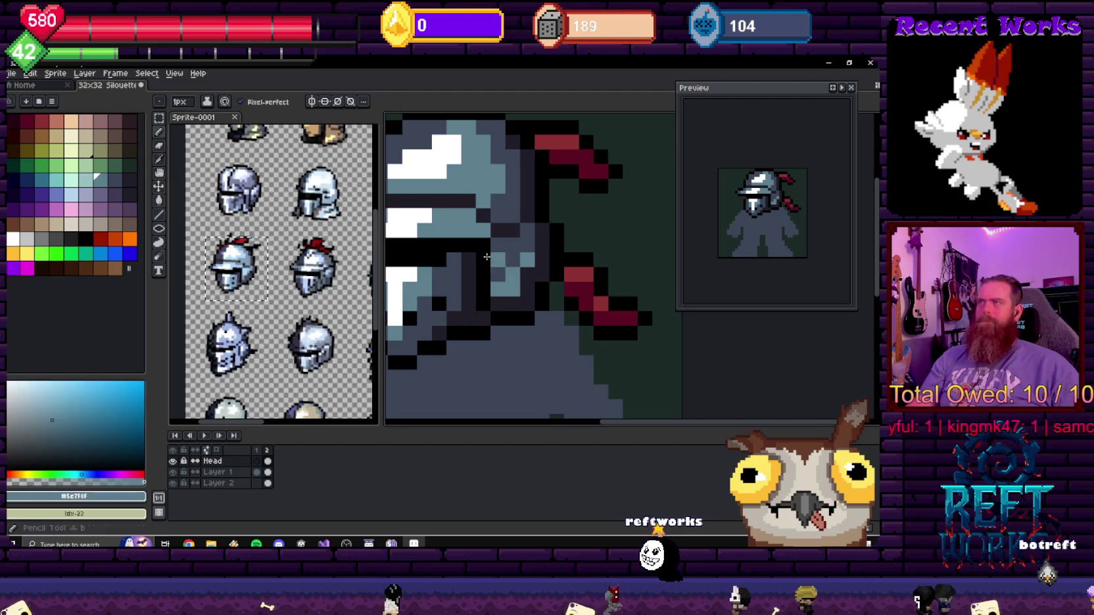
{"action": "mouse_move", "coordinate": [518, 269]}
{"action": "left_mouse_down"}
{"action": "mouse_move", "coordinate": [528, 232]}
{"action": "mouse_move", "coordinate": [506, 283]}
{"action": "left_mouse_up"}
{"action": "left_click", "coordinate": [503, 288], "text": "alt"}
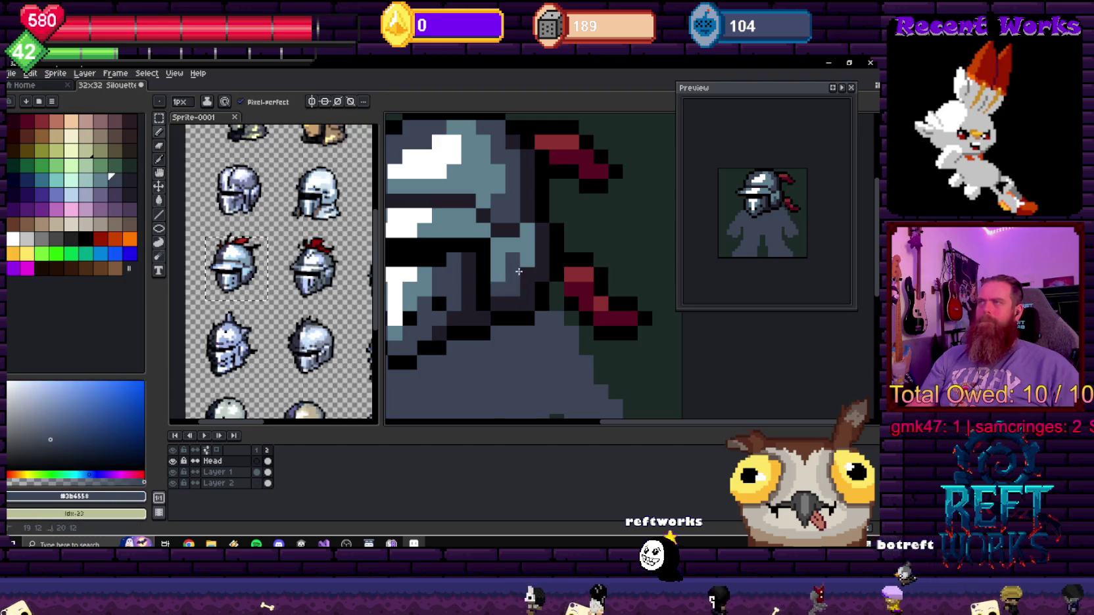
{"action": "scroll", "coordinate": [519, 271], "scroll_direction": "down", "scroll_amount": 3}
{"action": "scroll", "coordinate": [565, 282], "scroll_direction": "down", "scroll_amount": 5}
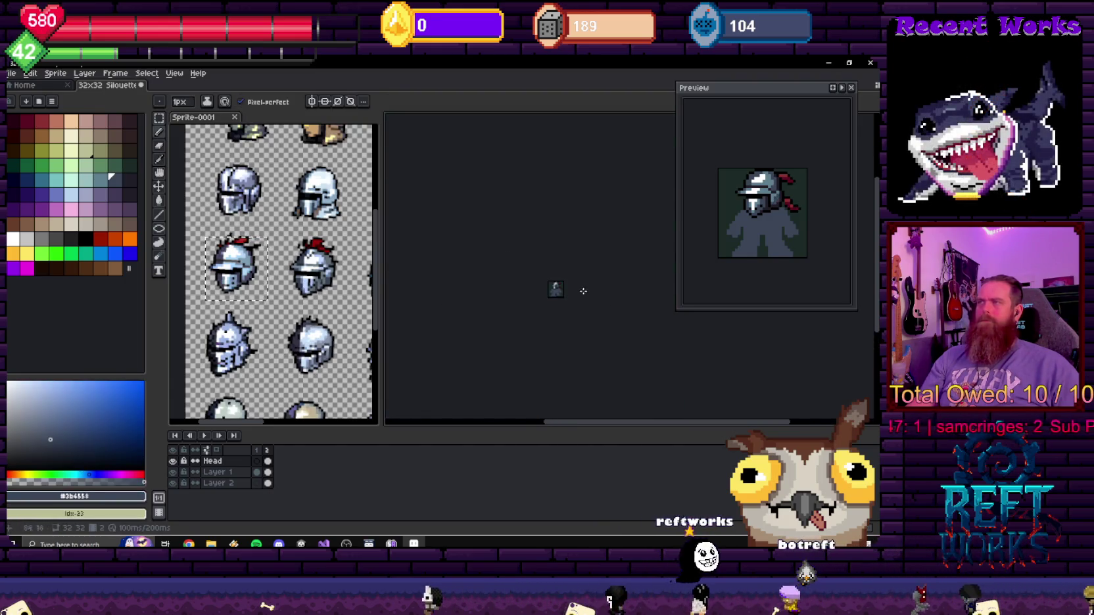
{"action": "scroll", "coordinate": [564, 292], "scroll_direction": "up", "scroll_amount": 3}
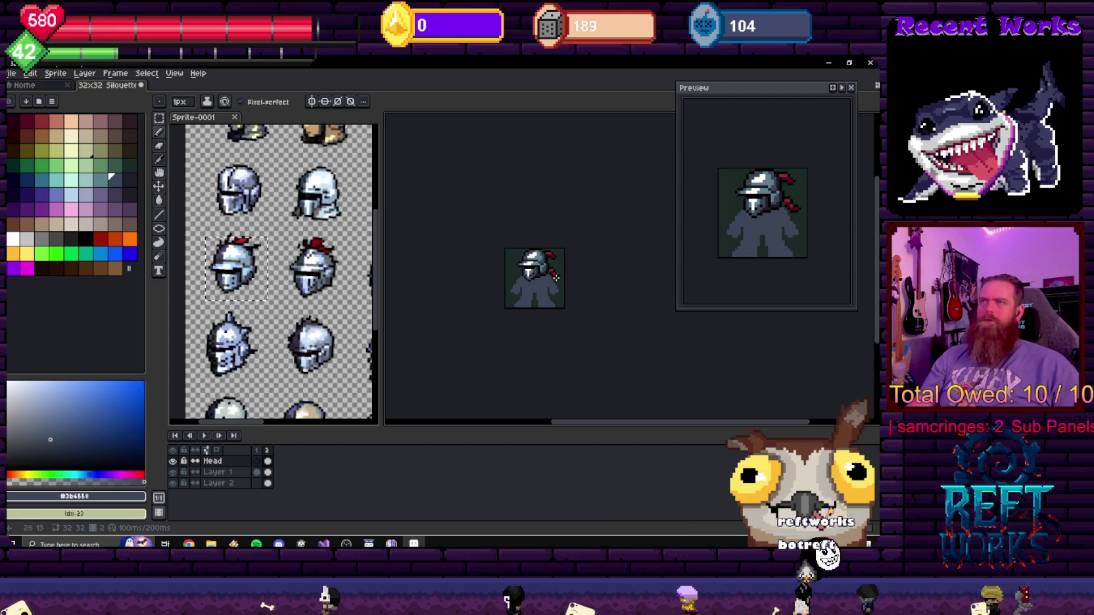
{"action": "scroll", "coordinate": [549, 266], "scroll_direction": "up", "scroll_amount": 2}
{"action": "scroll", "coordinate": [538, 254], "scroll_direction": "up", "scroll_amount": 1}
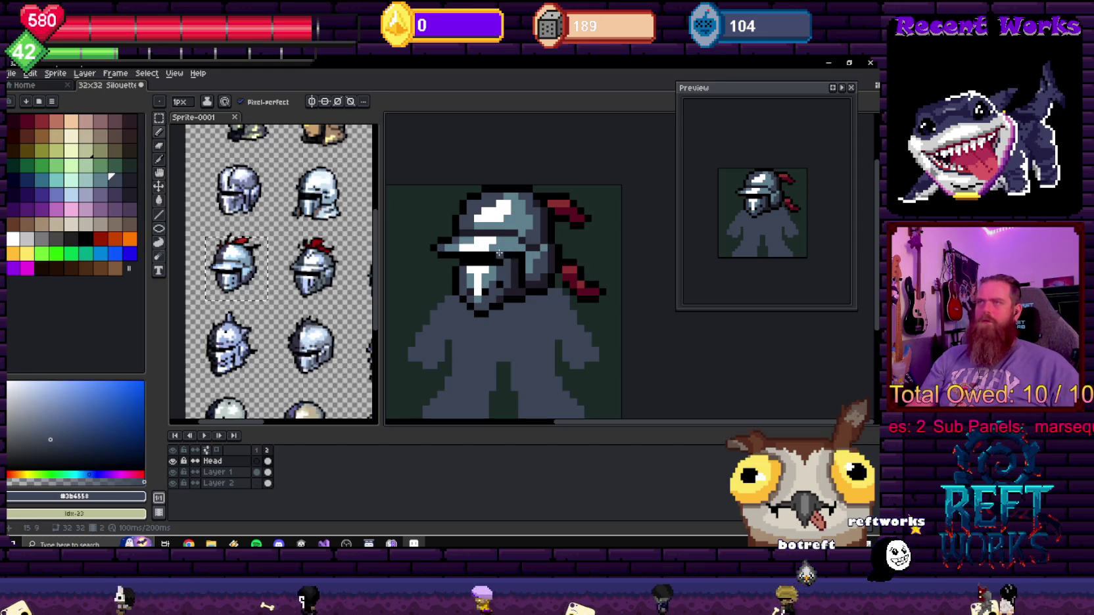
{"action": "scroll", "coordinate": [504, 247], "scroll_direction": "up", "scroll_amount": 2}
{"action": "scroll", "coordinate": [520, 265], "scroll_direction": "down", "scroll_amount": 2}
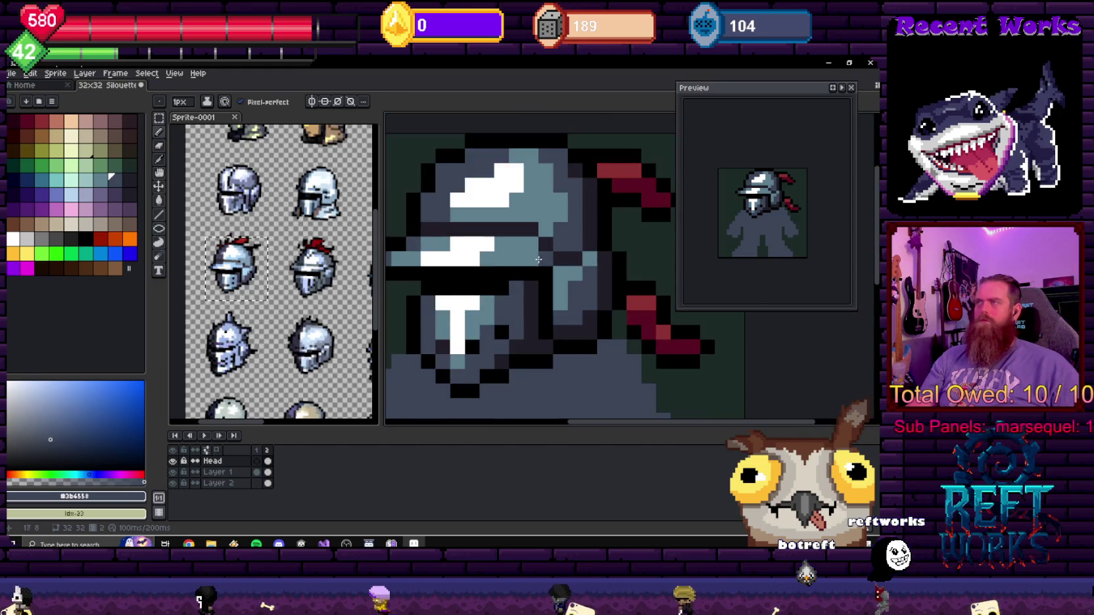
{"action": "scroll", "coordinate": [531, 257], "scroll_direction": "down", "scroll_amount": 2}
{"action": "scroll", "coordinate": [532, 259], "scroll_direction": "down", "scroll_amount": 2}
{"action": "scroll", "coordinate": [543, 262], "scroll_direction": "down", "scroll_amount": 3}
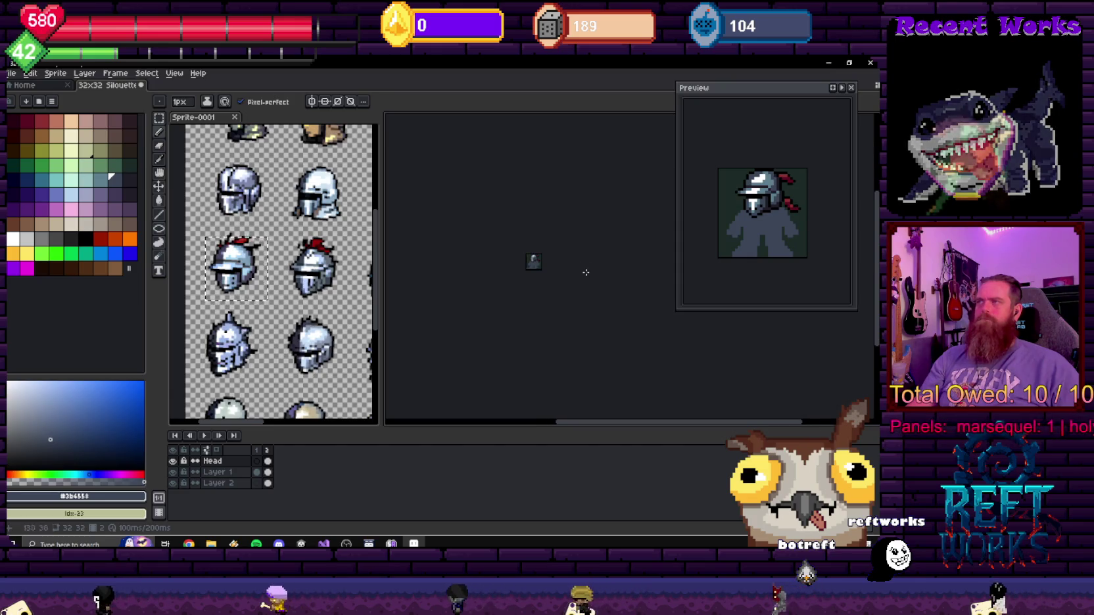
{"action": "scroll", "coordinate": [555, 260], "scroll_direction": "up", "scroll_amount": 3}
{"action": "scroll", "coordinate": [530, 265], "scroll_direction": "up", "scroll_amount": 1}
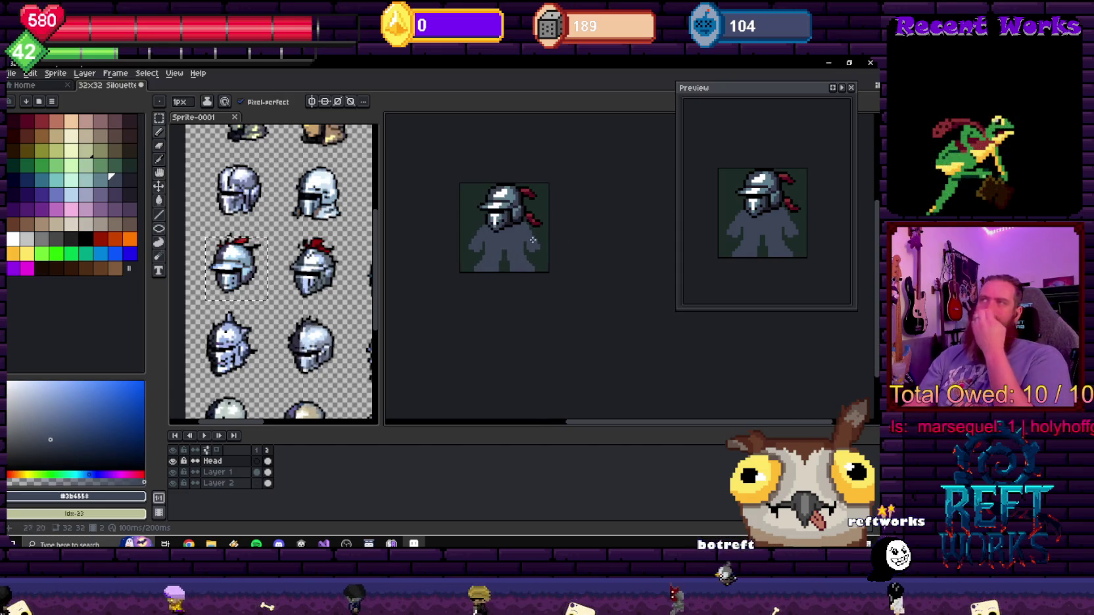
{"action": "scroll", "coordinate": [515, 206], "scroll_direction": "up", "scroll_amount": 3}
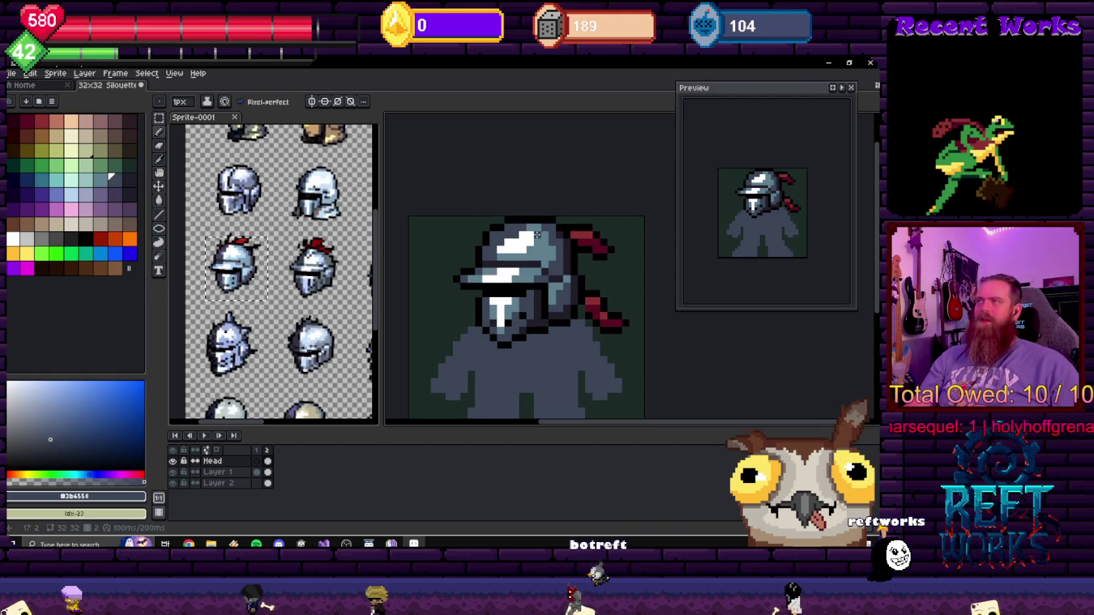
{"action": "scroll", "coordinate": [579, 270], "scroll_direction": "right", "scroll_amount": 1}
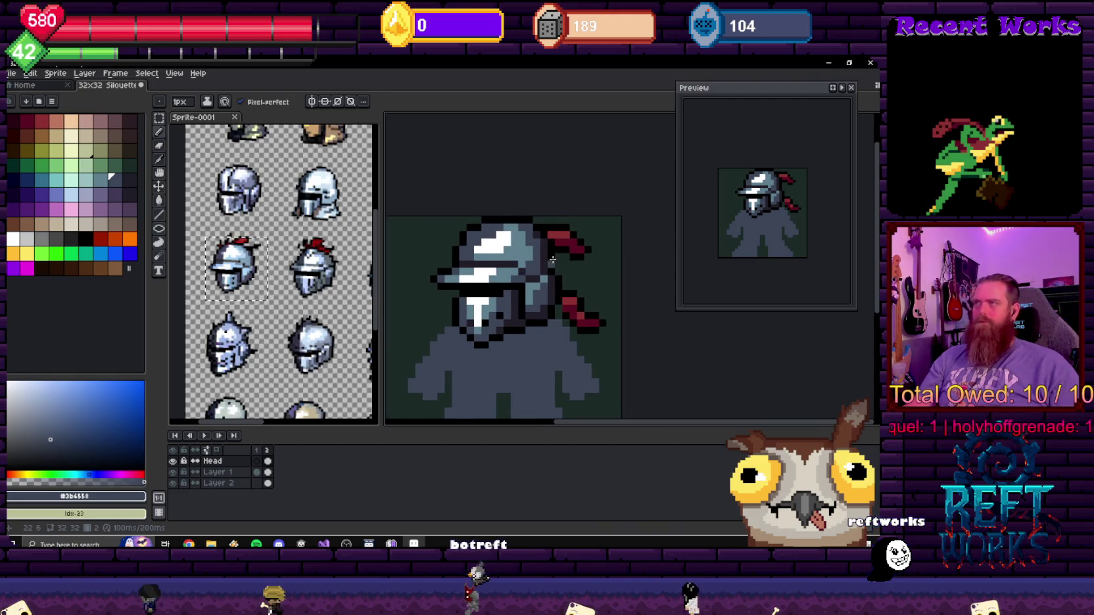
{"action": "left_click_drag", "start_coordinate": [505, 240], "coordinate": [511, 238]}
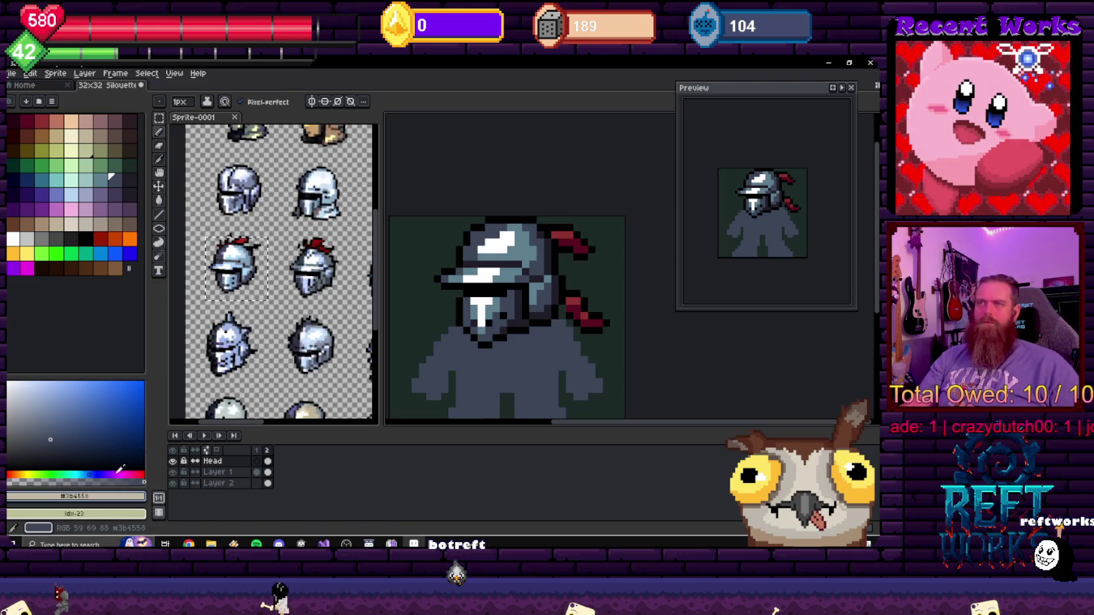
{"action": "left_click", "coordinate": [514, 219], "text": "alt"}
- With the Magic Wand, select the helmet brim, visor and right-side greys, undoing the outline-and-plume grab
{"action": "key", "text": "m"}
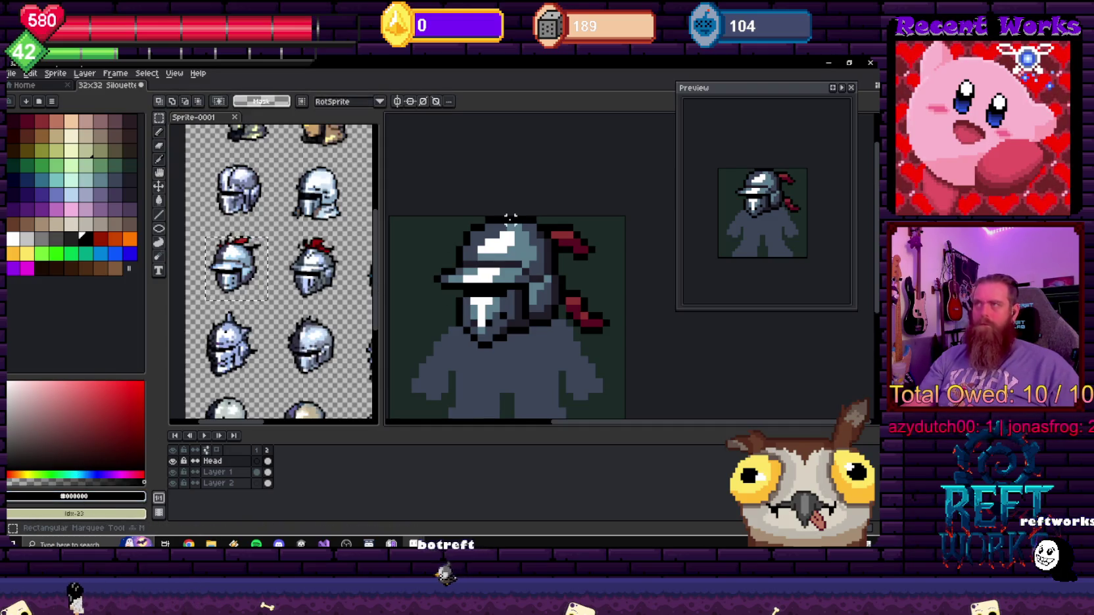
{"action": "key", "text": "w"}
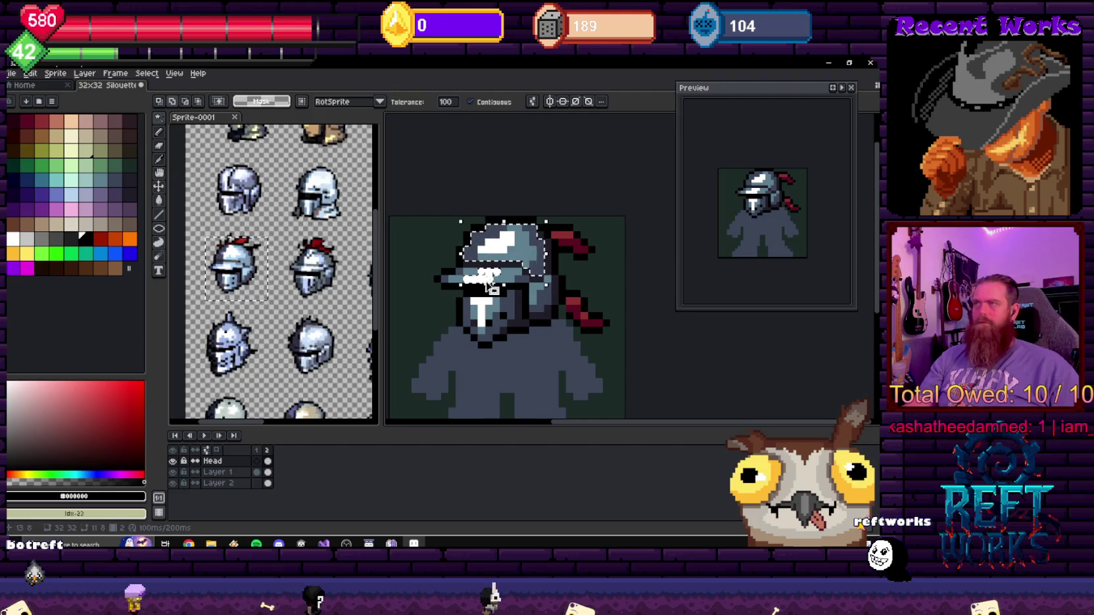
{"action": "scroll", "coordinate": [462, 283], "scroll_direction": "up", "scroll_amount": 2}
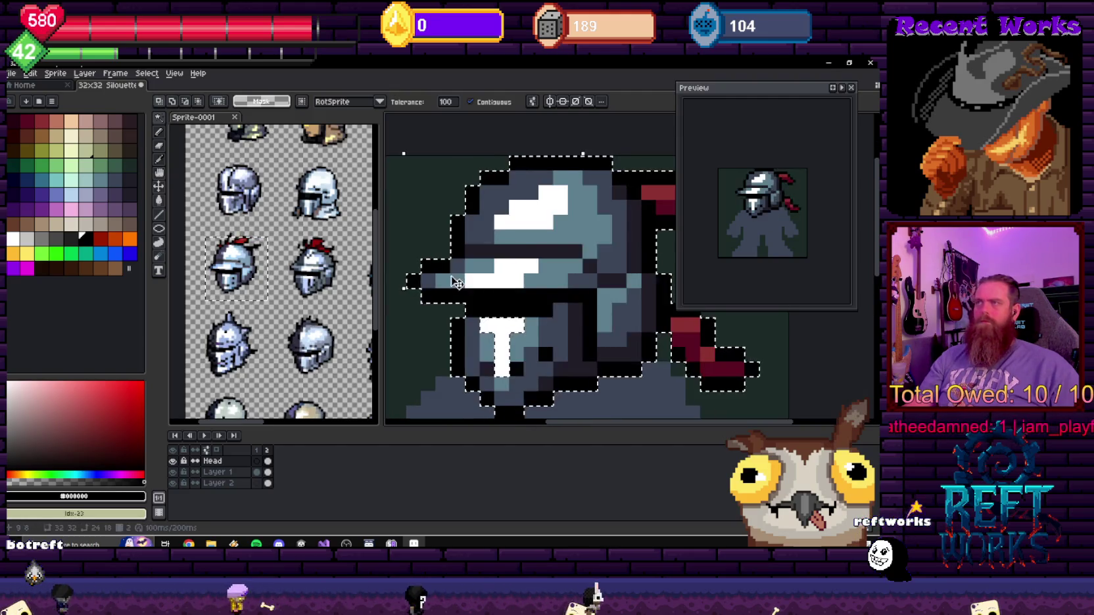
{"action": "left_click", "coordinate": [461, 283], "text": "shift"}
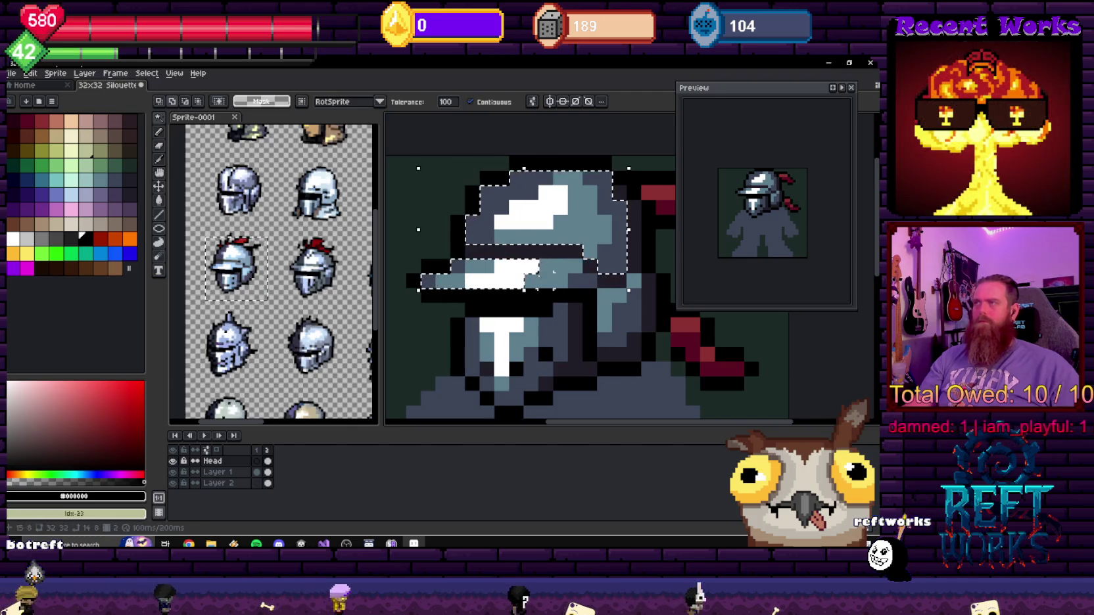
{"action": "left_click", "coordinate": [496, 344], "text": "shift"}
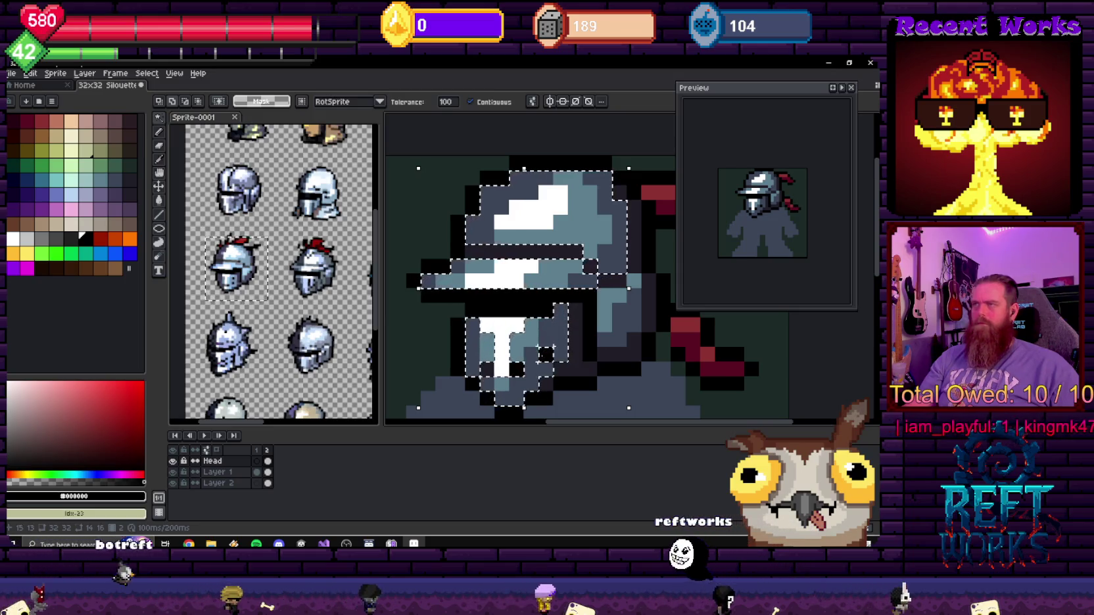
{"action": "left_click", "coordinate": [618, 318], "text": "shift"}
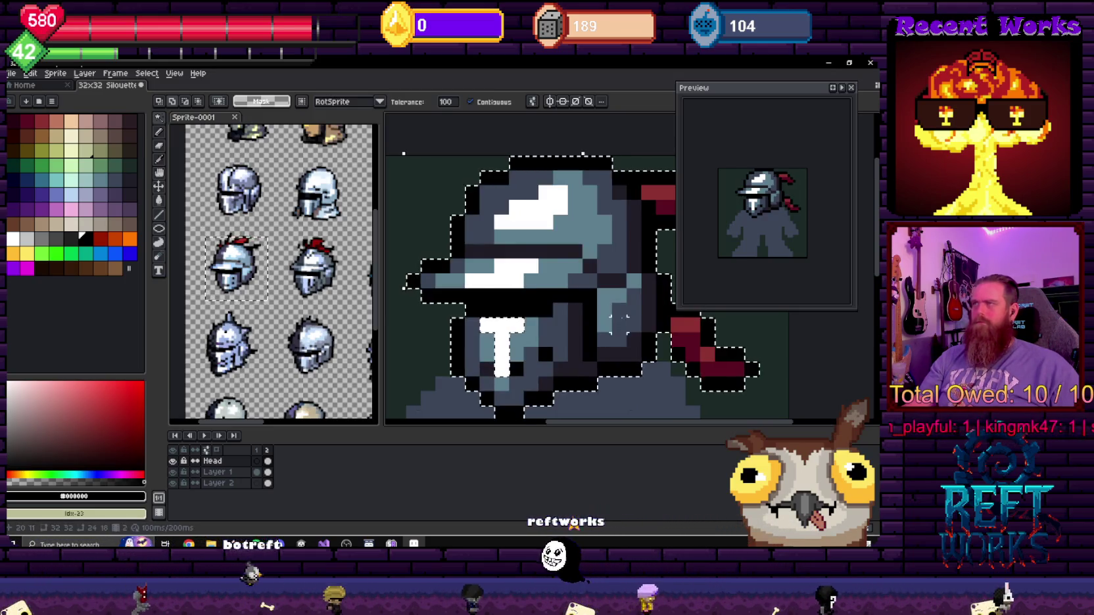
{"action": "key", "text": "ctrl+z"}
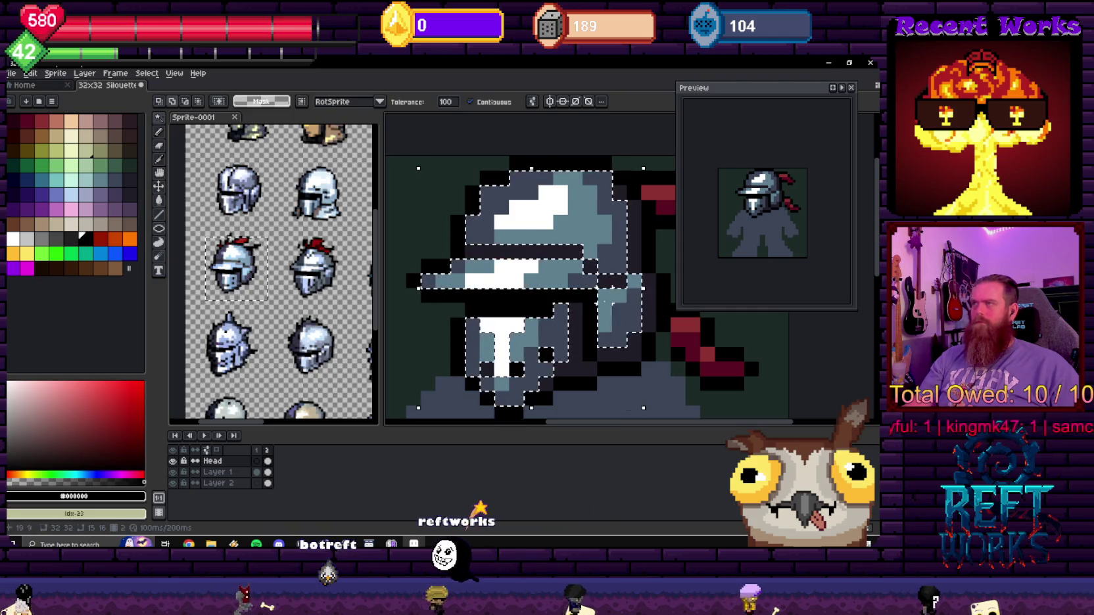
- Set Magic Wand tolerance to 0 and add the remaining dark helmet pixels to the selection
{"action": "scroll", "coordinate": [483, 263], "scroll_direction": "up", "scroll_amount": 1}
{"action": "scroll", "coordinate": [483, 263], "scroll_direction": "down", "scroll_amount": 1}
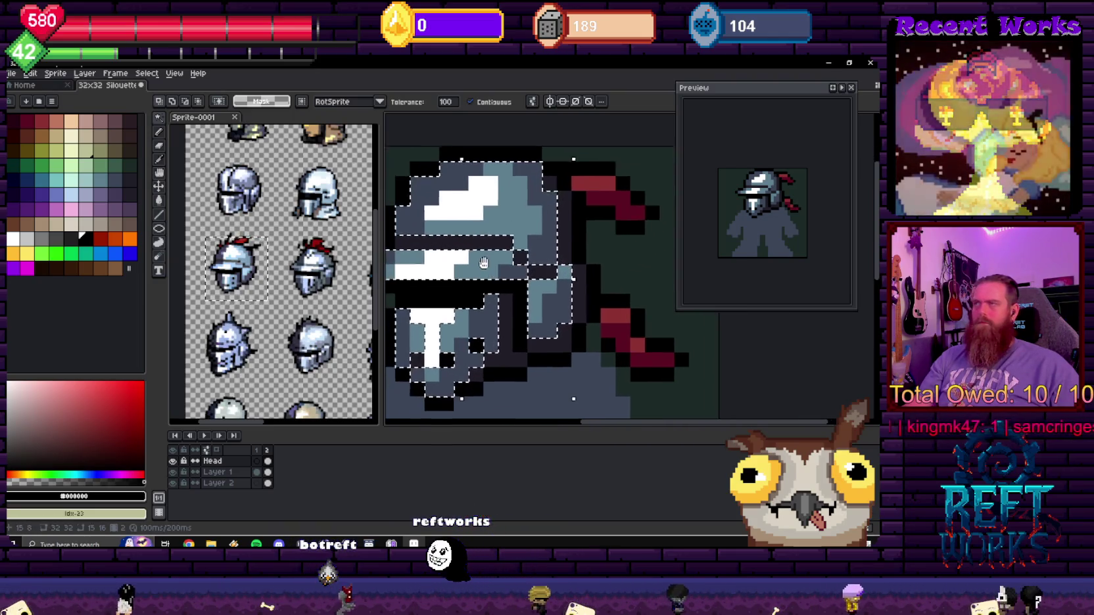
{"action": "left_click_drag", "start_coordinate": [483, 263], "coordinate": [495, 256]}
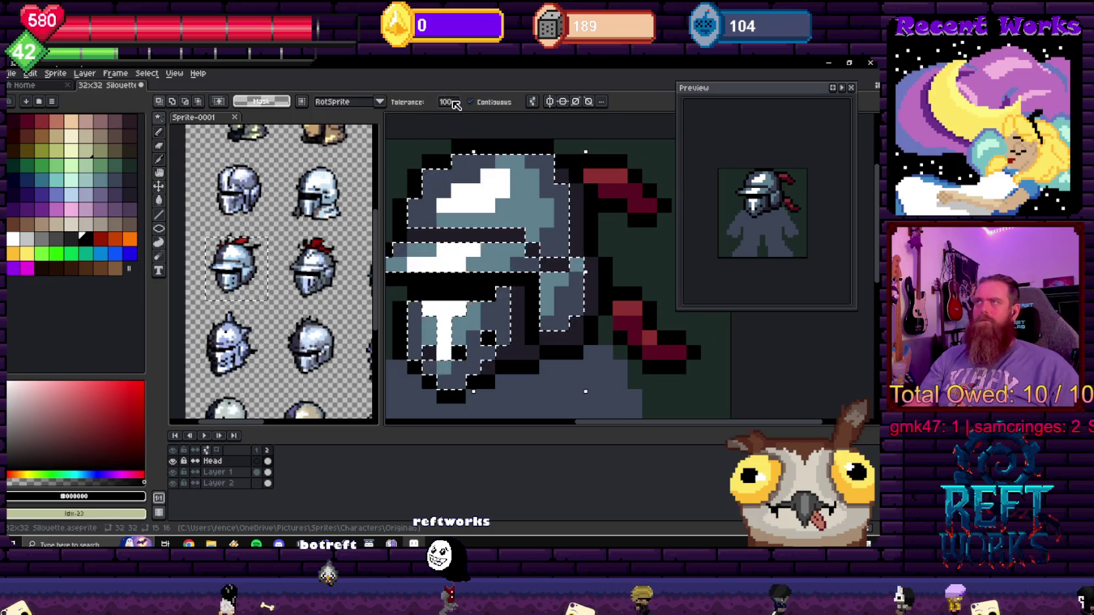
{"action": "left_click", "coordinate": [447, 102]}
{"action": "type", "text": "0"}
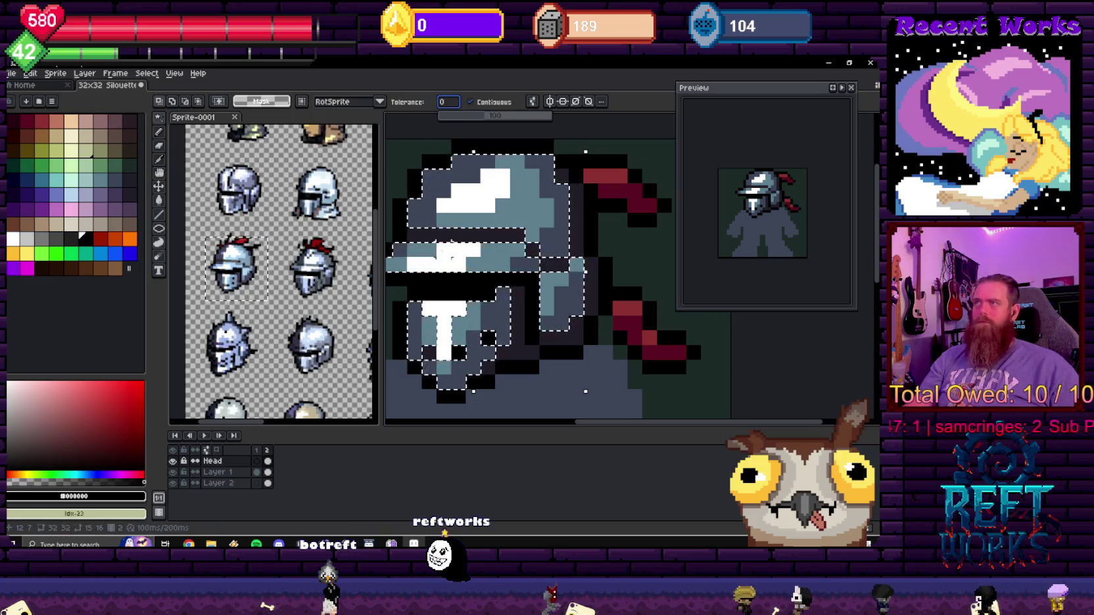
{"action": "key", "text": "Return"}
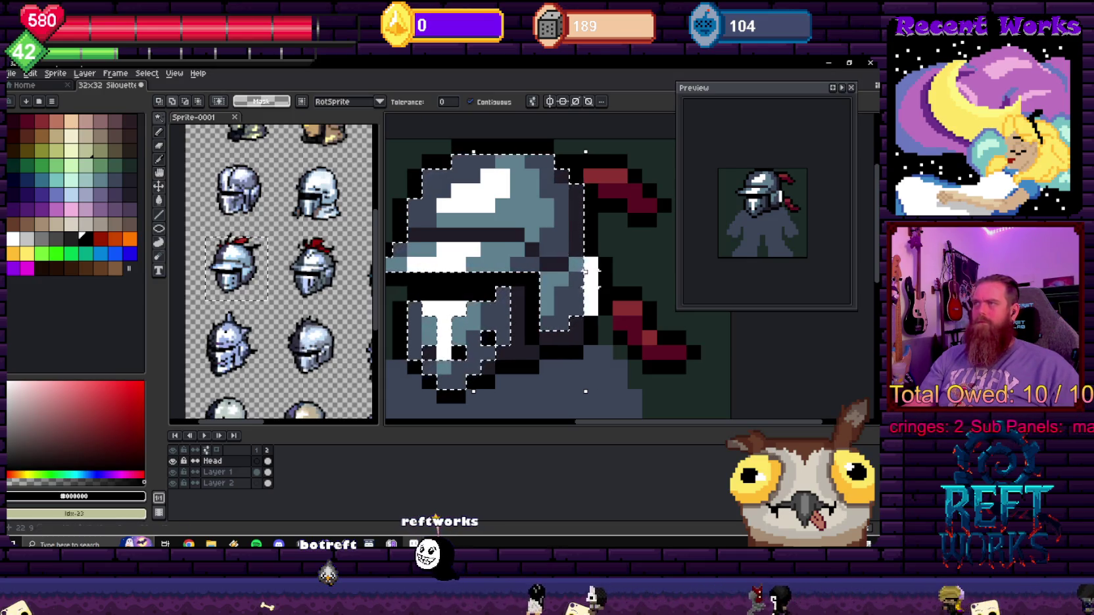
{"action": "left_click", "coordinate": [517, 352], "text": "shift"}
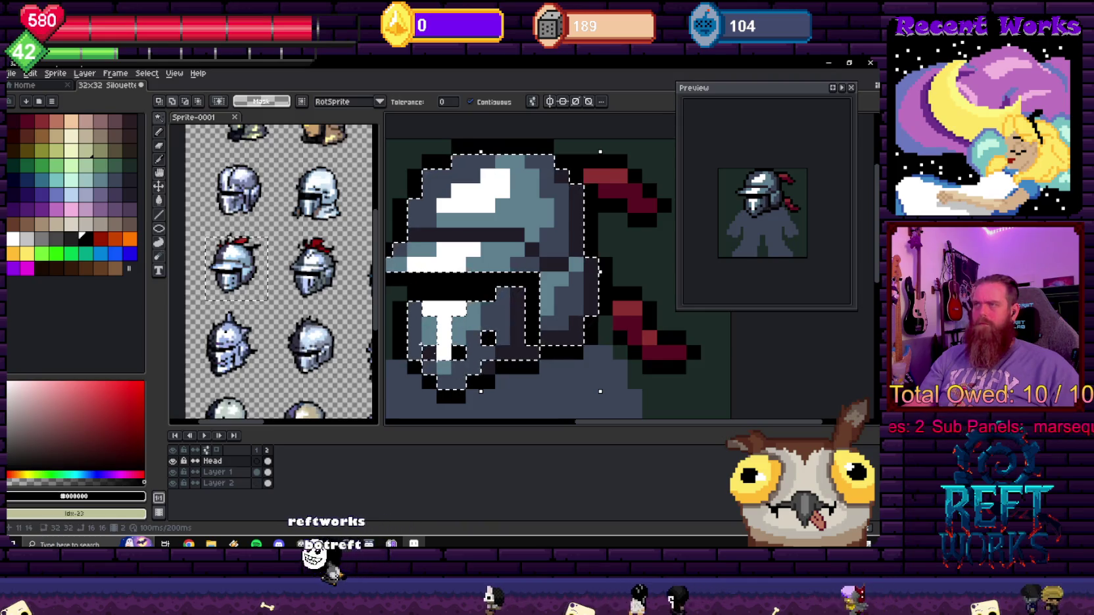
- Open the Hue/Saturation adjustment on the selected helmet with Ctrl+U
{"action": "scroll", "coordinate": [519, 303], "scroll_direction": "down", "scroll_amount": 2}
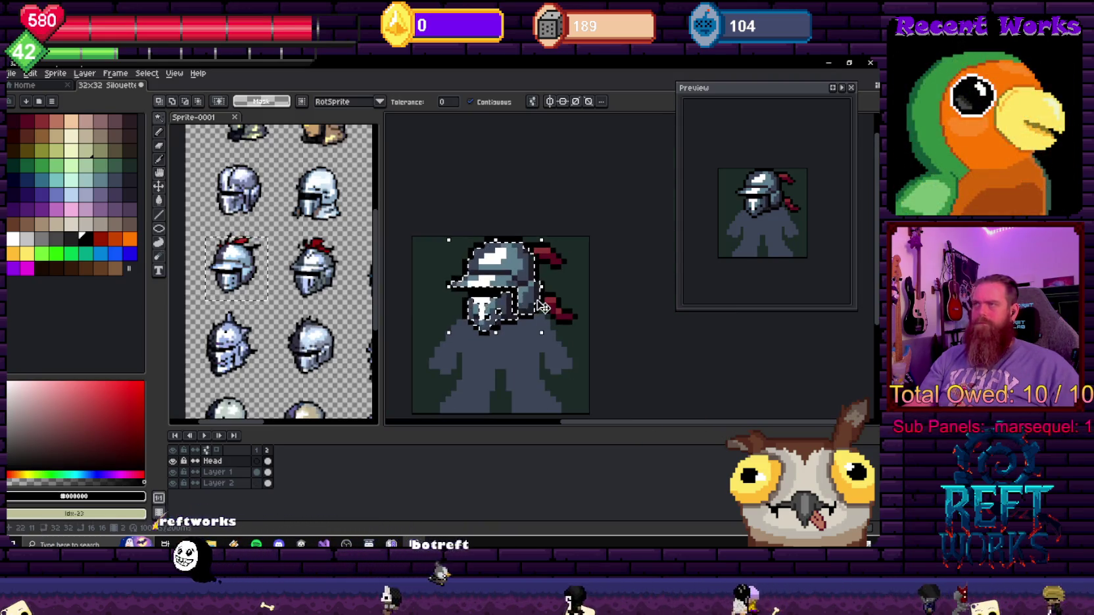
{"action": "scroll", "coordinate": [522, 302], "scroll_direction": "down", "scroll_amount": 1}
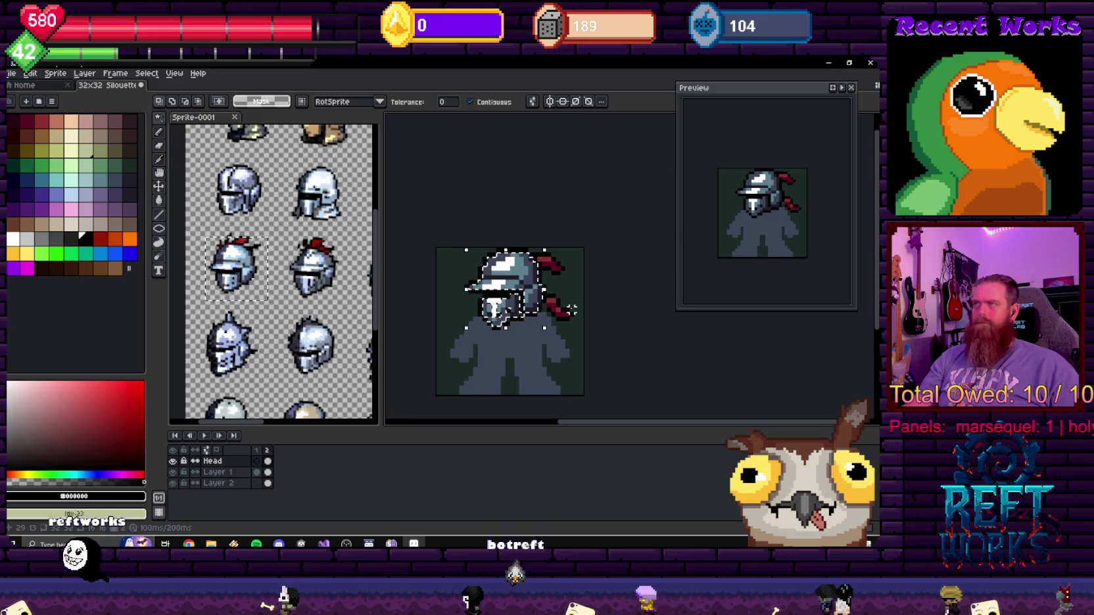
{"action": "key", "text": "shift+u"}
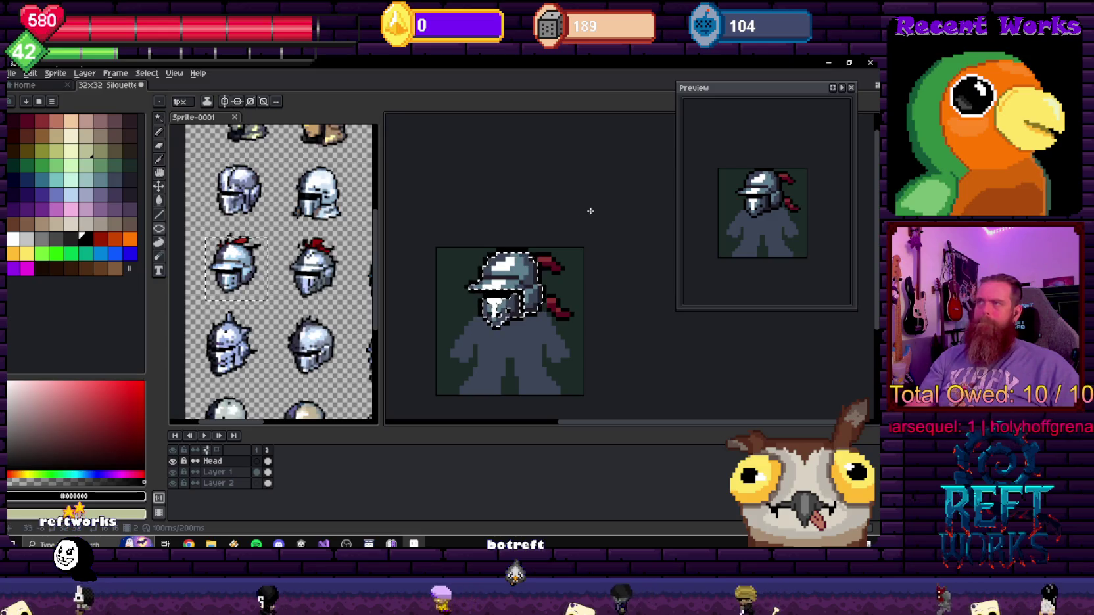
{"action": "key", "text": "shift+u"}
{"action": "key", "text": "ctrl+u"}
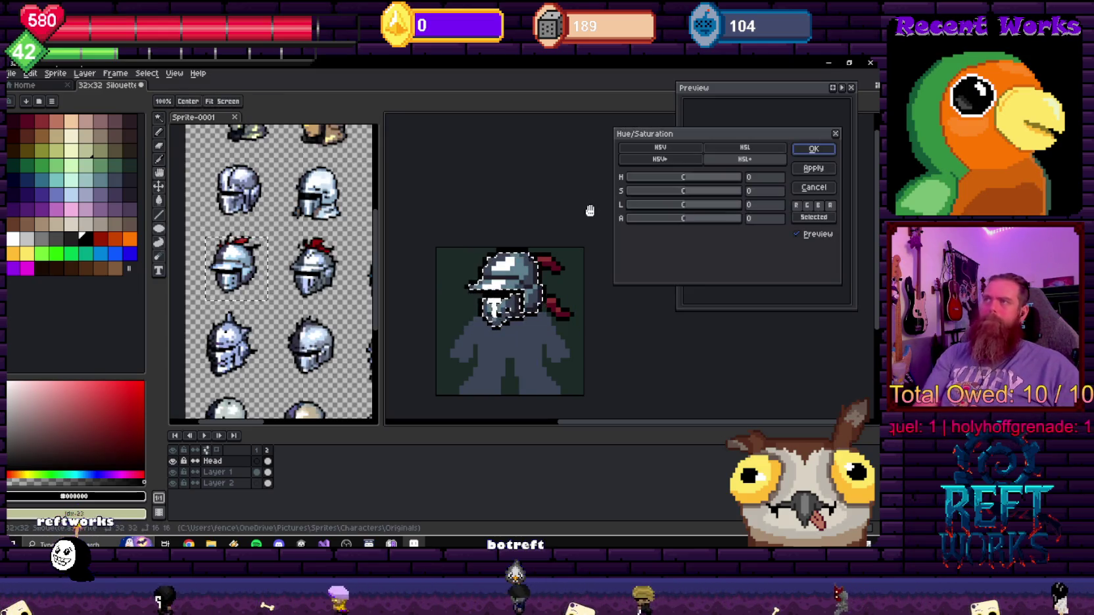
- Preview purple and green helmet variants with the hue slider, moving the adjustment panel aside
{"action": "left_click_drag", "start_coordinate": [692, 182], "coordinate": [692, 194]}
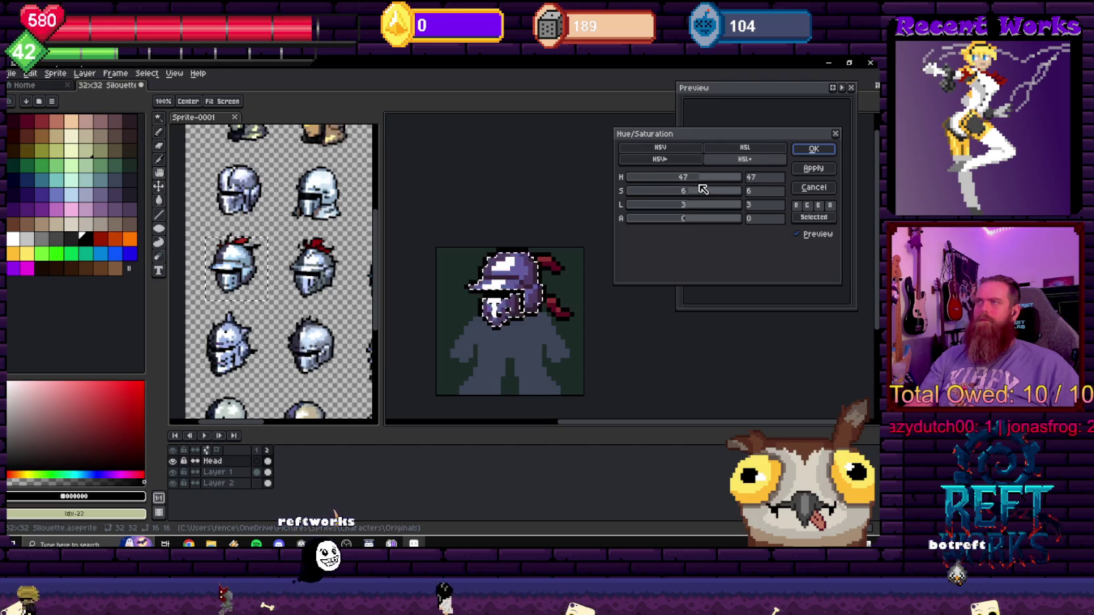
{"action": "left_click_drag", "start_coordinate": [696, 178], "coordinate": [617, 185]}
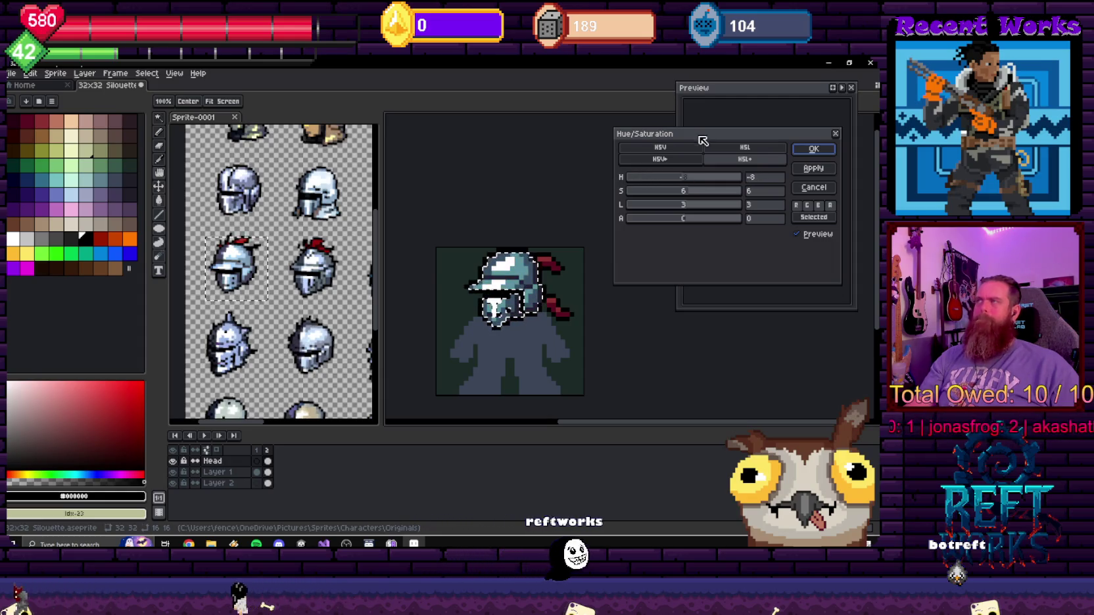
{"action": "left_click_drag", "start_coordinate": [703, 140], "coordinate": [328, 144]}
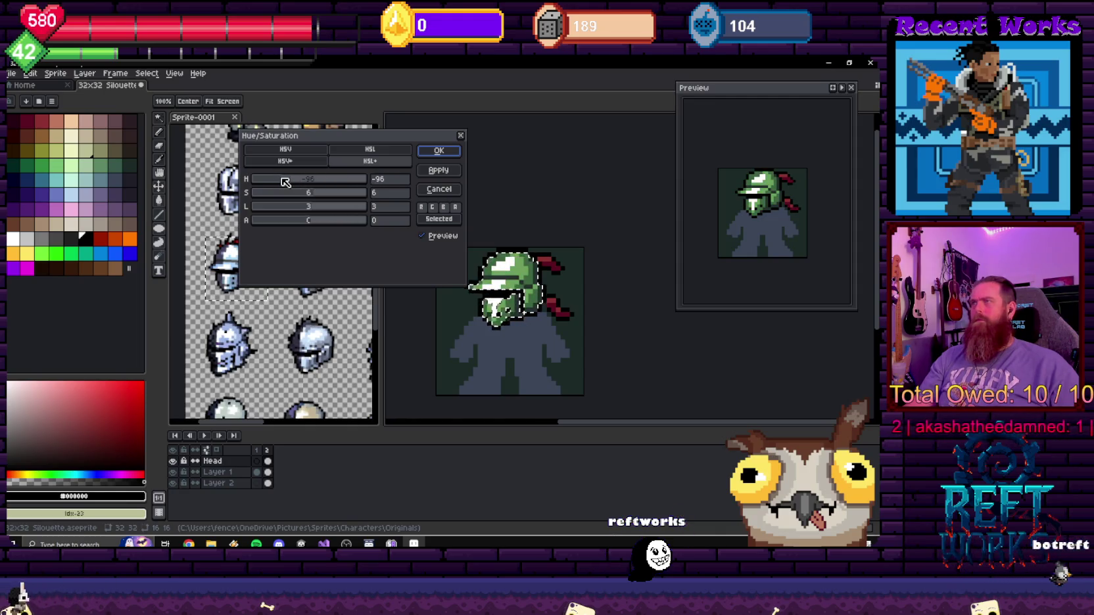
- Try a brown helmet at hue 180, cancel to restore grey, and reopen Hue/Saturation
{"action": "left_click_drag", "start_coordinate": [346, 180], "coordinate": [385, 184]}
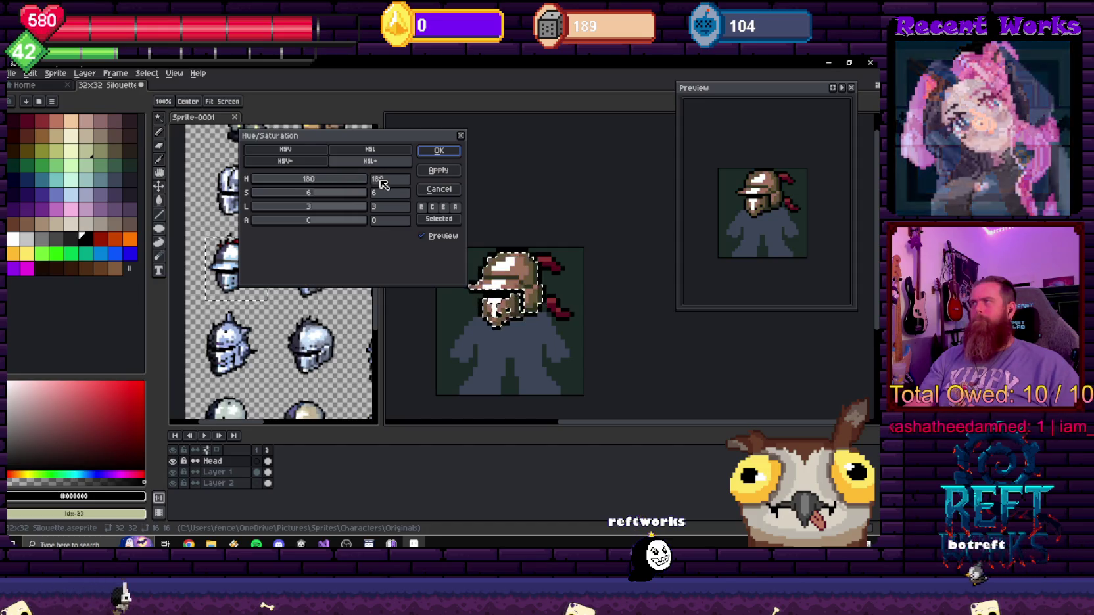
{"action": "left_click", "coordinate": [439, 190]}
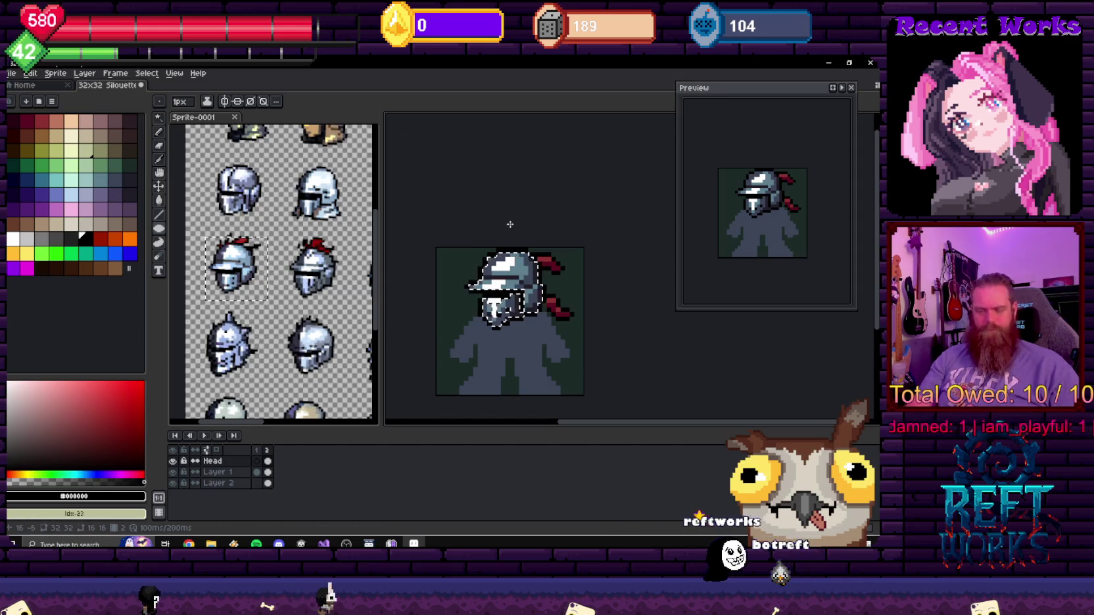
{"action": "key", "text": "ctrl+u"}
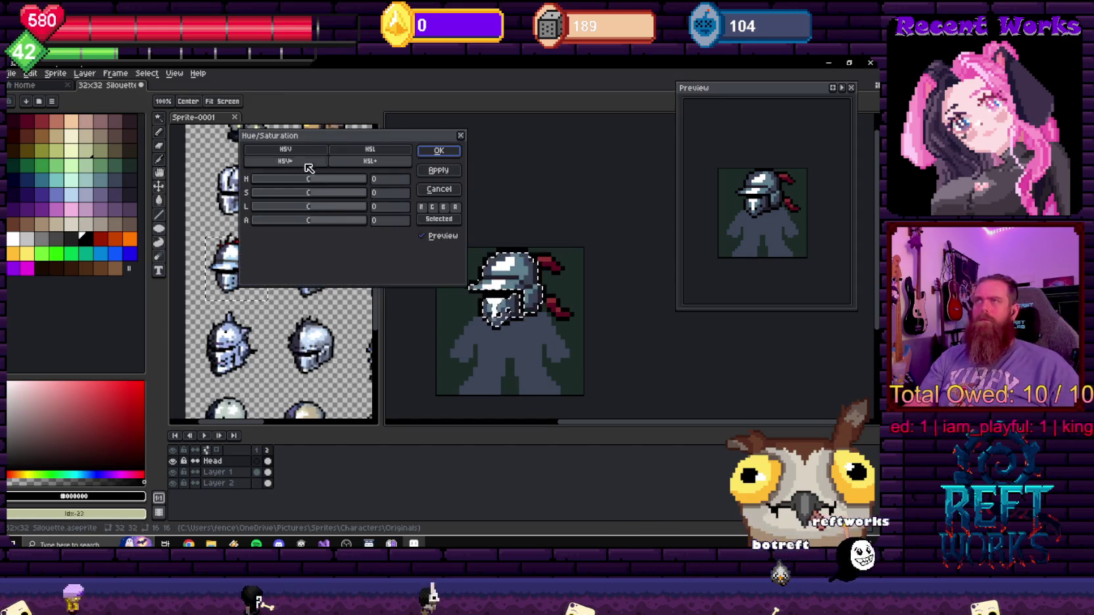
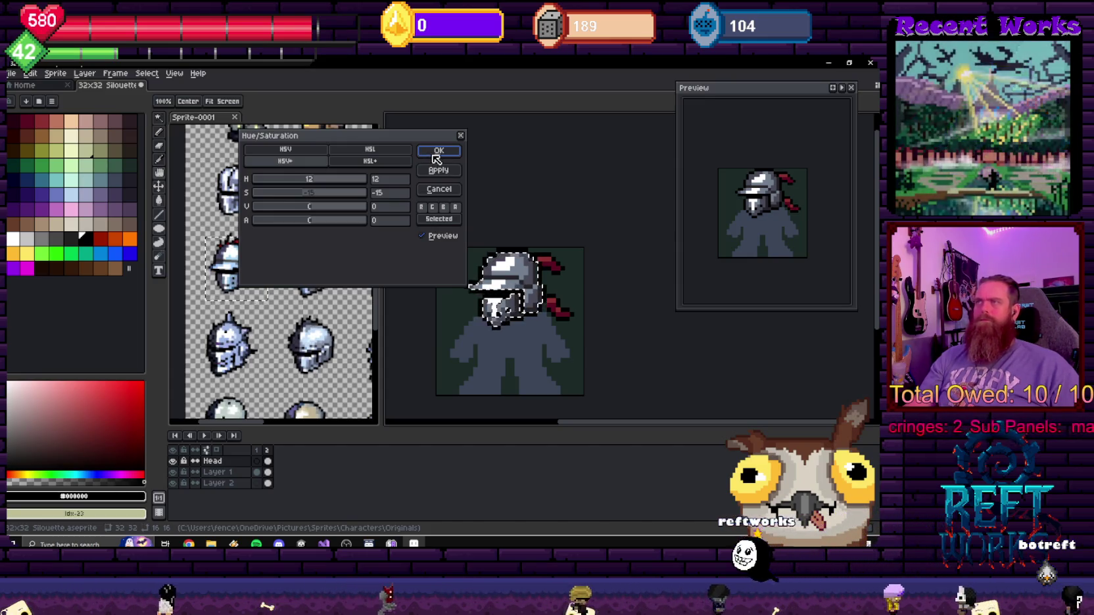
- Apply the Hue/Saturation change to the helmets and zoom in on the sprite
{"action": "left_click", "coordinate": [433, 160]}
{"action": "scroll", "coordinate": [520, 292], "scroll_direction": "up", "scroll_amount": 1}
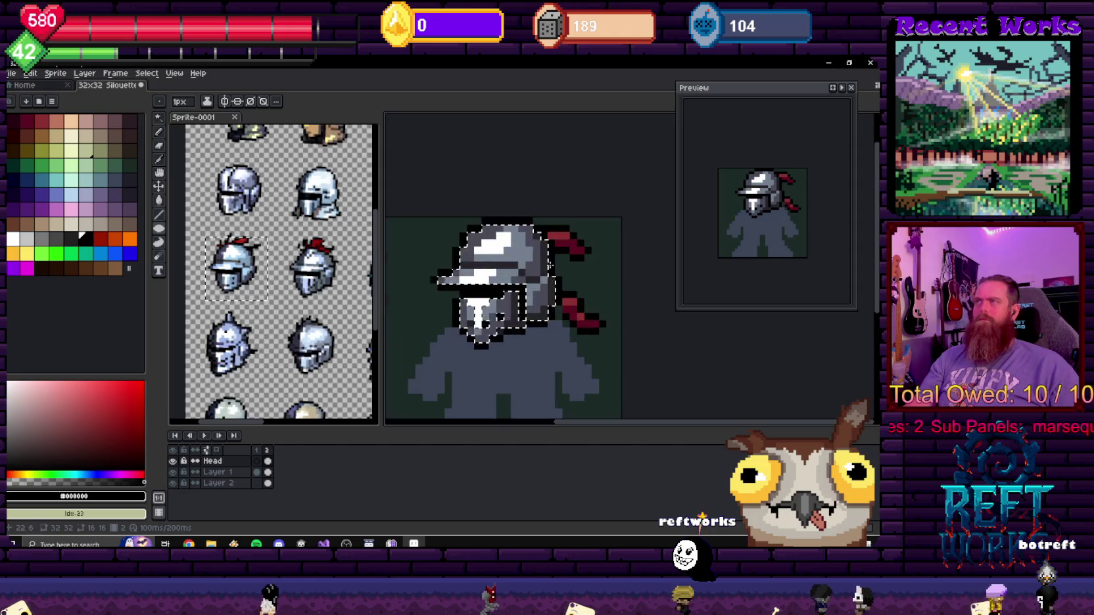
{"action": "scroll", "coordinate": [520, 292], "scroll_direction": "up", "scroll_amount": 1}
{"action": "scroll", "coordinate": [520, 291], "scroll_direction": "up", "scroll_amount": 2}
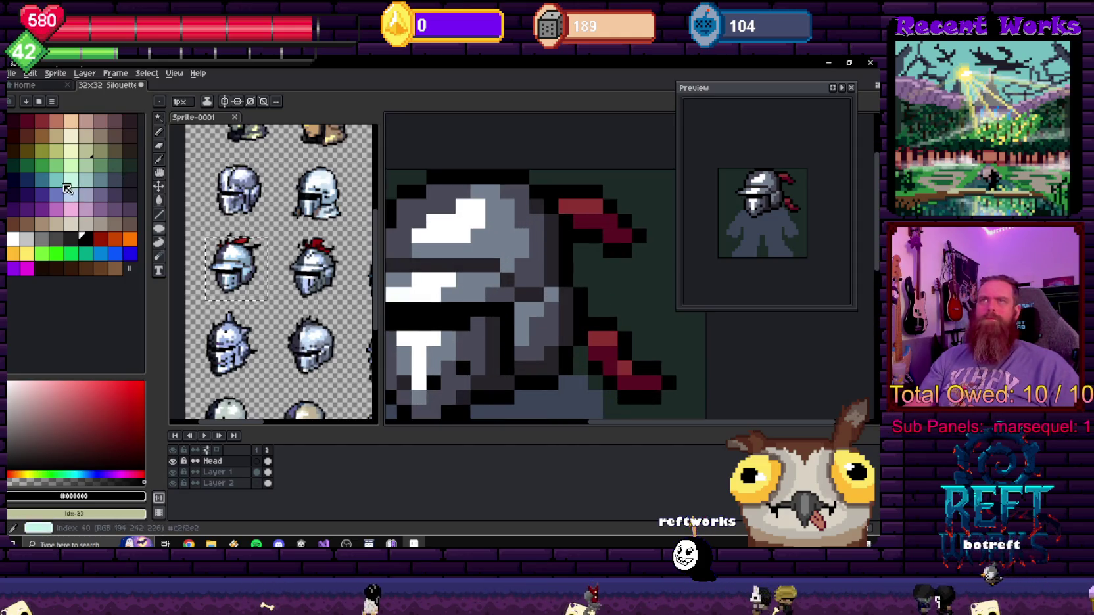
- Paint teal highlight pixels along the helmet's upper-left edge with the Pencil
{"action": "left_click", "coordinate": [64, 186]}
{"action": "key", "text": "b"}
{"action": "left_click_drag", "start_coordinate": [463, 281], "coordinate": [454, 290]}
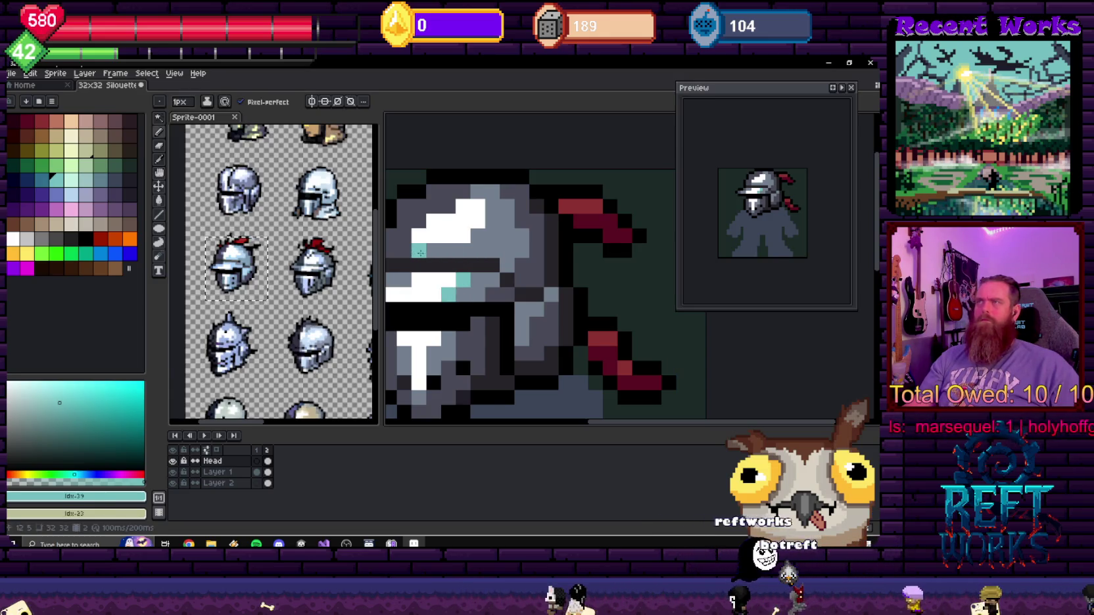
{"action": "left_click_drag", "start_coordinate": [419, 253], "coordinate": [495, 219]}
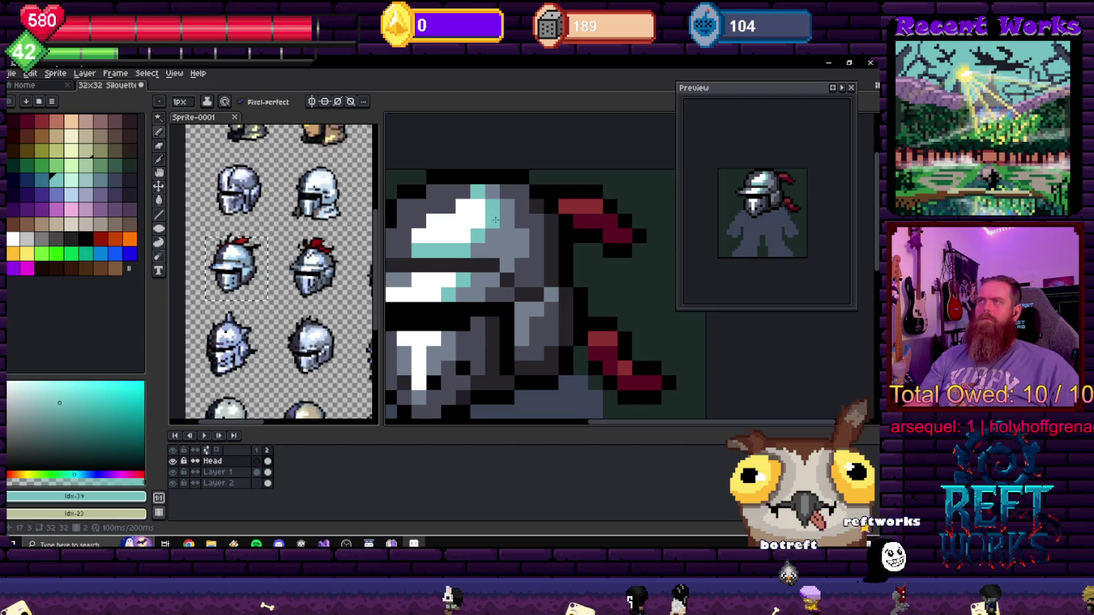
- Add teal highlight pixels beside the white T stem on the helmet face
{"action": "scroll", "coordinate": [495, 220], "scroll_direction": "down", "scroll_amount": 3}
{"action": "scroll", "coordinate": [463, 225], "scroll_direction": "up", "scroll_amount": 3}
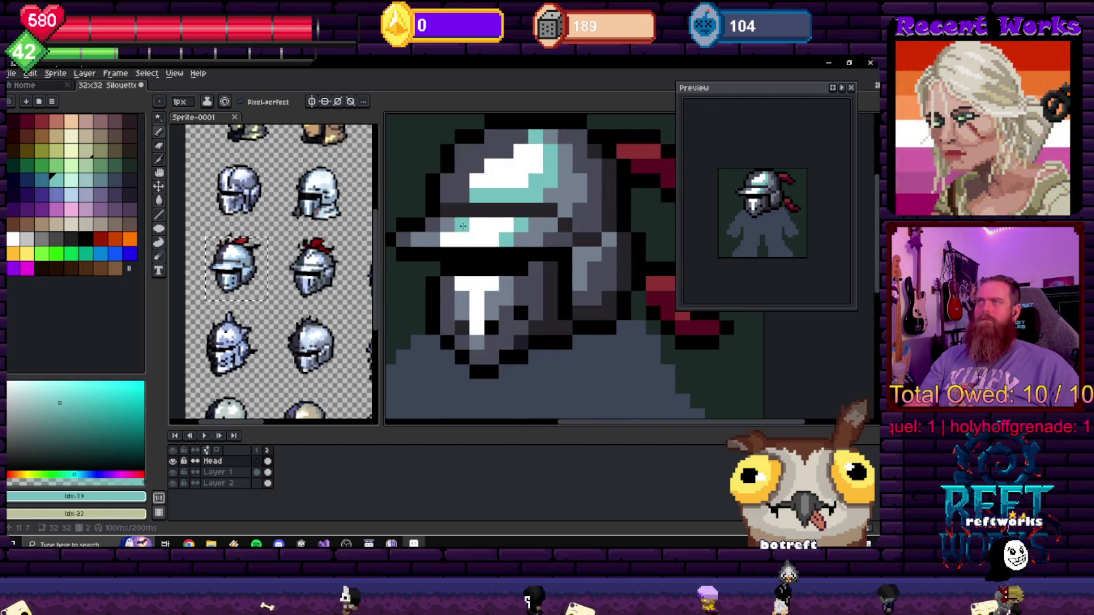
{"action": "scroll", "coordinate": [462, 225], "scroll_direction": "down", "scroll_amount": 5}
{"action": "scroll", "coordinate": [506, 270], "scroll_direction": "up", "scroll_amount": 1}
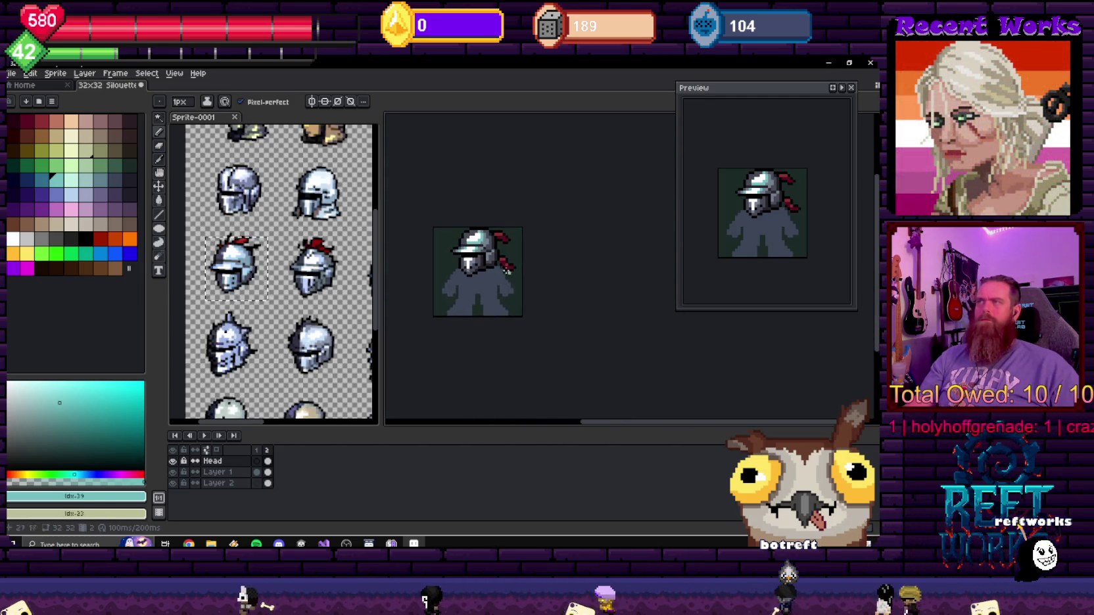
{"action": "scroll", "coordinate": [506, 270], "scroll_direction": "up", "scroll_amount": 1}
{"action": "scroll", "coordinate": [508, 272], "scroll_direction": "up", "scroll_amount": 1}
{"action": "scroll", "coordinate": [511, 277], "scroll_direction": "up", "scroll_amount": 2}
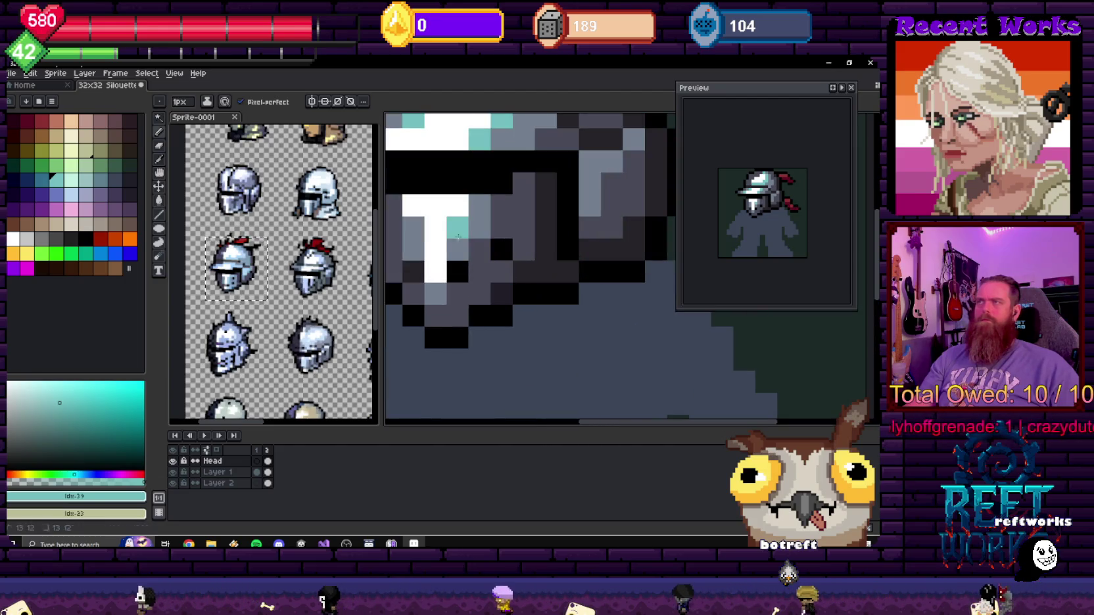
{"action": "mouse_move", "coordinate": [458, 236]}
{"action": "left_mouse_down"}
{"action": "mouse_move", "coordinate": [458, 253]}
{"action": "mouse_move", "coordinate": [414, 250]}
{"action": "left_mouse_up"}
- Sample the helmet's grey, recentre on the face, then sample its cyan highlight colour
{"action": "left_click", "coordinate": [475, 261], "text": "alt"}
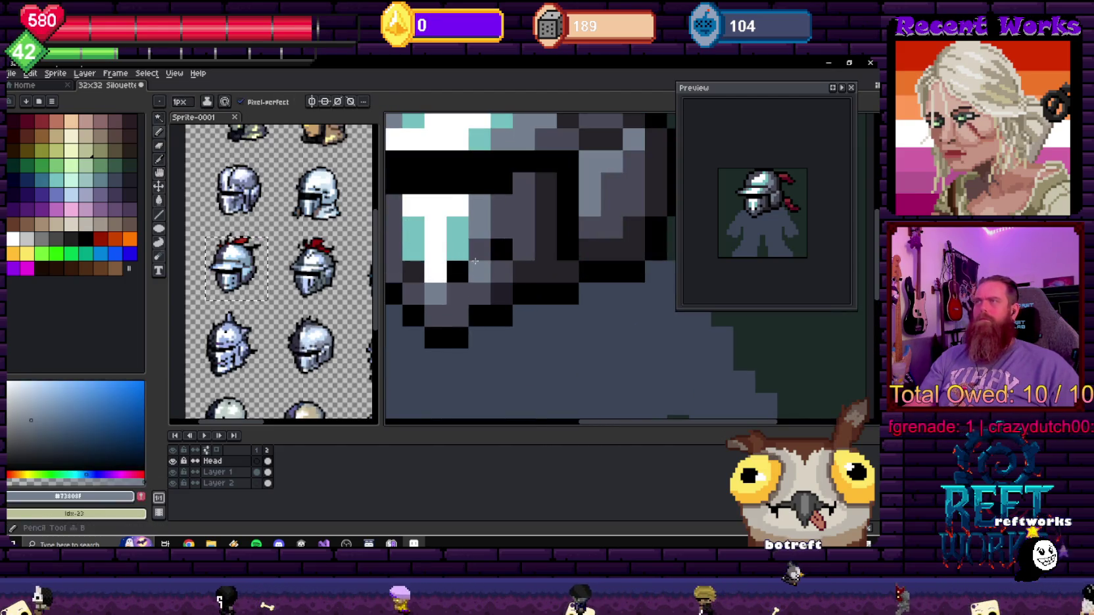
{"action": "left_click_drag", "start_coordinate": [475, 248], "coordinate": [531, 247]}
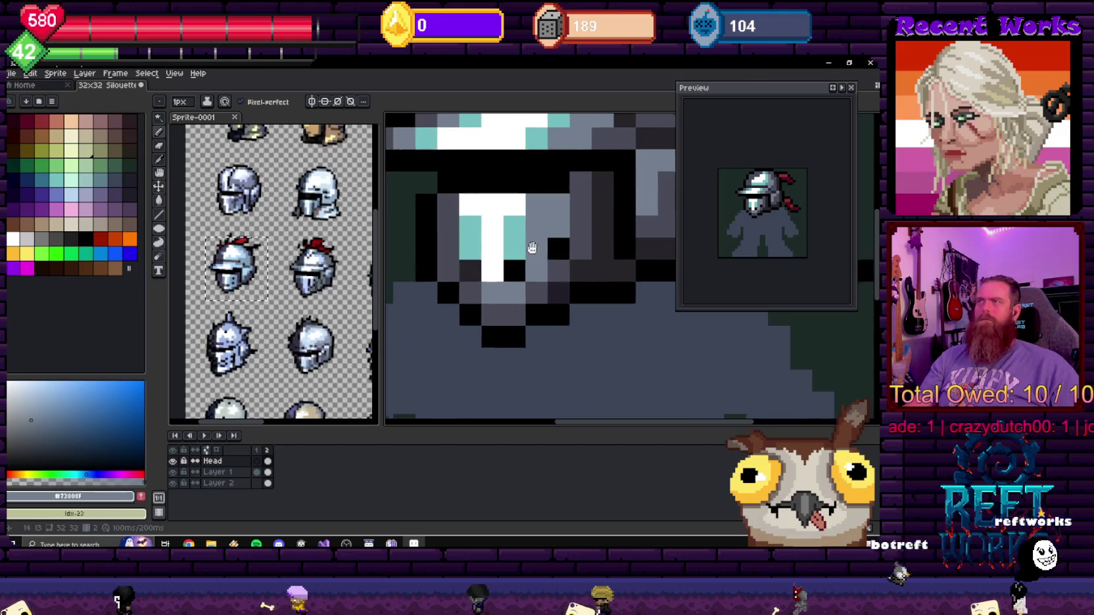
{"action": "scroll", "coordinate": [520, 237], "scroll_direction": "down", "scroll_amount": 2}
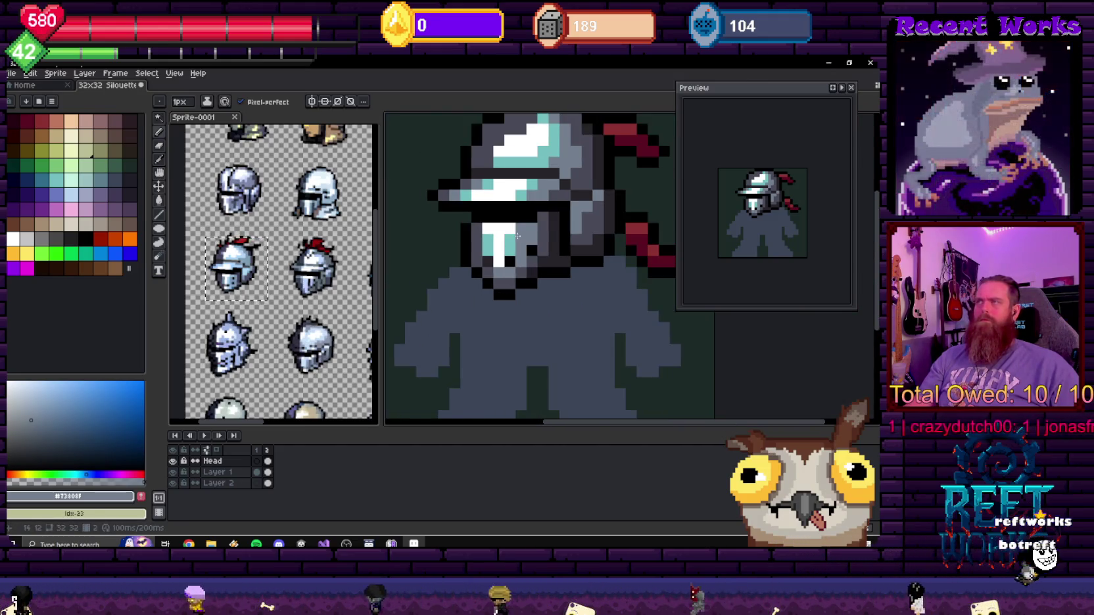
{"action": "scroll", "coordinate": [480, 272], "scroll_direction": "up", "scroll_amount": 1}
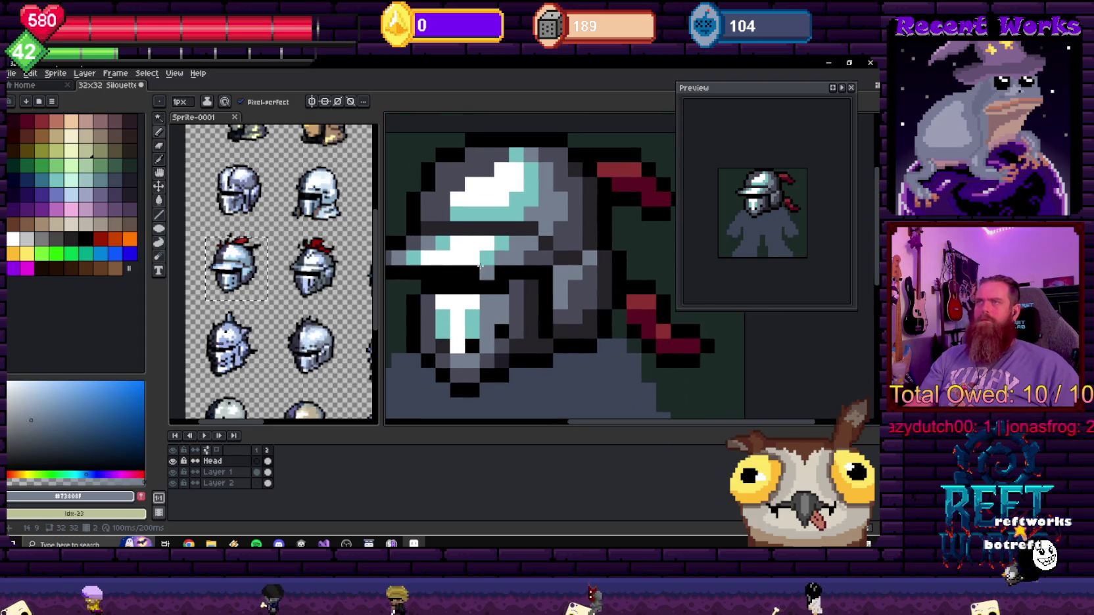
{"action": "left_click", "coordinate": [498, 217], "text": "alt"}
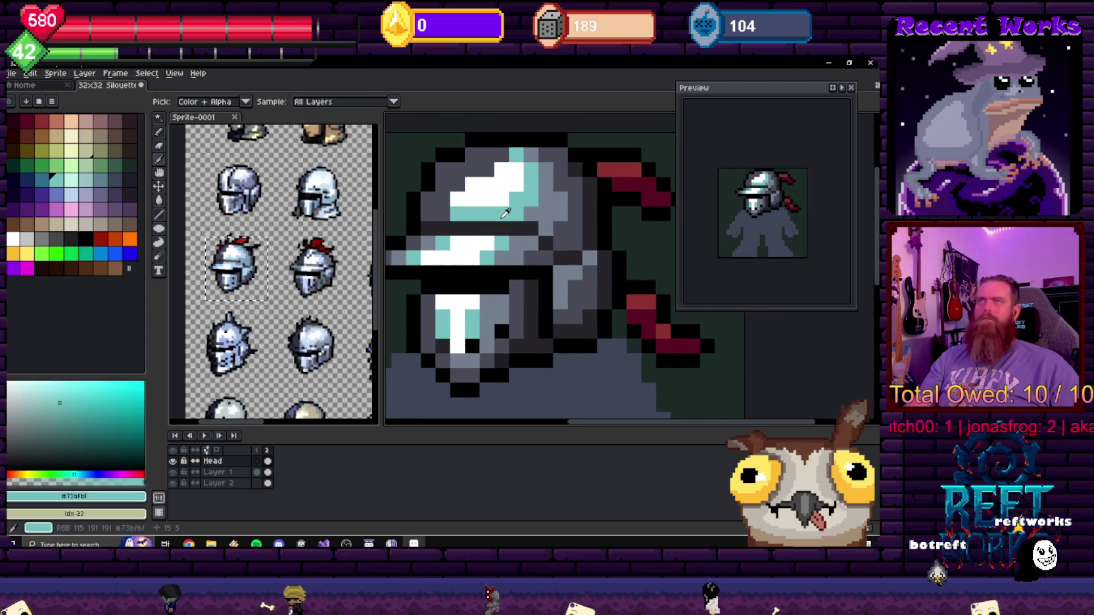
- In Replace Color, try teal, blue-violet and #73bfbf swatches as the replacement colour
{"action": "key", "text": "shift+r"}
{"action": "left_click", "coordinate": [499, 233]}
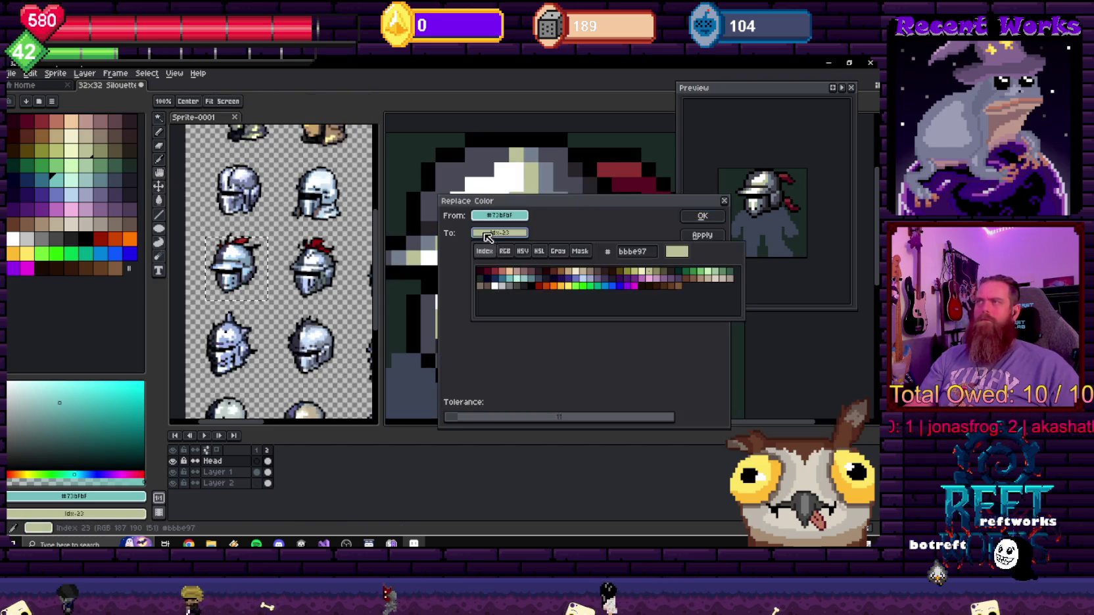
{"action": "left_click", "coordinate": [505, 282]}
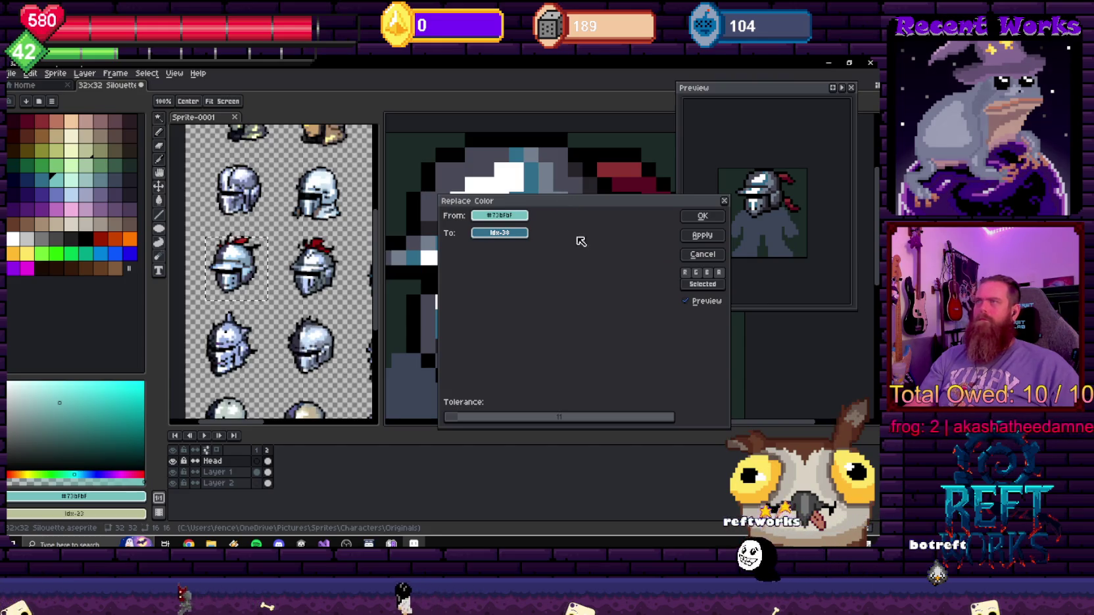
{"action": "left_click", "coordinate": [497, 233]}
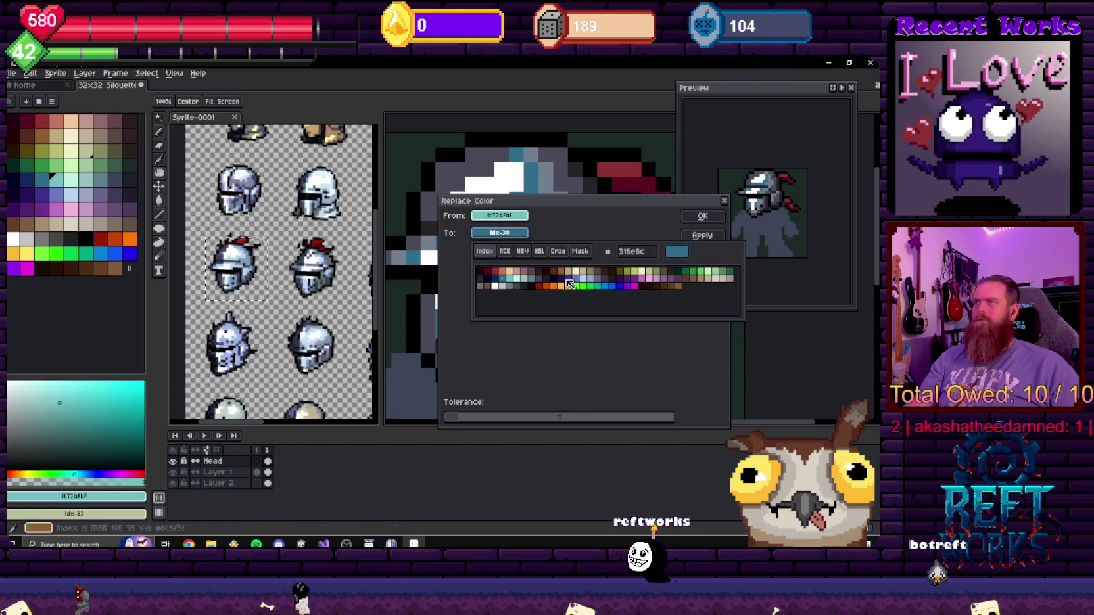
{"action": "left_click", "coordinate": [577, 279]}
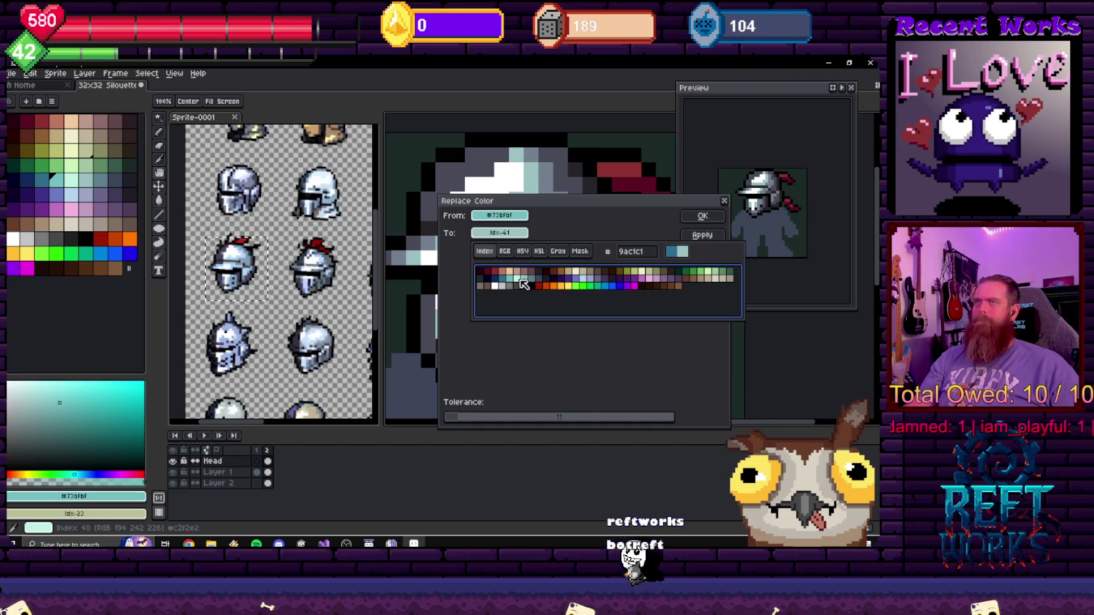
{"action": "left_click", "coordinate": [513, 285]}
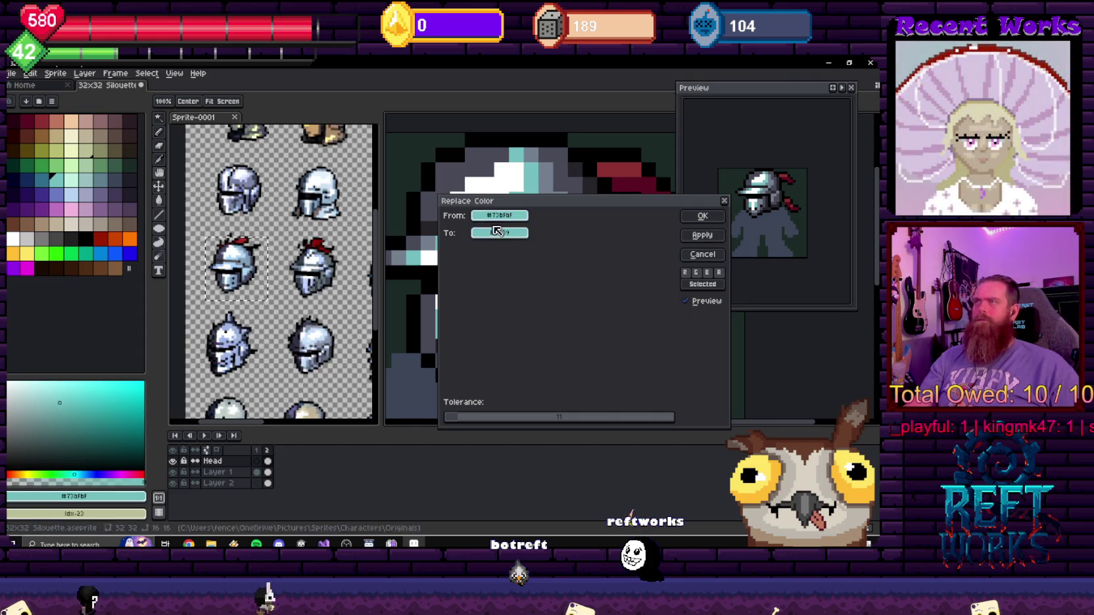
- Tune the replacement colour's RGB values, then shift its HSV hue and reduce saturation
{"action": "left_click", "coordinate": [496, 230]}
{"action": "left_click", "coordinate": [506, 251]}
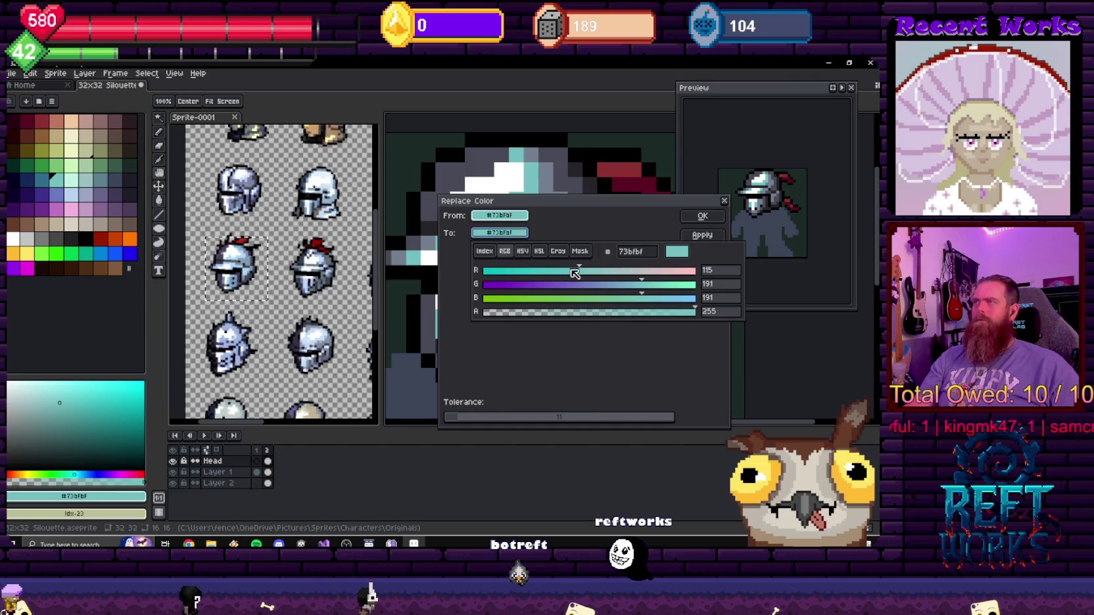
{"action": "left_click_drag", "start_coordinate": [644, 288], "coordinate": [618, 285]}
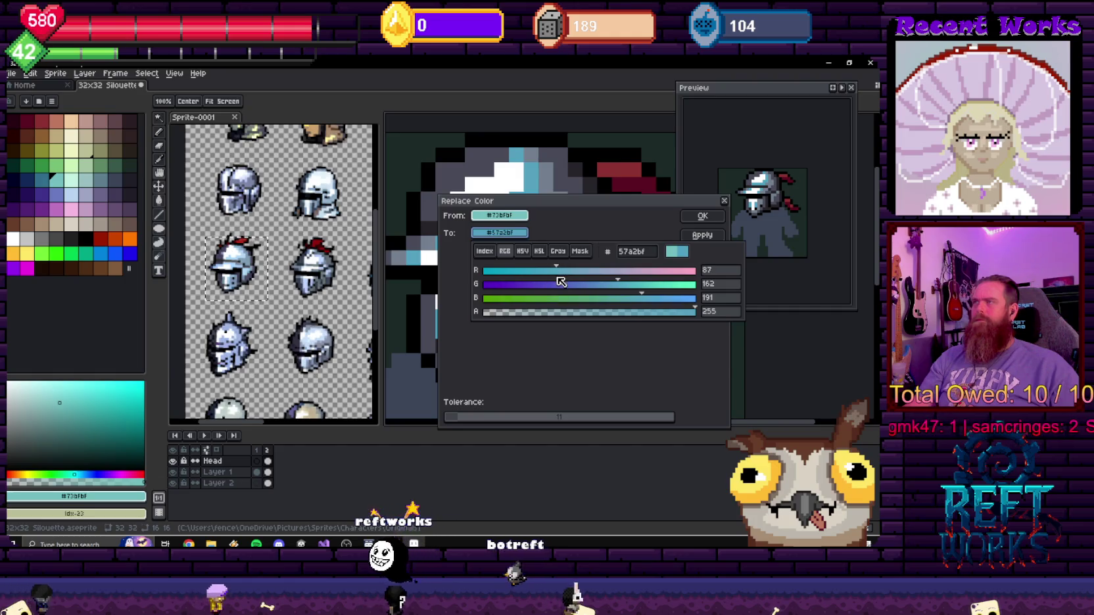
{"action": "left_click_drag", "start_coordinate": [559, 277], "coordinate": [483, 282]}
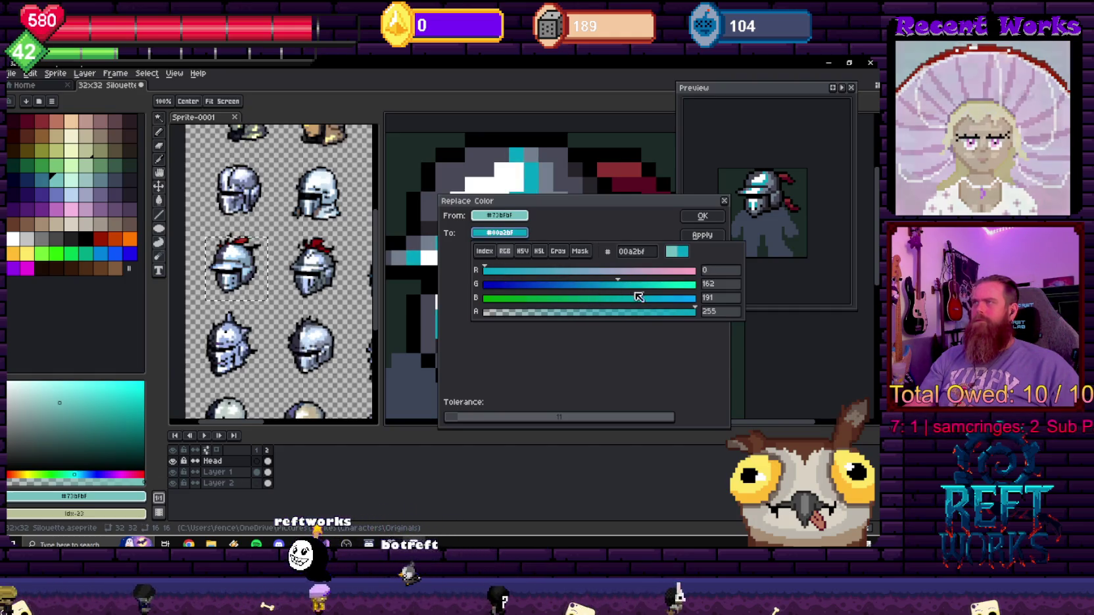
{"action": "left_click_drag", "start_coordinate": [641, 298], "coordinate": [654, 298]}
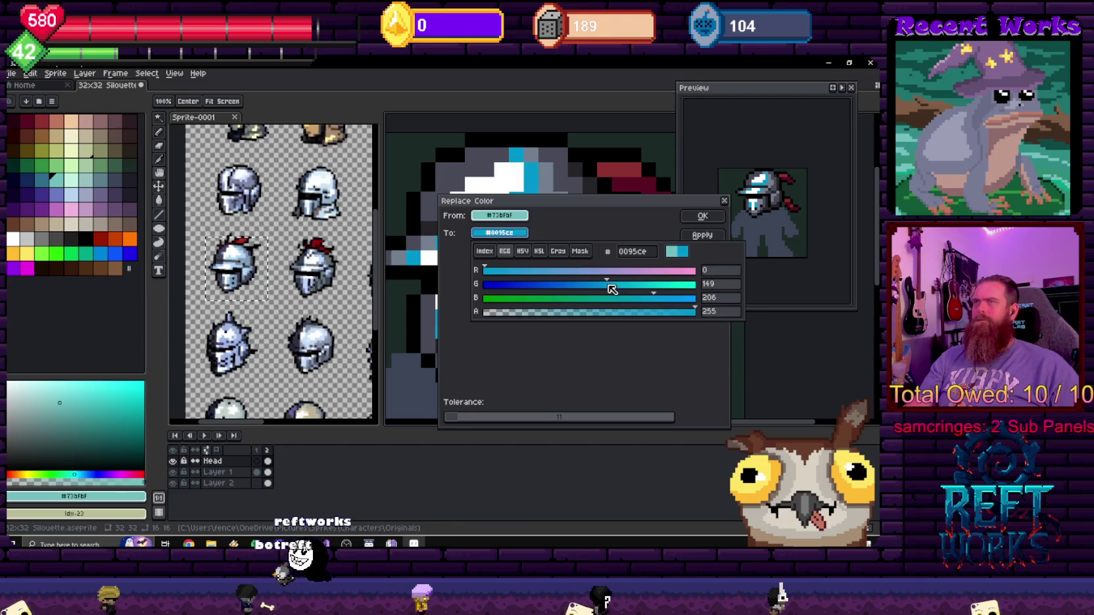
{"action": "left_click", "coordinate": [522, 251]}
{"action": "left_click_drag", "start_coordinate": [591, 270], "coordinate": [597, 272]}
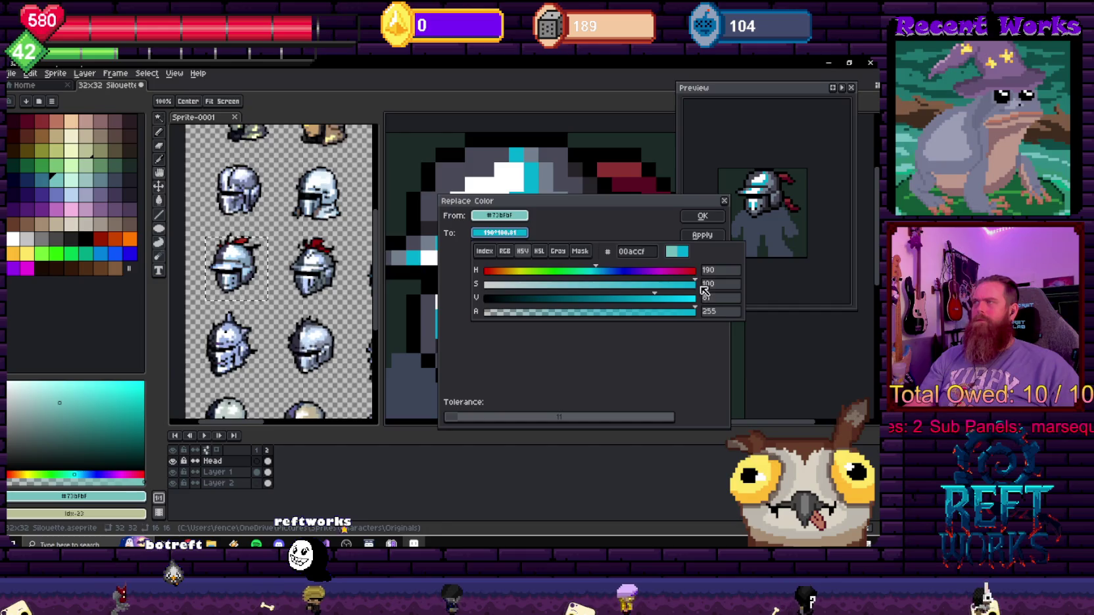
{"action": "mouse_move", "coordinate": [701, 286]}
{"action": "left_mouse_down"}
{"action": "mouse_move", "coordinate": [610, 300]}
{"action": "mouse_move", "coordinate": [654, 305]}
{"action": "mouse_move", "coordinate": [618, 309]}
{"action": "mouse_move", "coordinate": [628, 285]}
{"action": "mouse_move", "coordinate": [574, 286]}
{"action": "mouse_move", "coordinate": [616, 276]}
{"action": "mouse_move", "coordinate": [595, 286]}
{"action": "mouse_move", "coordinate": [628, 298]}
{"action": "left_mouse_up"}
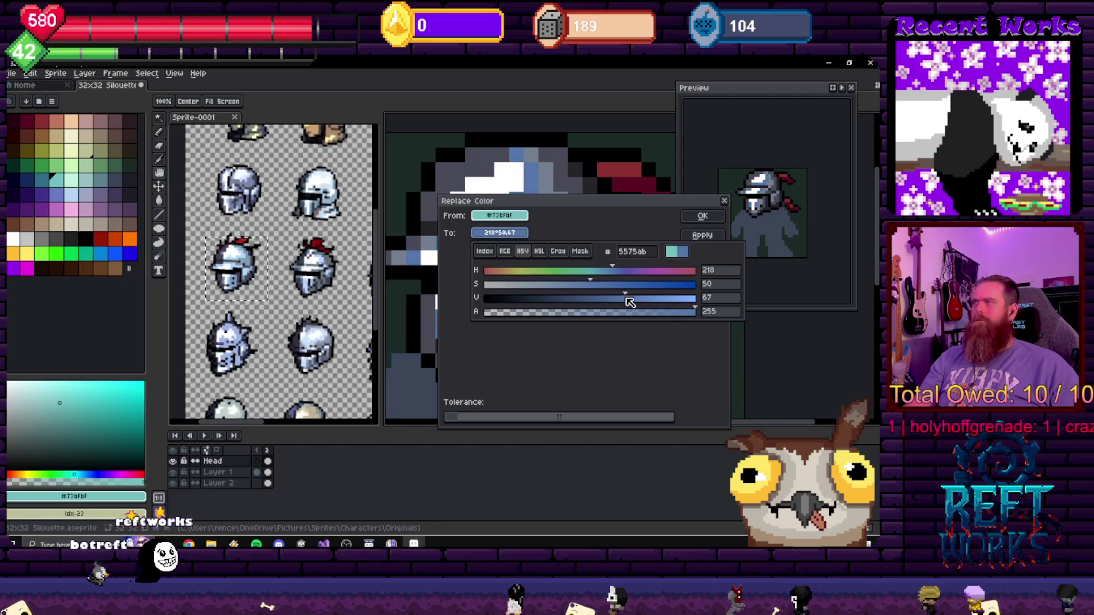
- Settle the replacement at H 202, S 40, V 79 and apply it to the sprite
{"action": "left_click_drag", "start_coordinate": [610, 268], "coordinate": [604, 273]}
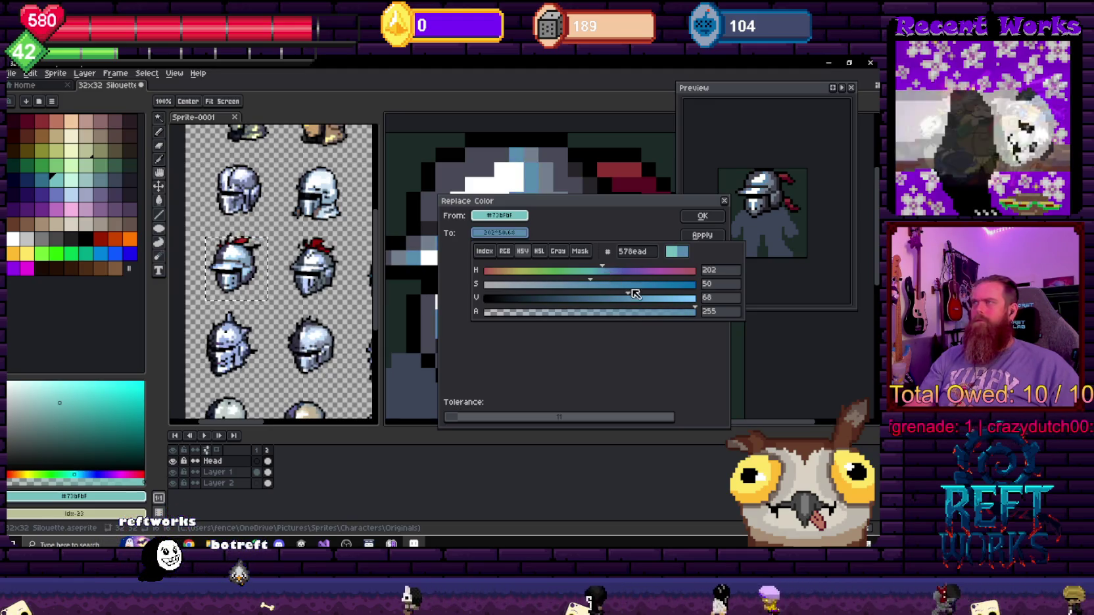
{"action": "left_click", "coordinate": [655, 298]}
{"action": "left_click_drag", "start_coordinate": [658, 312], "coordinate": [647, 313]}
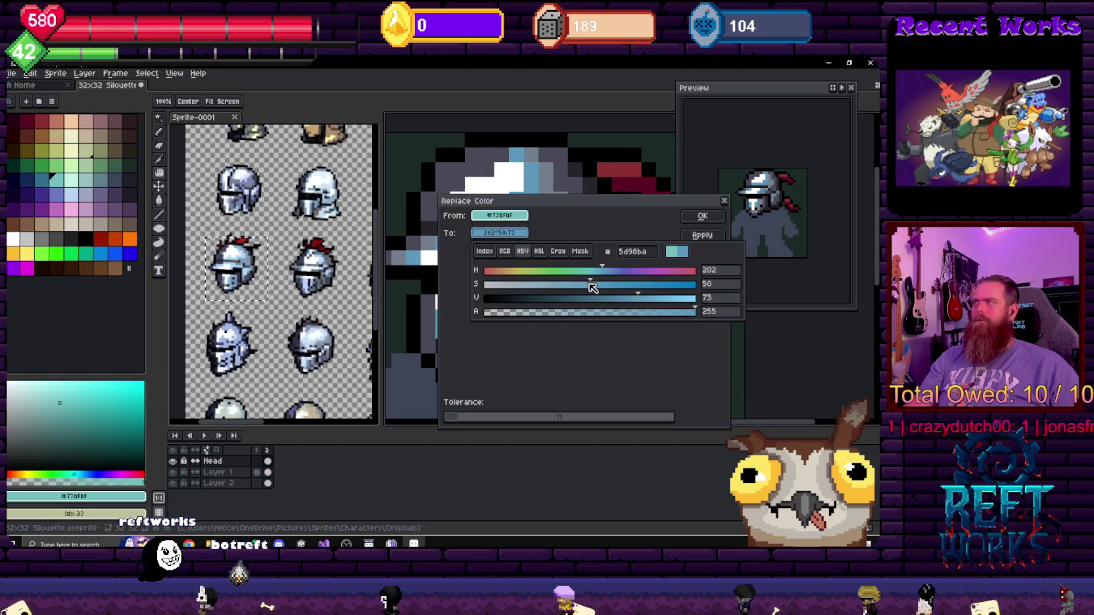
{"action": "left_click_drag", "start_coordinate": [593, 288], "coordinate": [573, 290]}
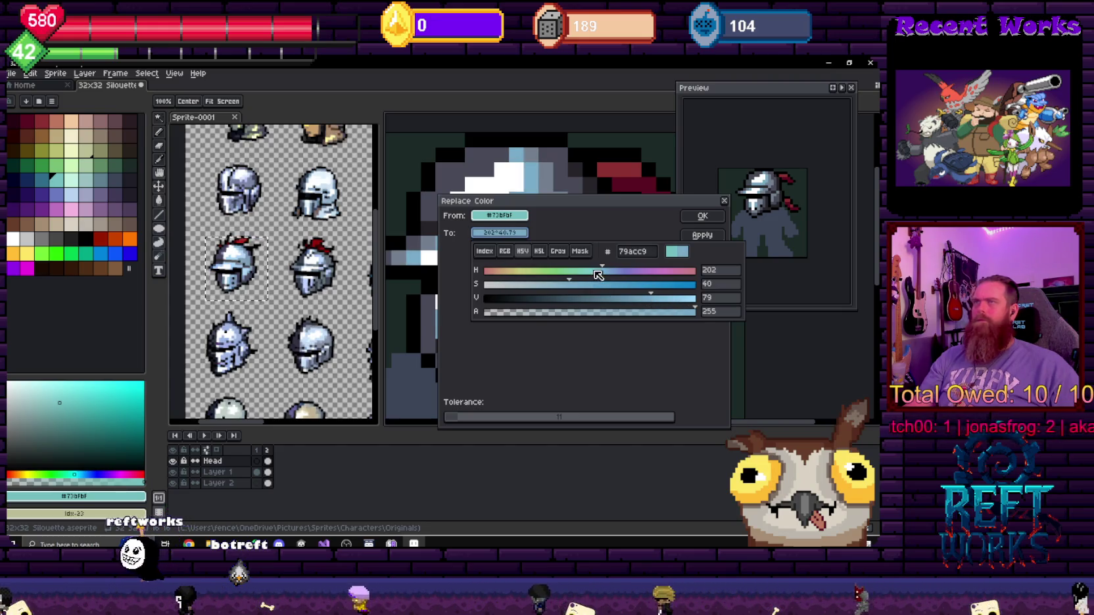
{"action": "left_click", "coordinate": [721, 215]}
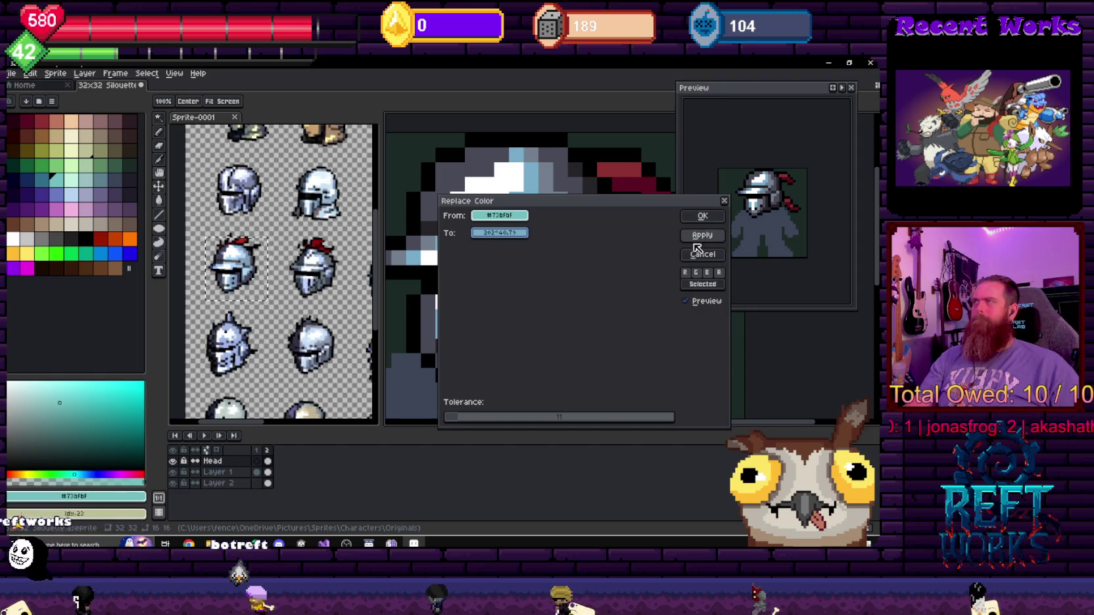
{"action": "left_click", "coordinate": [703, 217]}
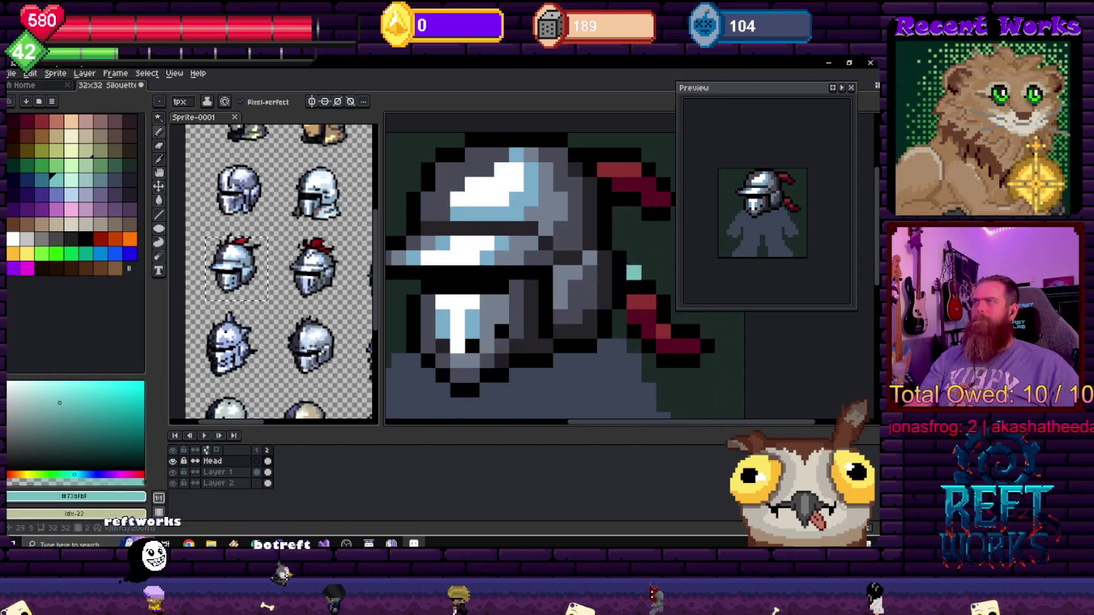
- Preview an Outline effect around the sprite and cancel it
{"action": "scroll", "coordinate": [578, 281], "scroll_direction": "down", "scroll_amount": 3}
{"action": "scroll", "coordinate": [578, 280], "scroll_direction": "down", "scroll_amount": 3}
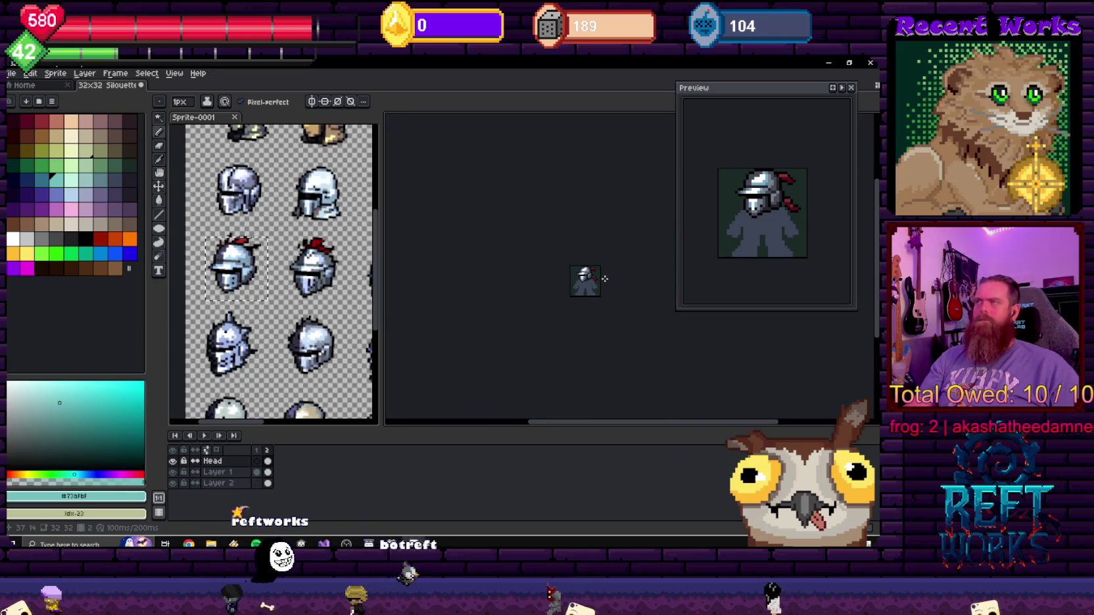
{"action": "scroll", "coordinate": [559, 270], "scroll_direction": "up", "scroll_amount": 2}
{"action": "scroll", "coordinate": [552, 263], "scroll_direction": "up", "scroll_amount": 1}
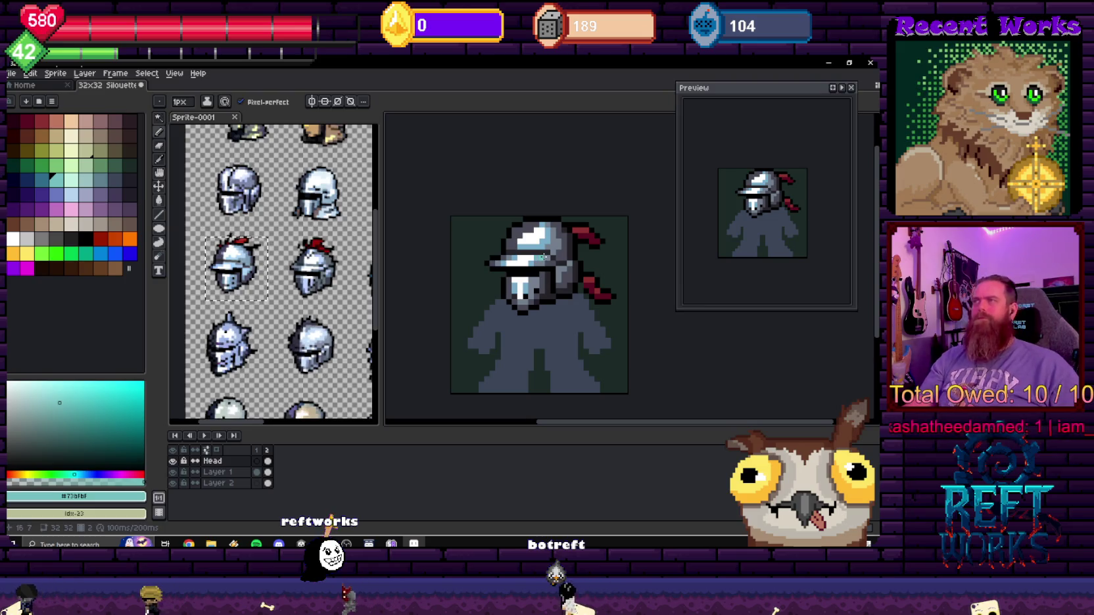
{"action": "key", "text": "shift+o"}
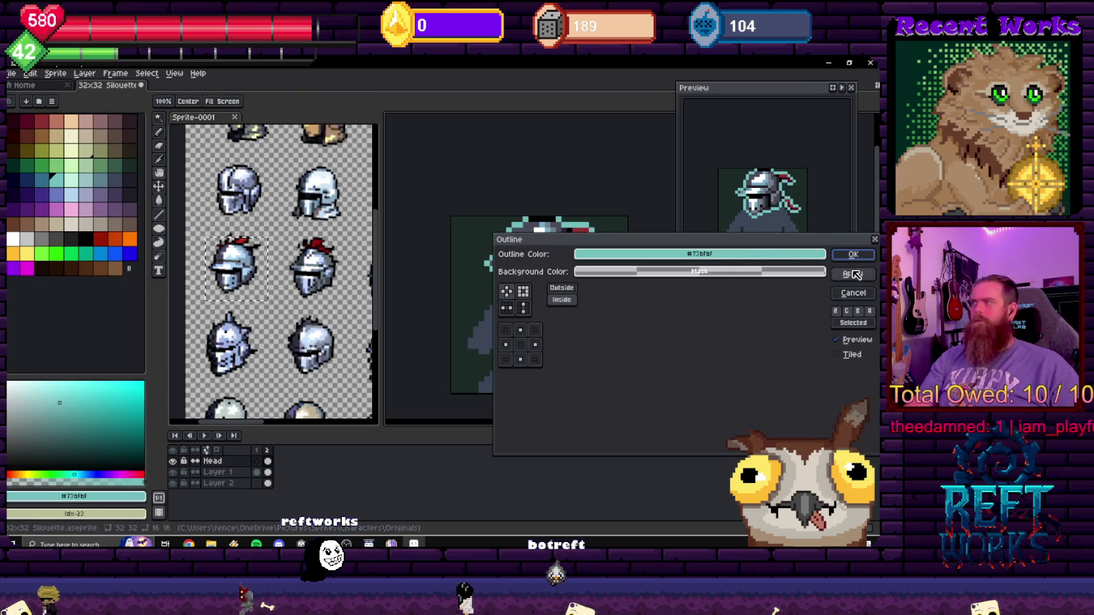
{"action": "left_click", "coordinate": [852, 295]}
- Dismiss Replace Color unchanged and bring up Hue/Saturation with Ctrl+U
{"action": "key", "text": "shift+r"}
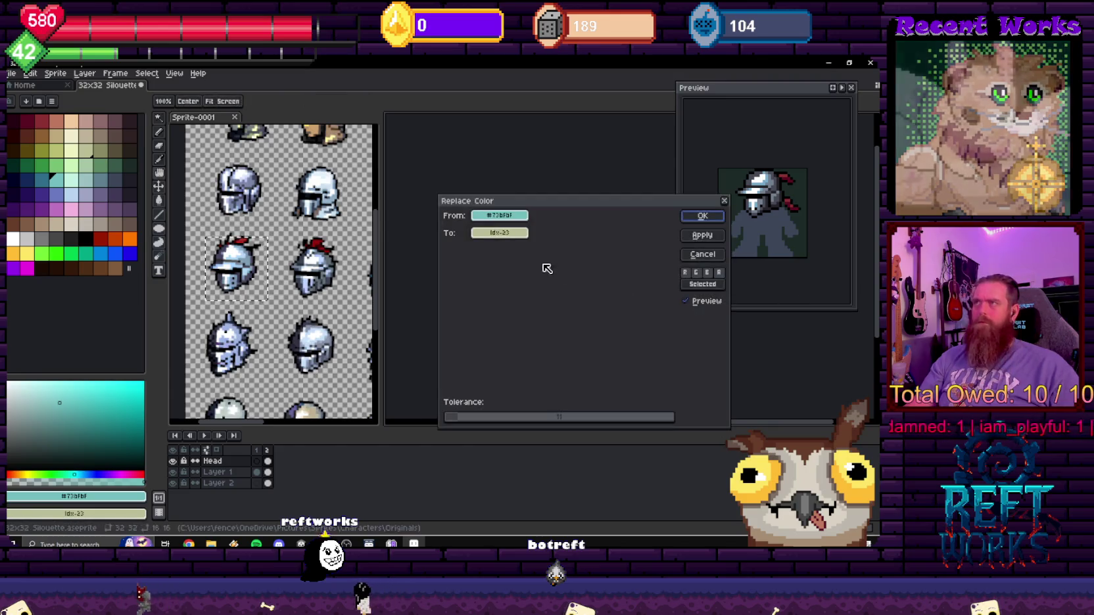
{"action": "left_click", "coordinate": [720, 257]}
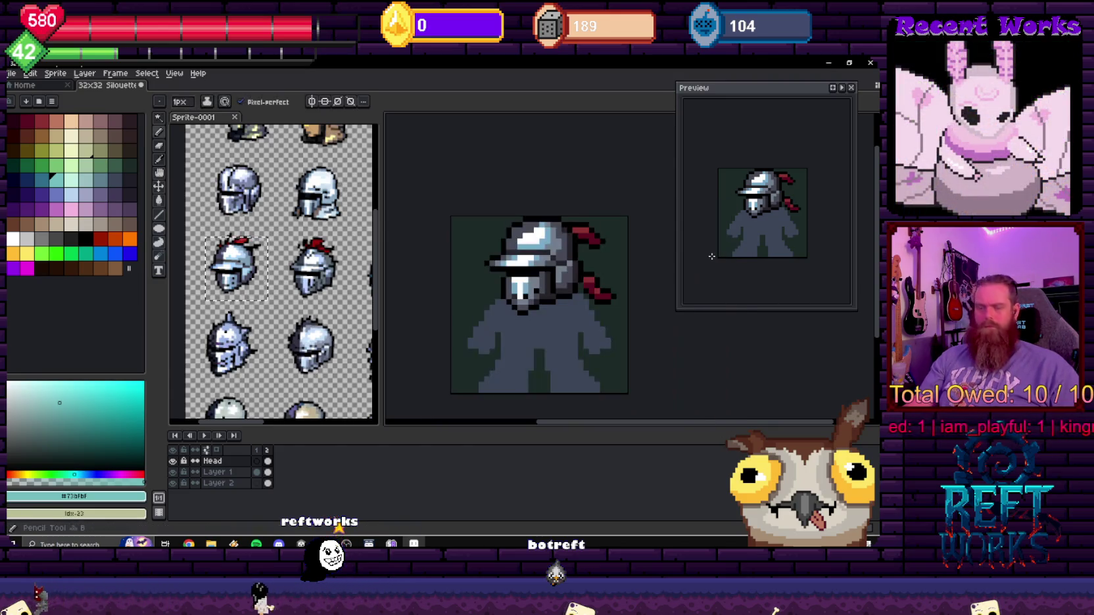
{"action": "key", "text": "ctrl+u"}
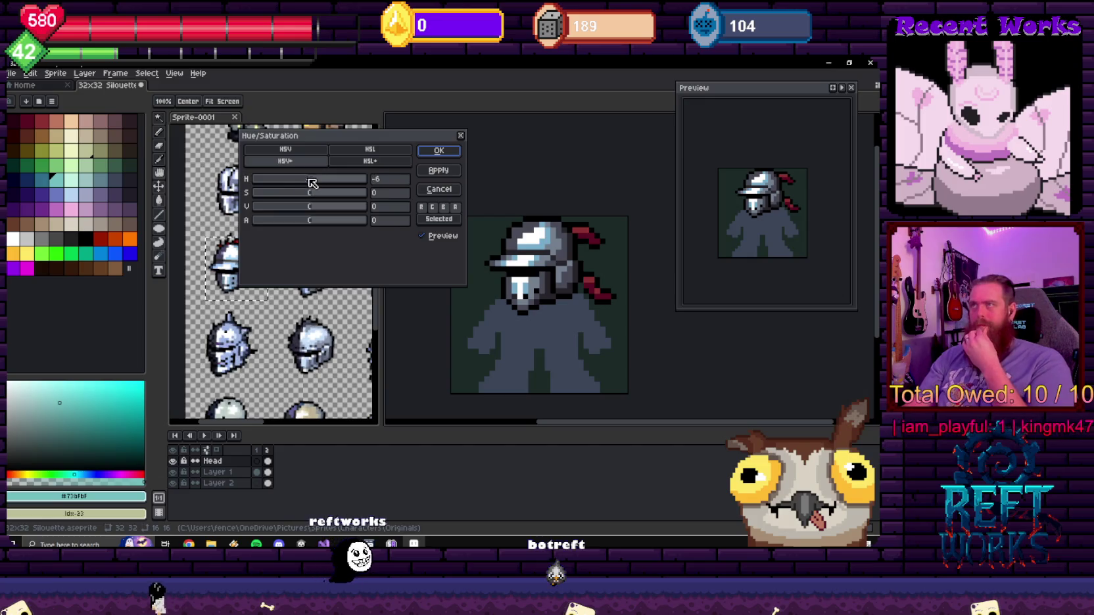
- Preview green, teal and purple hues on the helmet, then cancel without applying
{"action": "left_click_drag", "start_coordinate": [312, 183], "coordinate": [295, 187]}
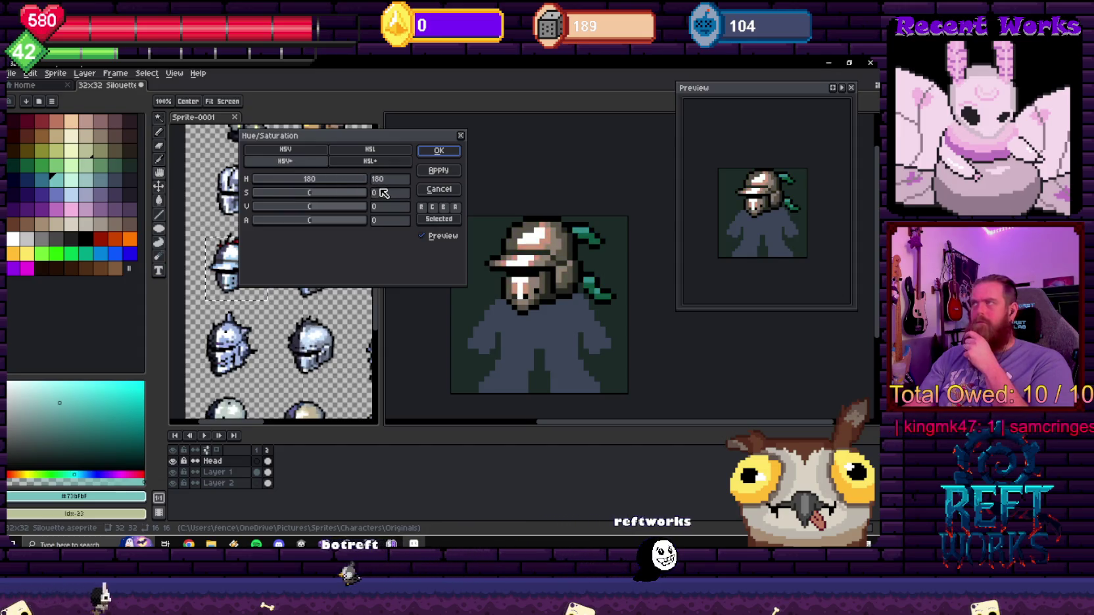
{"action": "left_click_drag", "start_coordinate": [316, 178], "coordinate": [304, 179]}
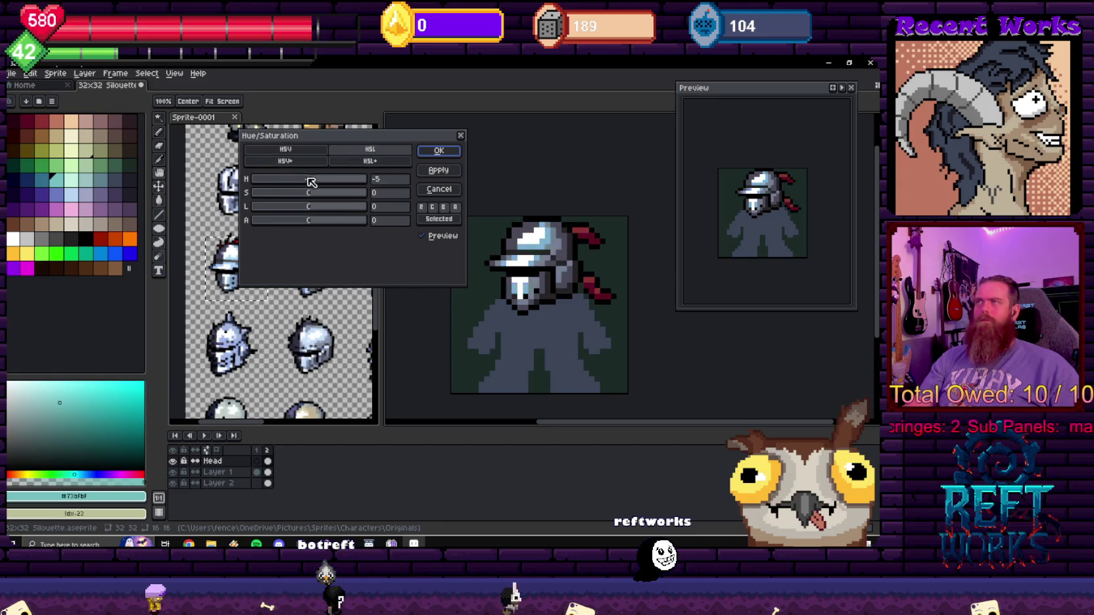
{"action": "left_click_drag", "start_coordinate": [313, 180], "coordinate": [339, 179]}
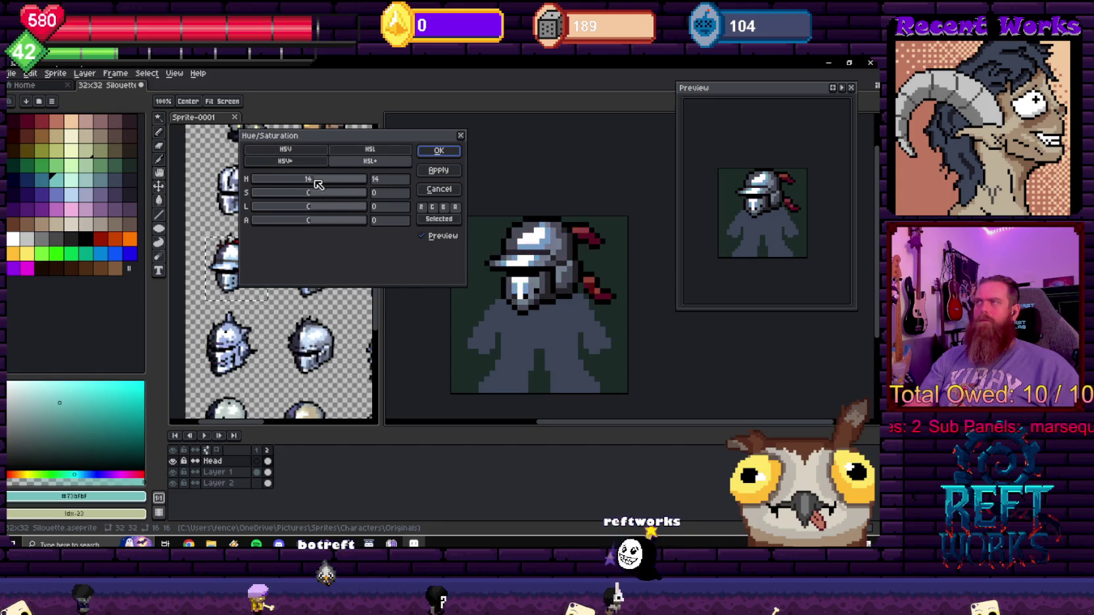
{"action": "left_click", "coordinate": [439, 189]}
{"action": "scroll", "coordinate": [544, 255], "scroll_direction": "up", "scroll_amount": 2}
{"action": "scroll", "coordinate": [544, 255], "scroll_direction": "down", "scroll_amount": 2}
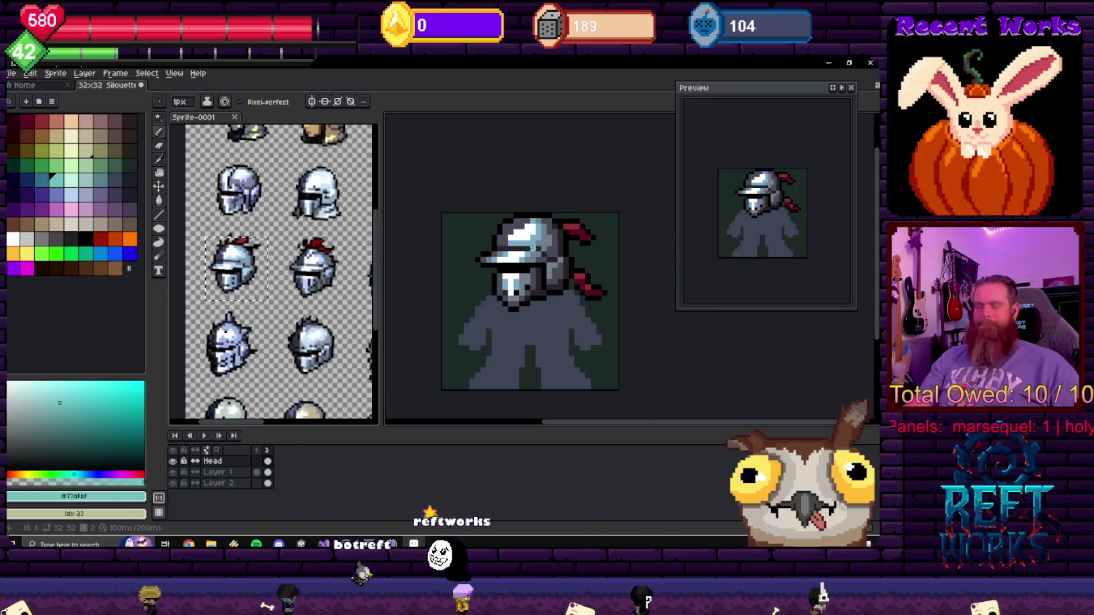
- Draw a rectangular marquee selection around the helmet
{"action": "key", "text": "m"}
{"action": "left_click_drag", "start_coordinate": [469, 220], "coordinate": [659, 315]}
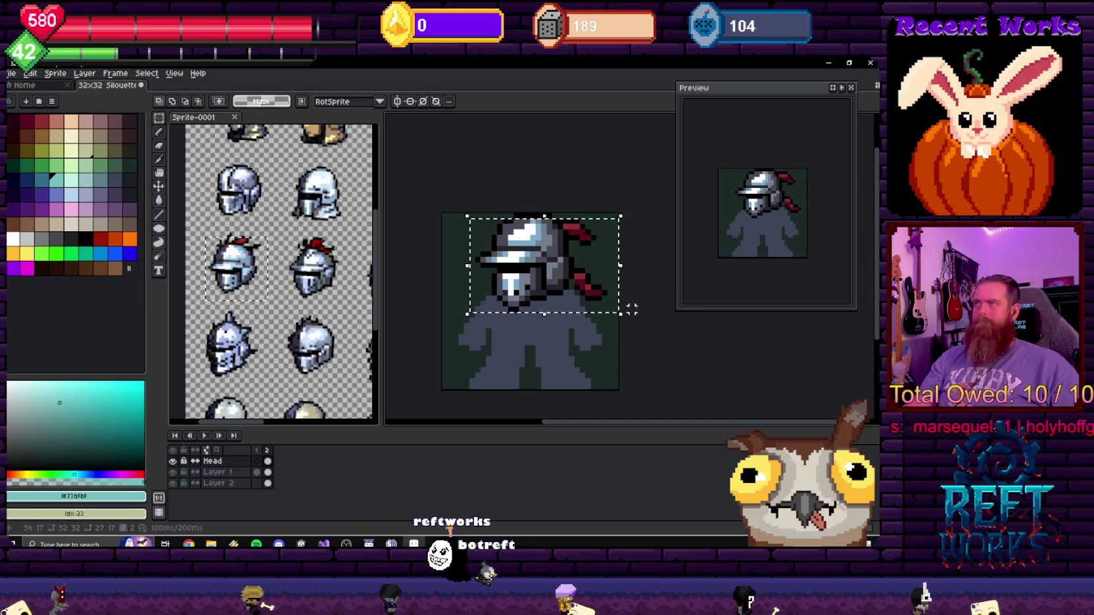
{"action": "left_click_drag", "start_coordinate": [469, 214], "coordinate": [620, 306]}
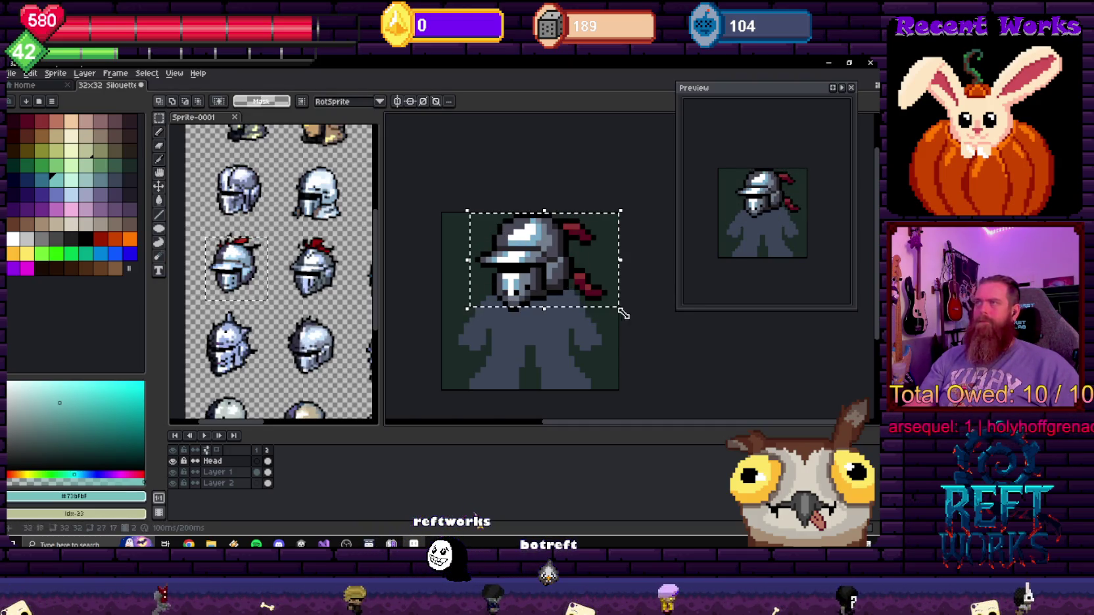
{"action": "left_click_drag", "start_coordinate": [478, 215], "coordinate": [572, 307]}
{"action": "scroll", "coordinate": [559, 223], "scroll_direction": "up", "scroll_amount": 1}
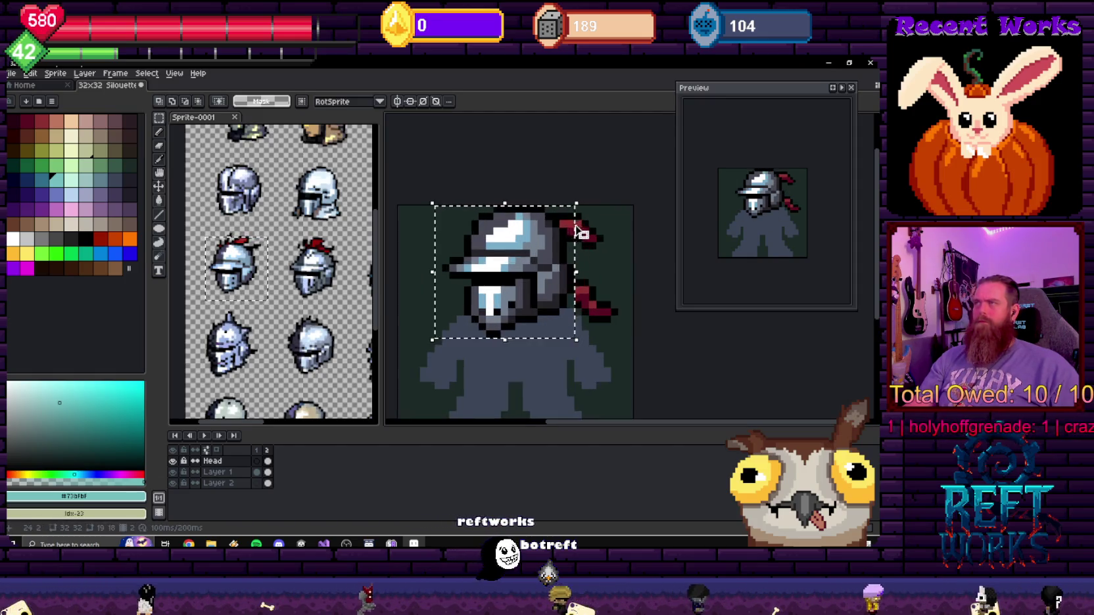
{"action": "scroll", "coordinate": [557, 218], "scroll_direction": "up", "scroll_amount": 1}
{"action": "scroll", "coordinate": [591, 318], "scroll_direction": "down", "scroll_amount": 3}
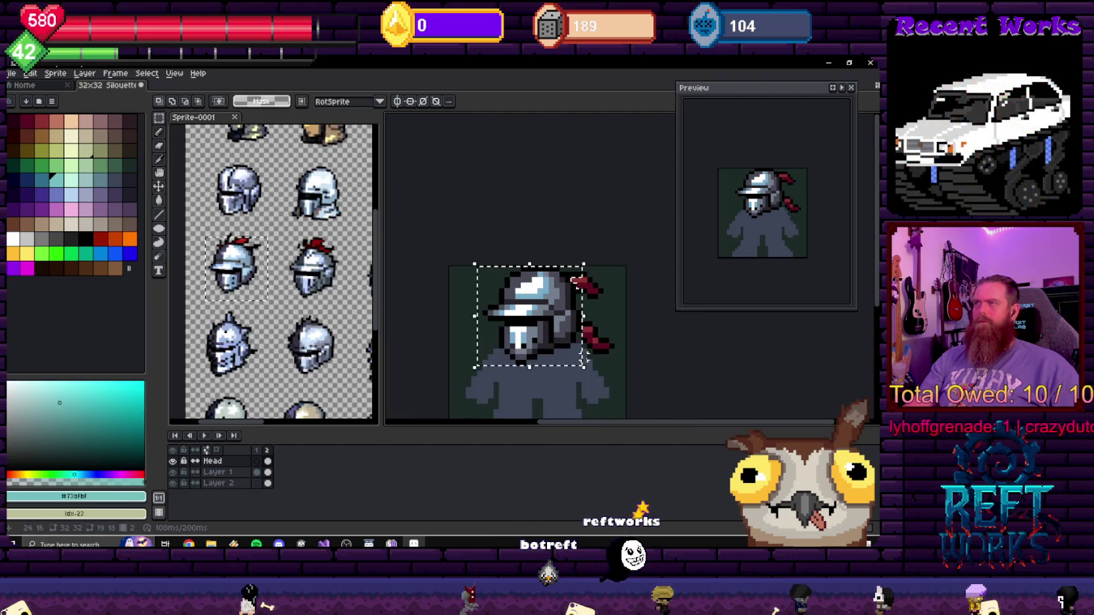
{"action": "scroll", "coordinate": [584, 357], "scroll_direction": "up", "scroll_amount": 2}
- Refine the helmet selection with the Magic Wand around black outline pixels, then preview Hue 83
{"action": "key", "text": "w"}
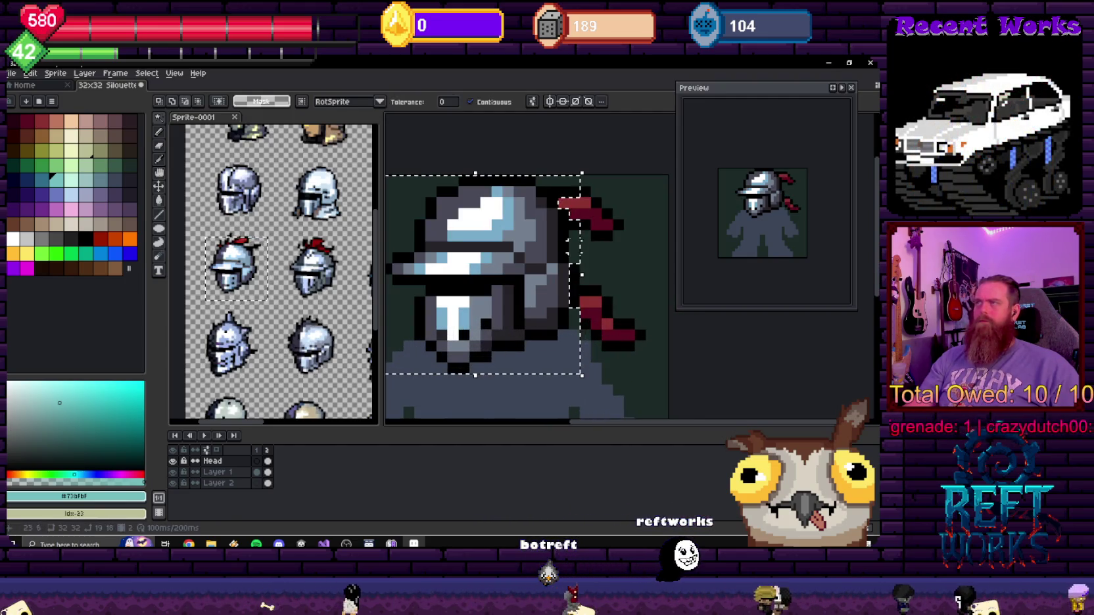
{"action": "left_click", "coordinate": [564, 230]}
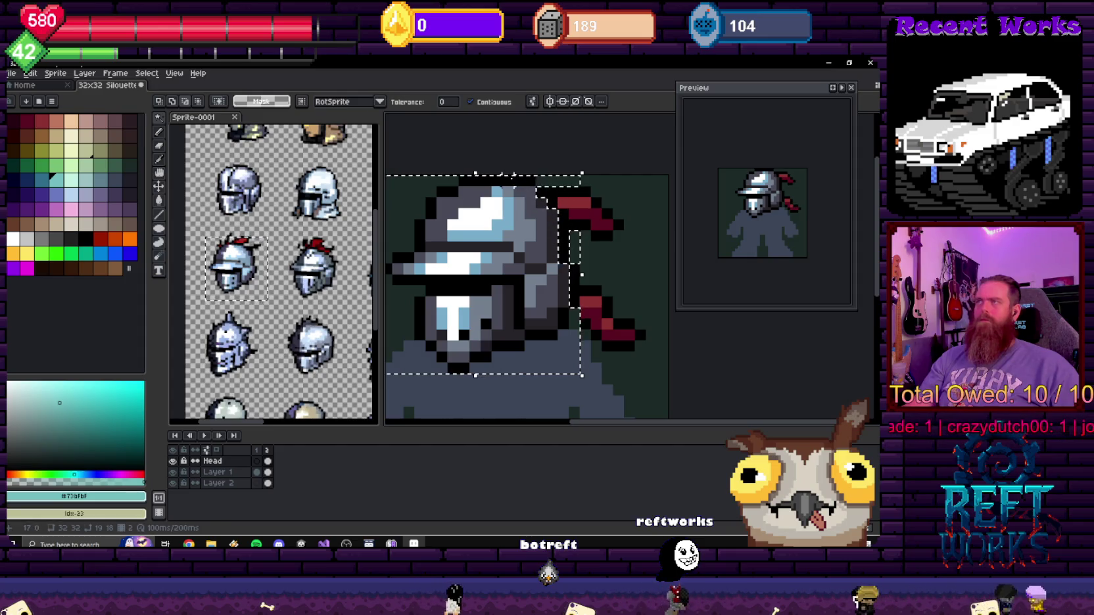
{"action": "left_click", "coordinate": [447, 192], "text": "alt"}
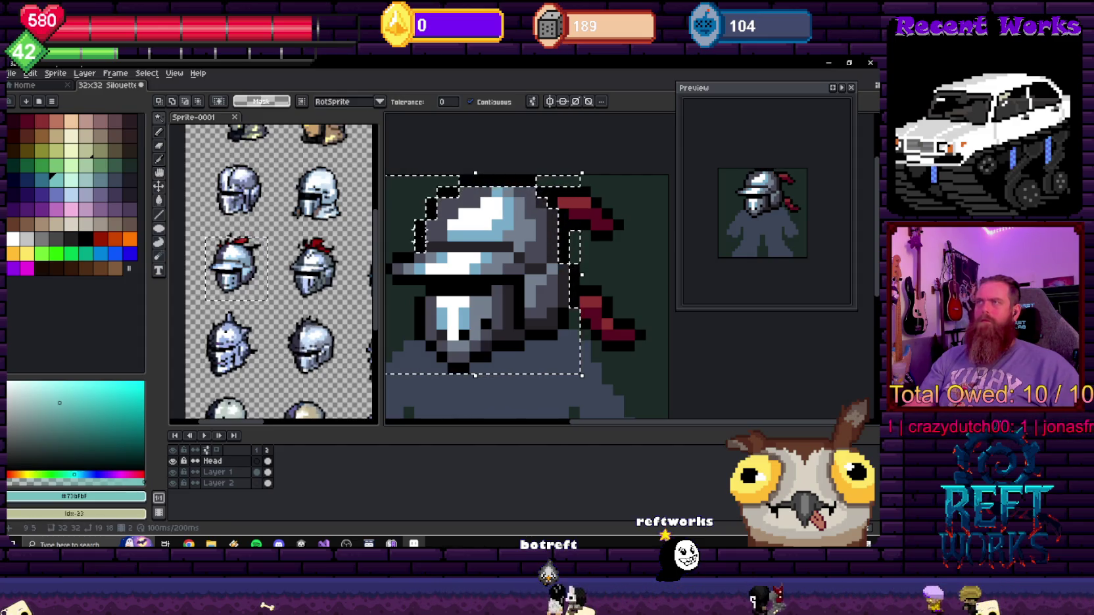
{"action": "left_click_drag", "start_coordinate": [413, 257], "coordinate": [478, 242]}
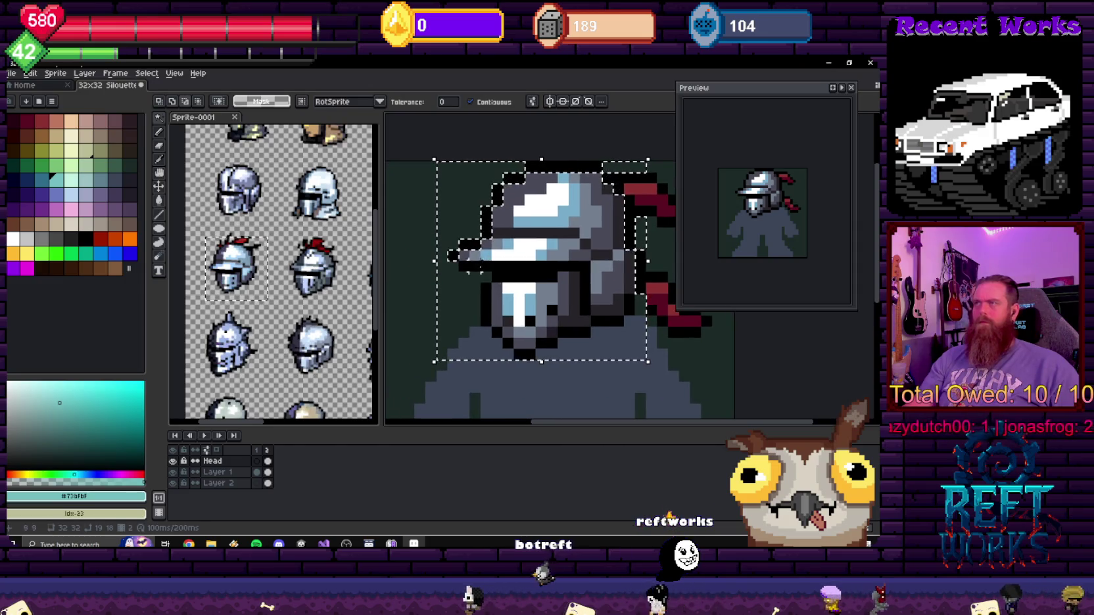
{"action": "left_click", "coordinate": [501, 332], "text": "shift"}
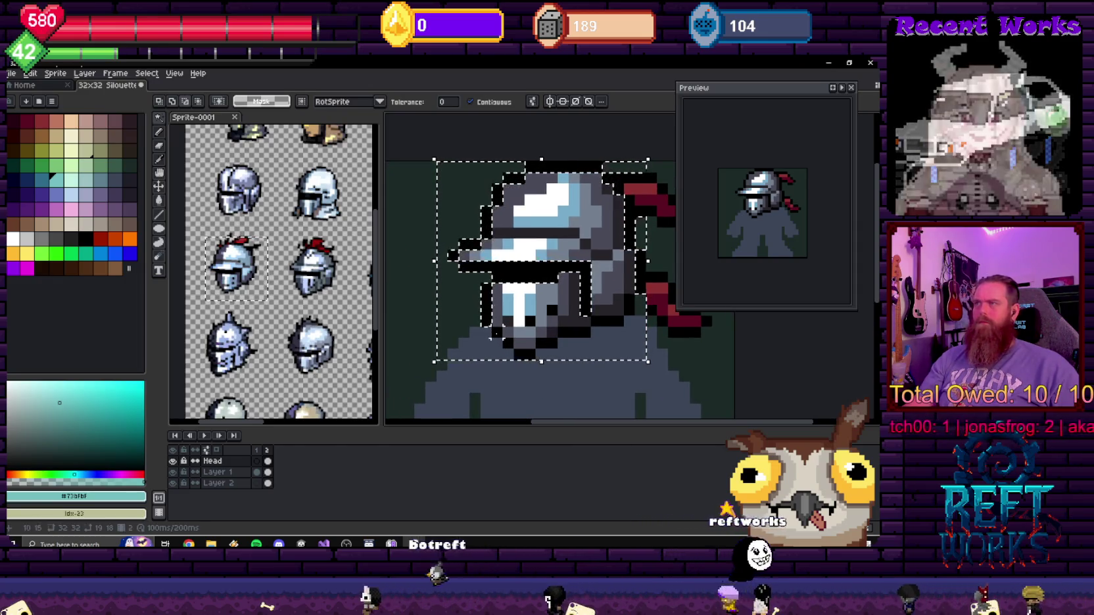
{"action": "left_click", "coordinate": [548, 355], "text": "shift"}
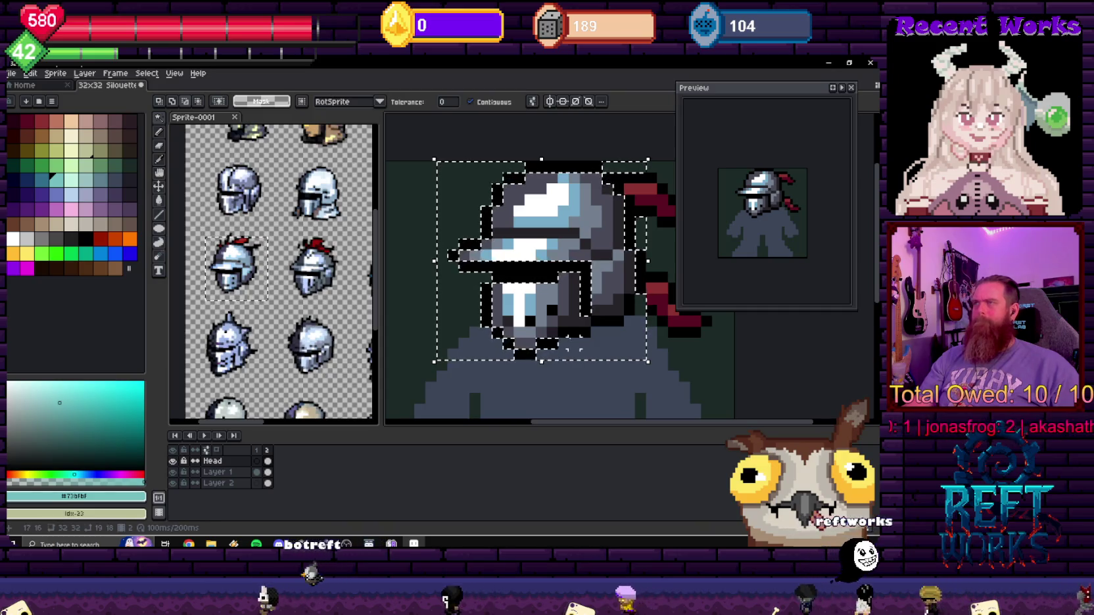
{"action": "left_click", "coordinate": [612, 319], "text": "shift"}
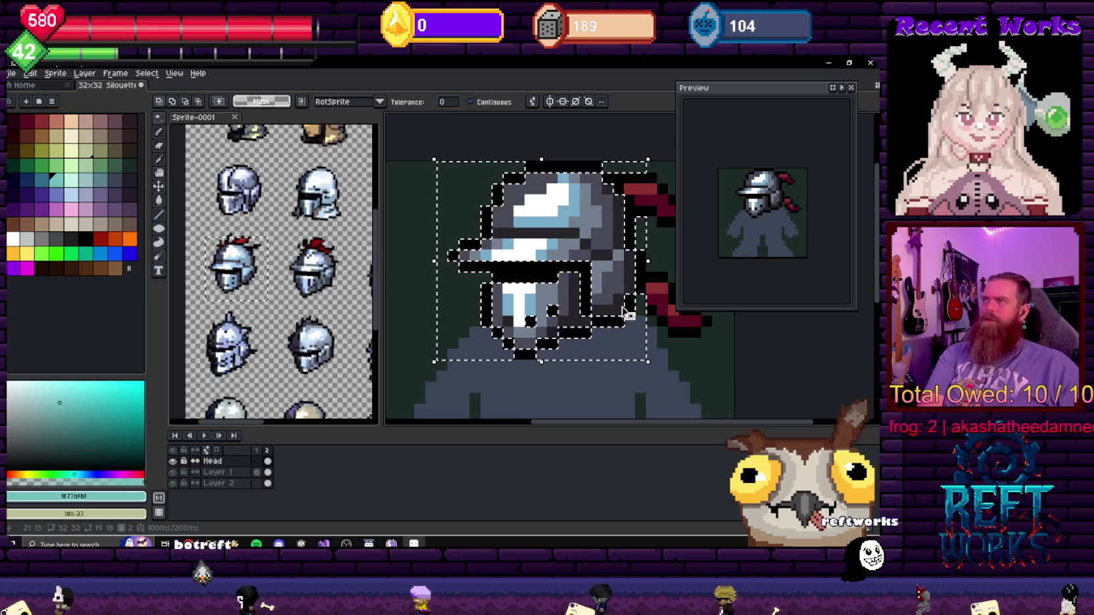
{"action": "key", "text": "ctrl+u"}
{"action": "left_click", "coordinate": [339, 182]}
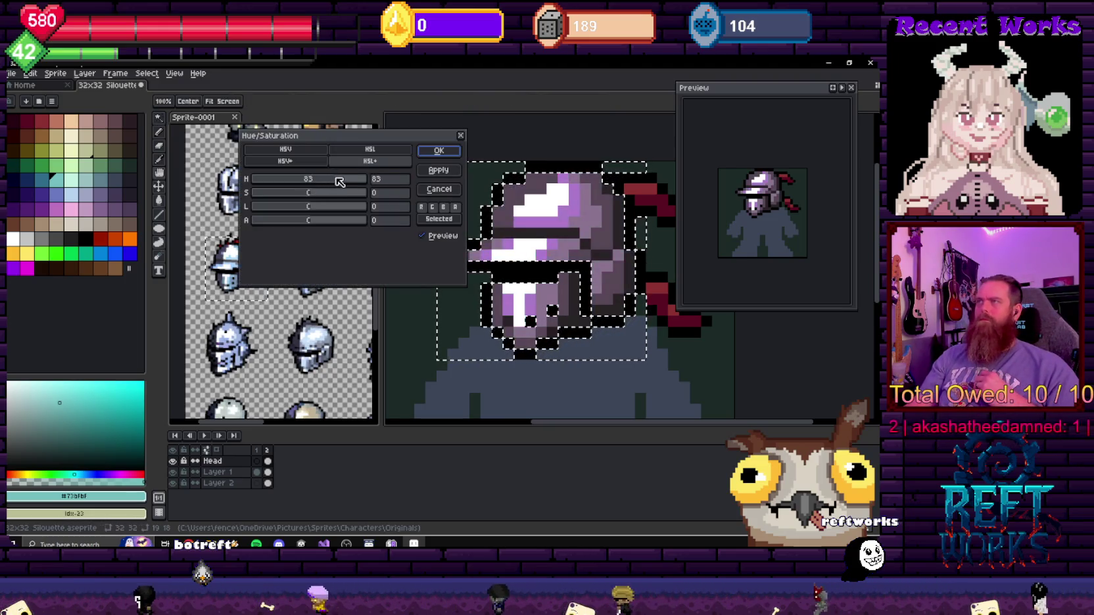
- Preview a greener hue and higher then lower saturation on the helmet, then cancel
{"action": "mouse_move", "coordinate": [349, 179]}
{"action": "left_mouse_down"}
{"action": "mouse_move", "coordinate": [292, 179]}
{"action": "mouse_move", "coordinate": [314, 181]}
{"action": "left_mouse_up"}
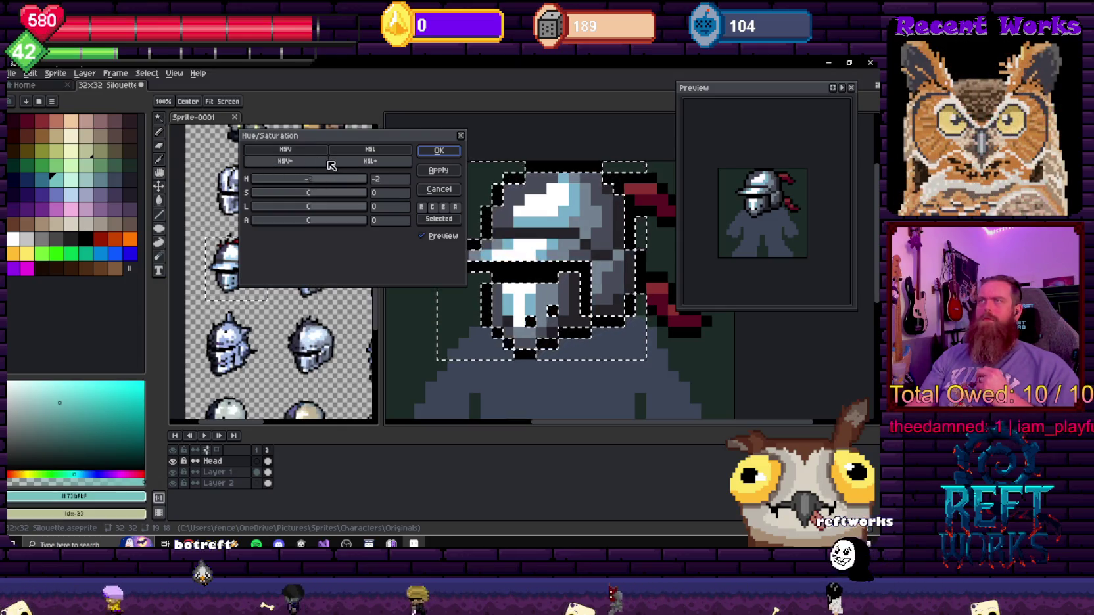
{"action": "mouse_move", "coordinate": [312, 179]}
{"action": "left_mouse_down"}
{"action": "mouse_move", "coordinate": [328, 186]}
{"action": "mouse_move", "coordinate": [315, 196]}
{"action": "left_mouse_up"}
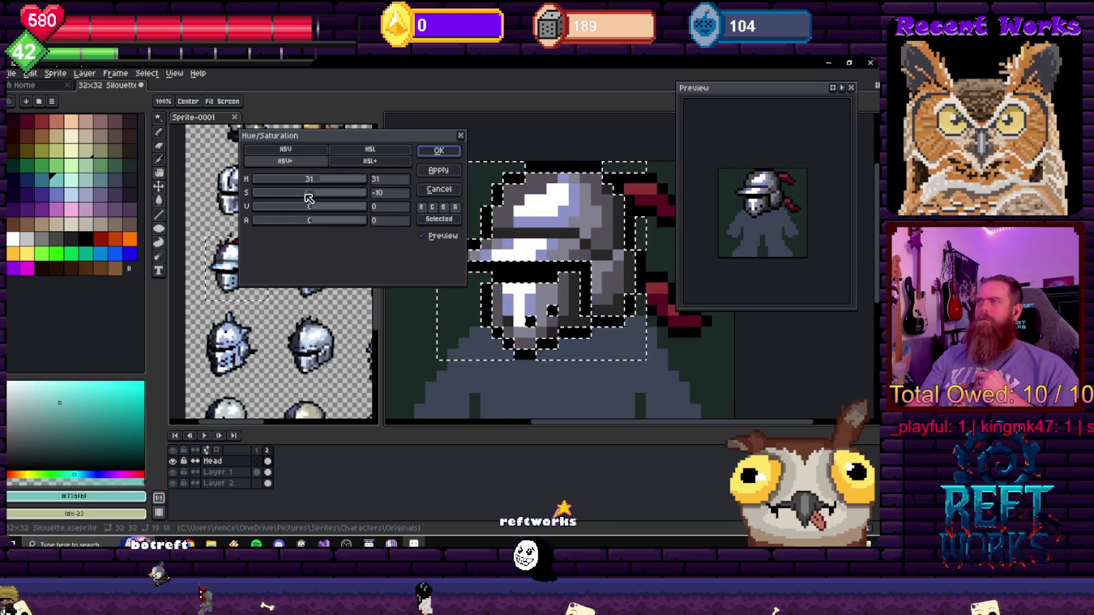
{"action": "left_click_drag", "start_coordinate": [309, 199], "coordinate": [328, 198]}
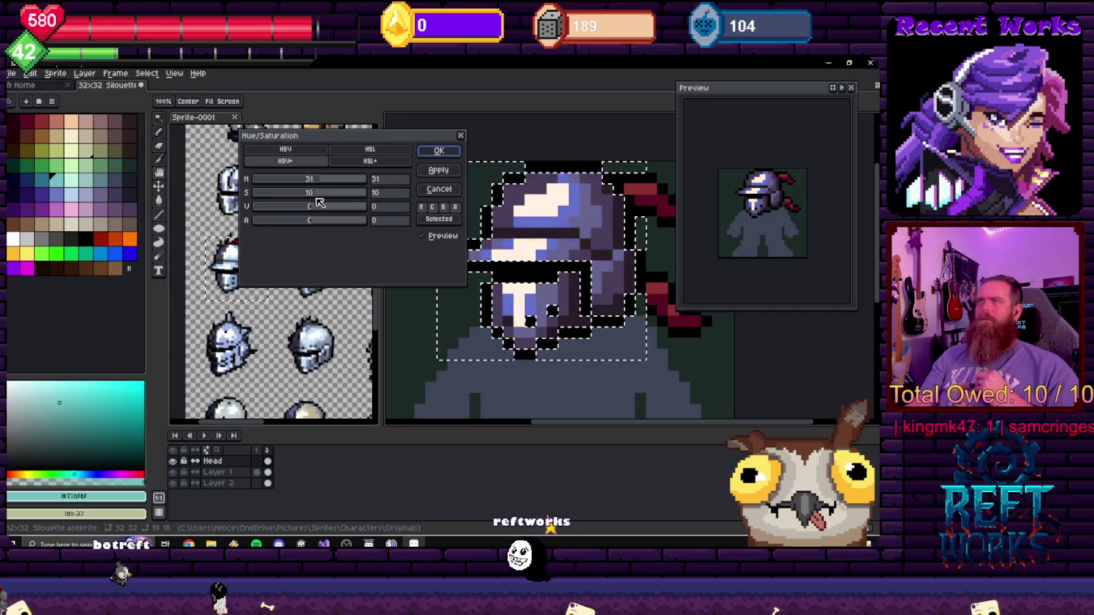
{"action": "left_click_drag", "start_coordinate": [316, 199], "coordinate": [308, 201]}
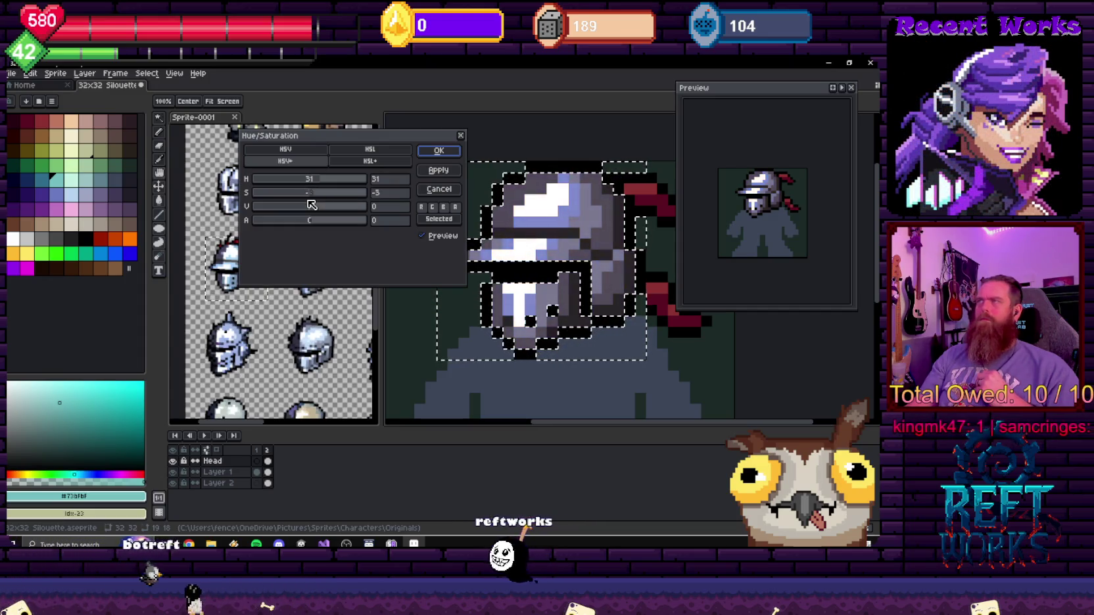
{"action": "left_click", "coordinate": [437, 190]}
{"action": "scroll", "coordinate": [551, 239], "scroll_direction": "down", "scroll_amount": 2}
- Set up a single-pixel Pencil on the body layer using the body's grey colour
{"action": "scroll", "coordinate": [550, 239], "scroll_direction": "down", "scroll_amount": 4}
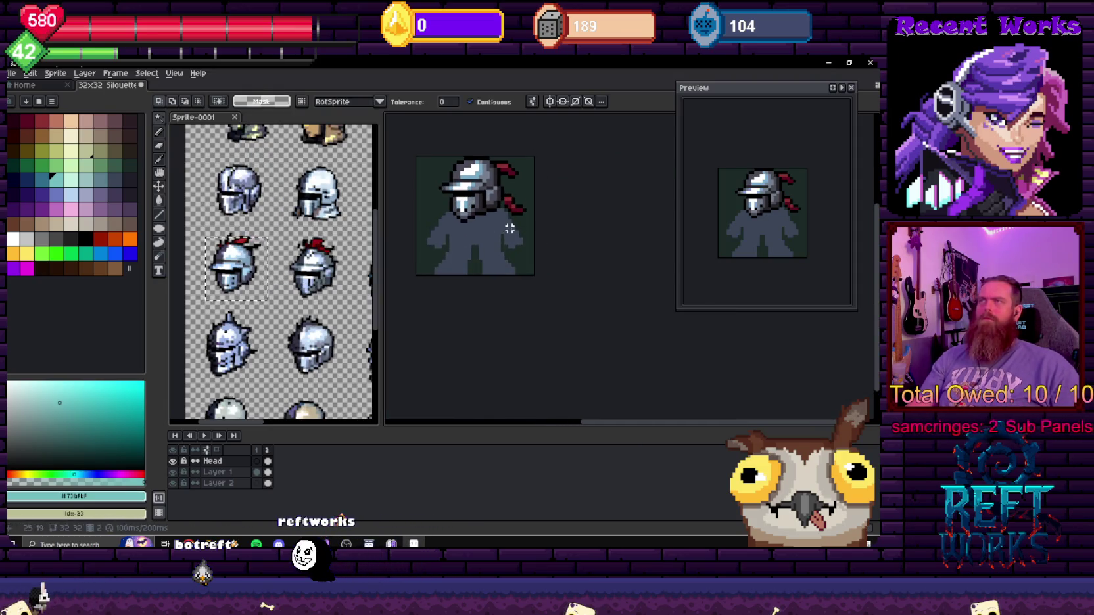
{"action": "scroll", "coordinate": [506, 225], "scroll_direction": "up", "scroll_amount": 3}
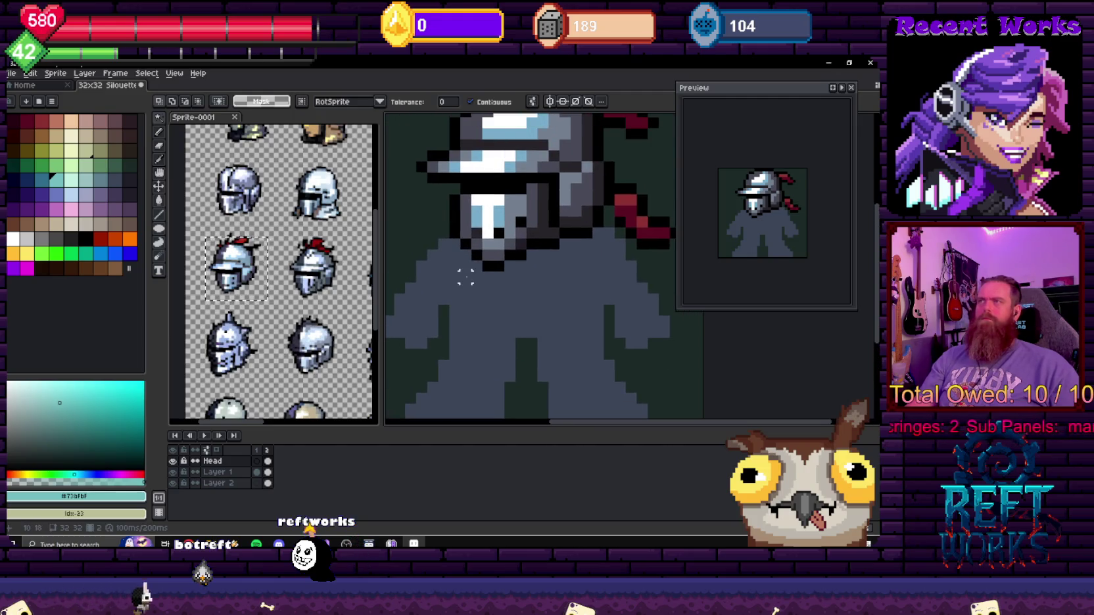
{"action": "scroll", "coordinate": [462, 252], "scroll_direction": "down", "scroll_amount": 3}
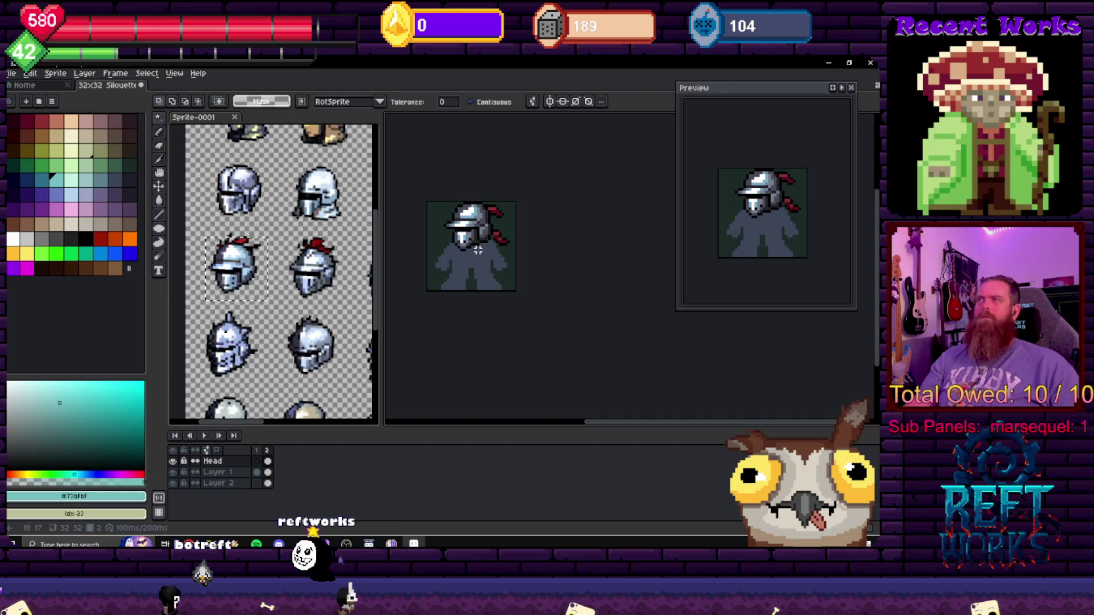
{"action": "scroll", "coordinate": [478, 250], "scroll_direction": "up", "scroll_amount": 2}
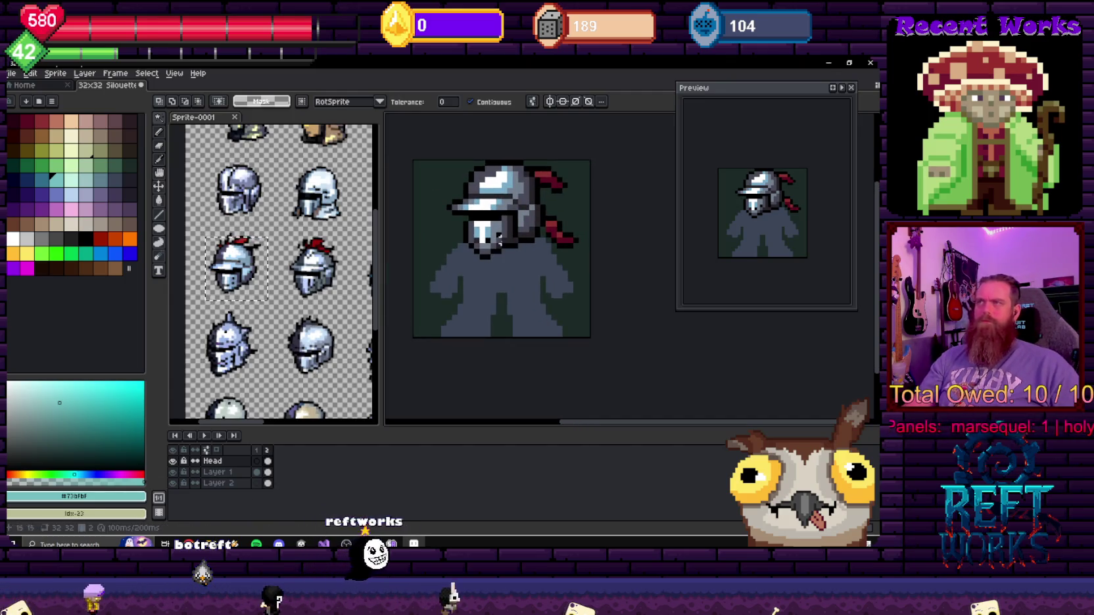
{"action": "key", "text": "b"}
{"action": "key", "text": "Down"}
{"action": "scroll", "coordinate": [468, 273], "scroll_direction": "up", "scroll_amount": 1}
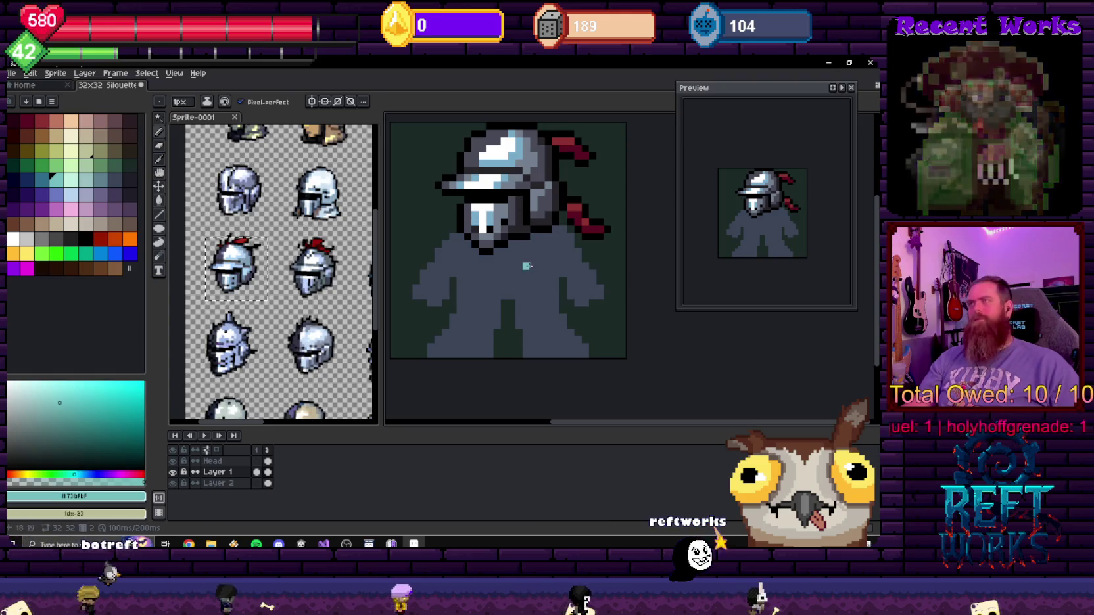
{"action": "key", "text": "e"}
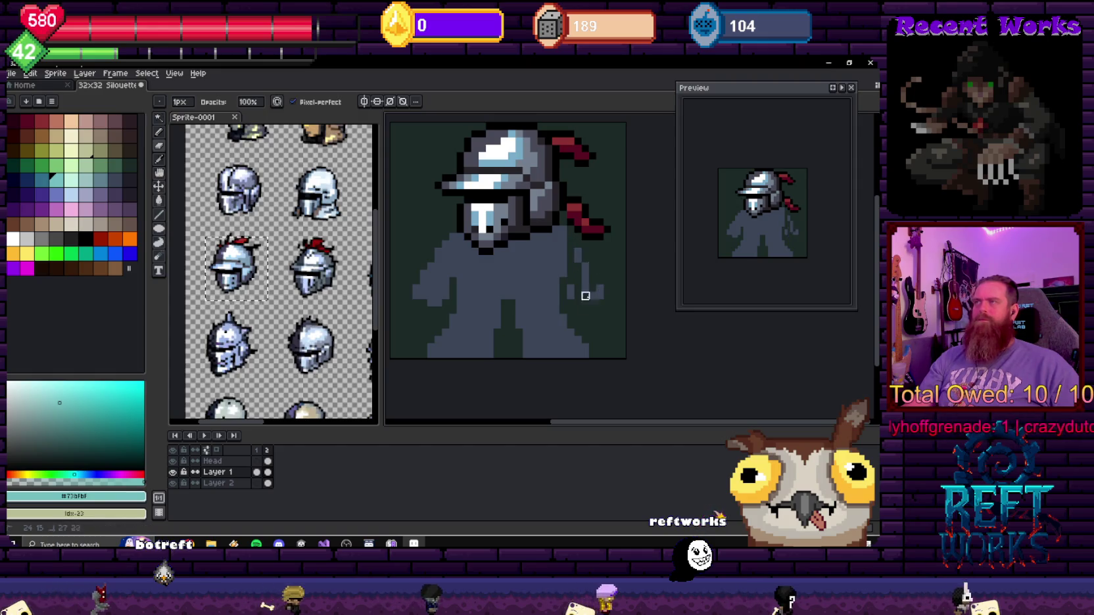
{"action": "key", "text": "b"}
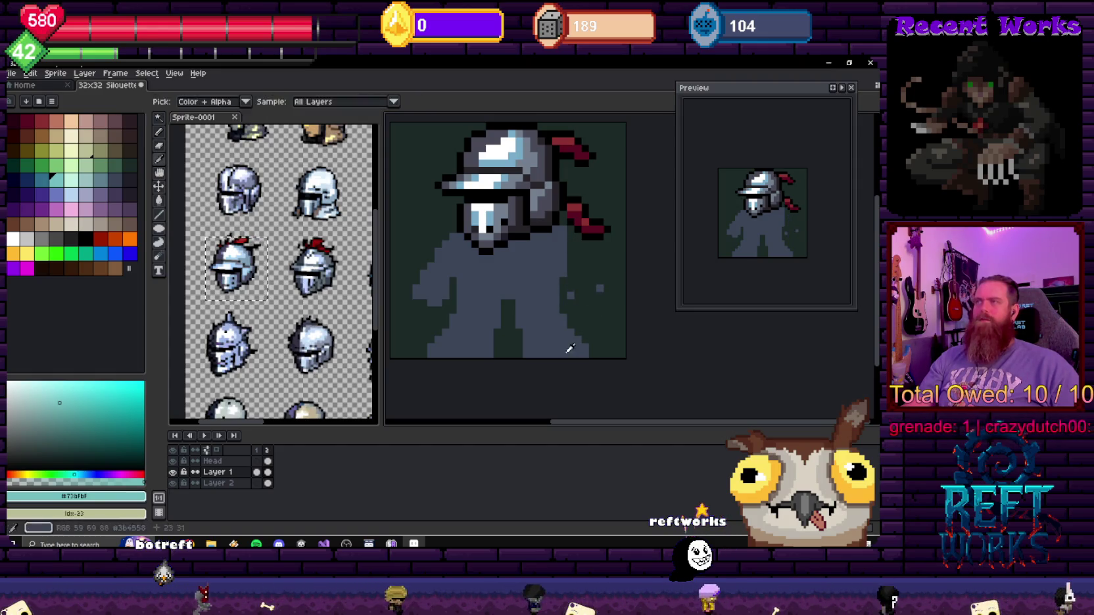
{"action": "left_click", "coordinate": [517, 354], "text": "alt"}
- Alternate erasing and drawing pixels to begin reshaping the right leg
{"action": "key", "text": "e"}
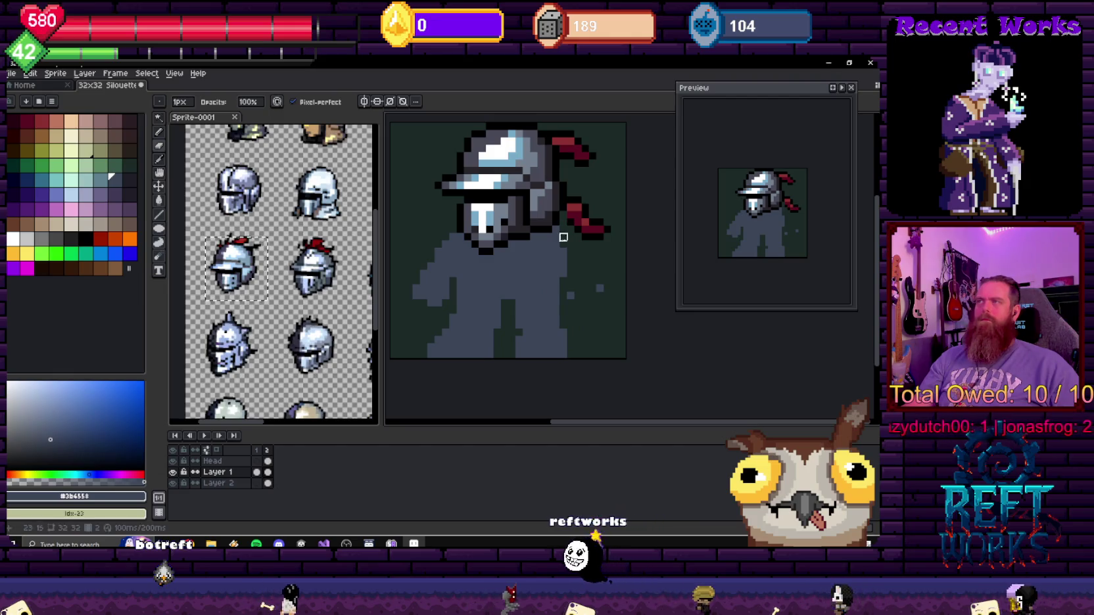
{"action": "key", "text": "b"}
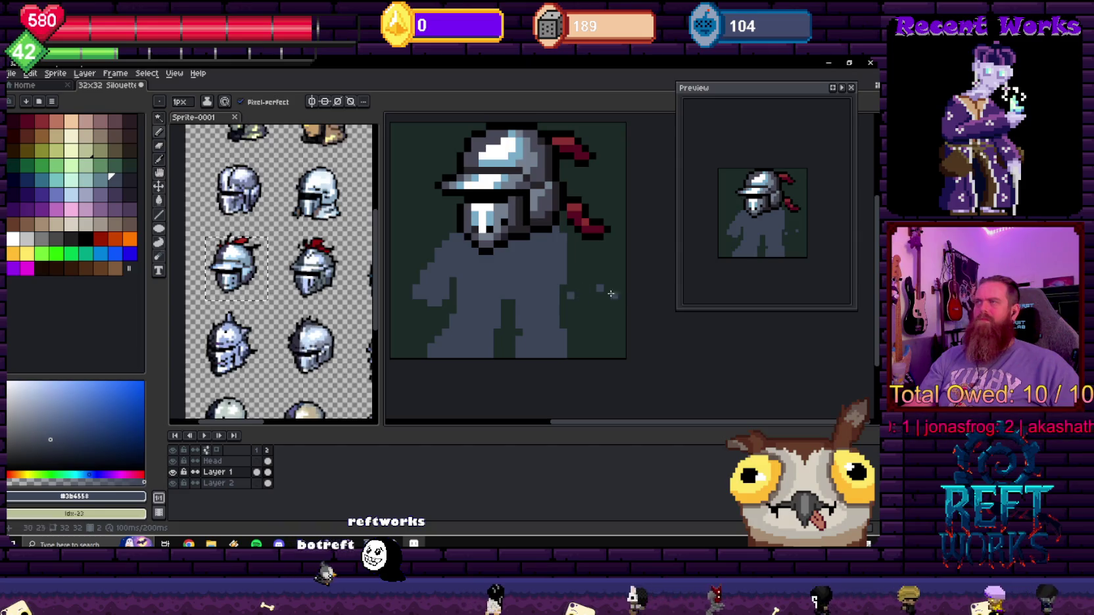
{"action": "key", "text": "e"}
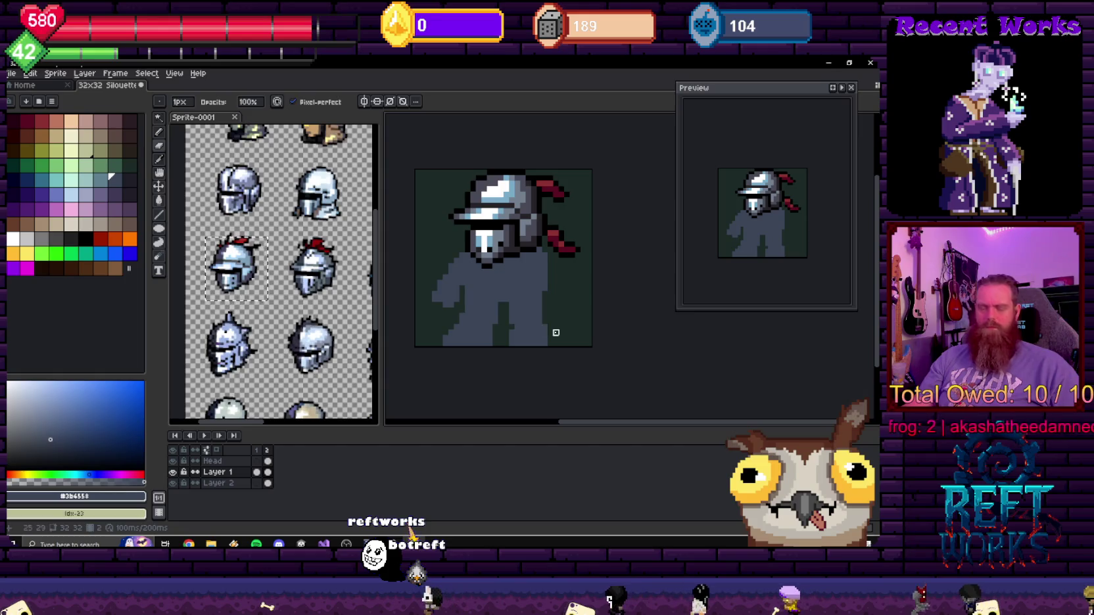
{"action": "scroll", "coordinate": [538, 331], "scroll_direction": "up", "scroll_amount": 1}
{"action": "key", "text": "b"}
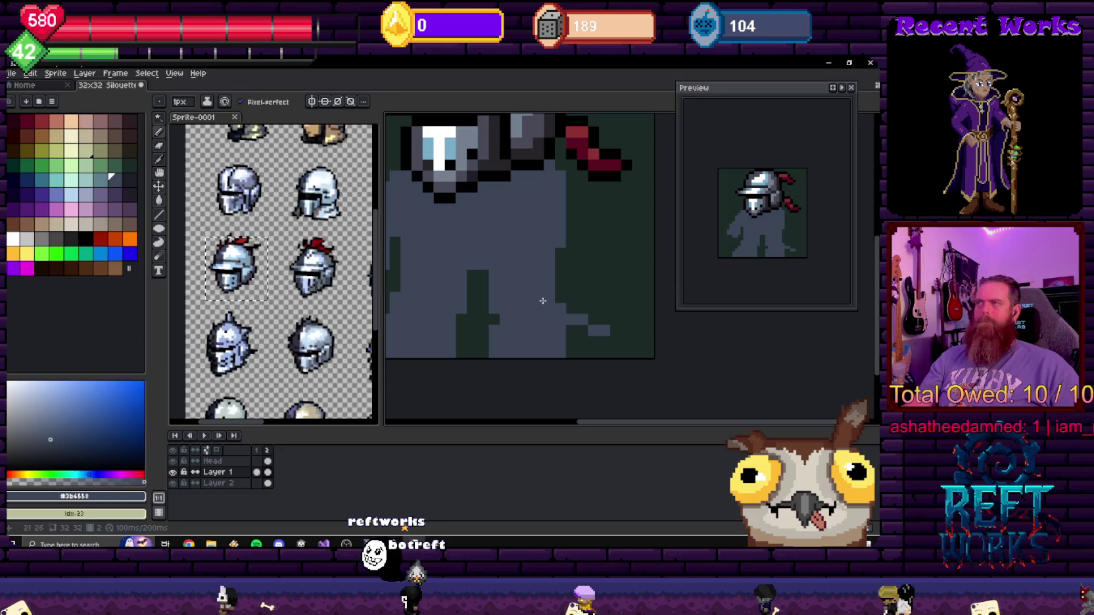
{"action": "key", "text": "ctrl+f"}
{"action": "key", "text": "Return"}
{"action": "key", "text": "v"}
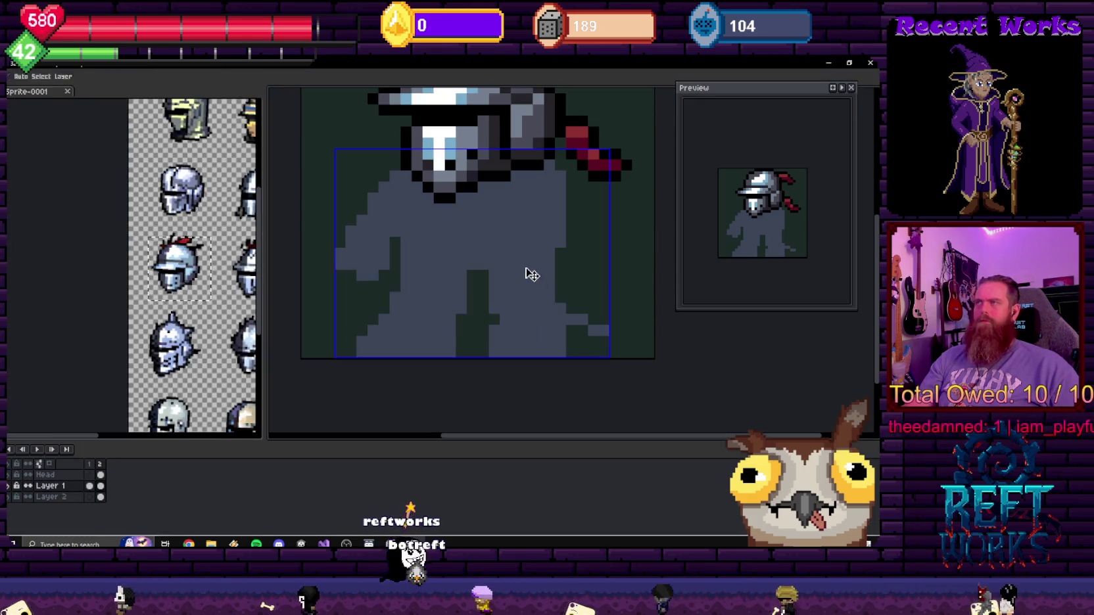
{"action": "key", "text": "b"}
{"action": "key", "text": "ctrl+f"}
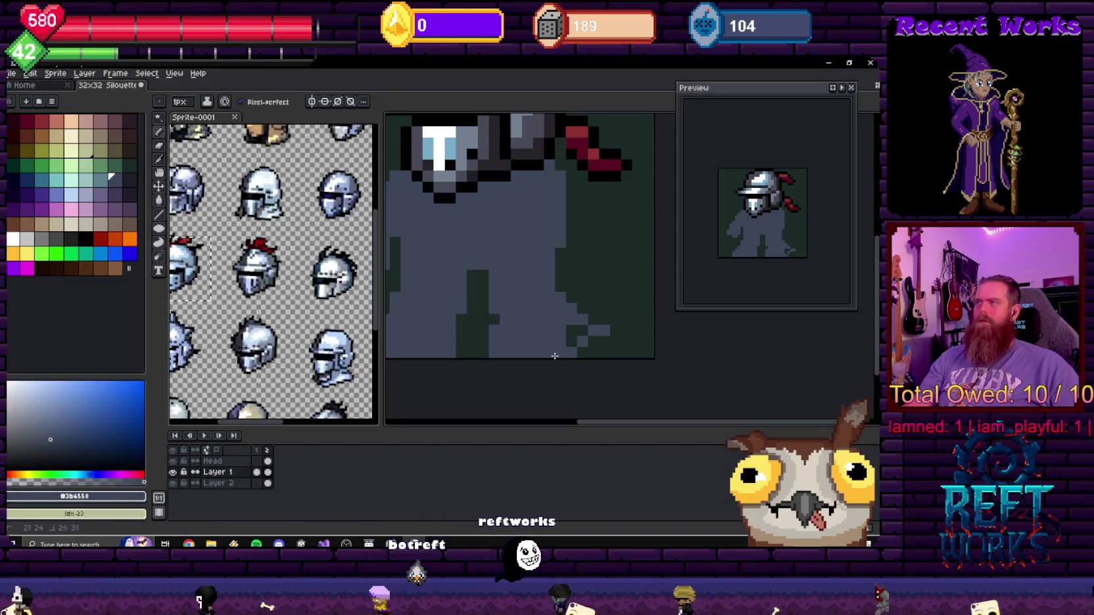
- Repaint the right leg's stair-stepped outer edge angled outward for the stride
{"action": "key", "text": "e"}
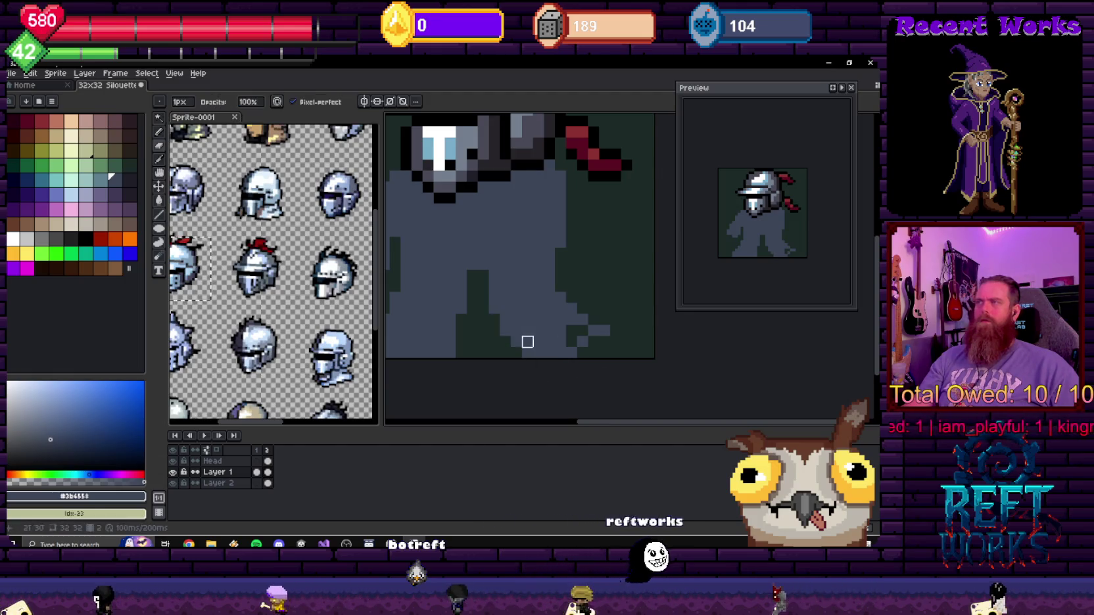
{"action": "scroll", "coordinate": [571, 342], "scroll_direction": "down", "scroll_amount": 1}
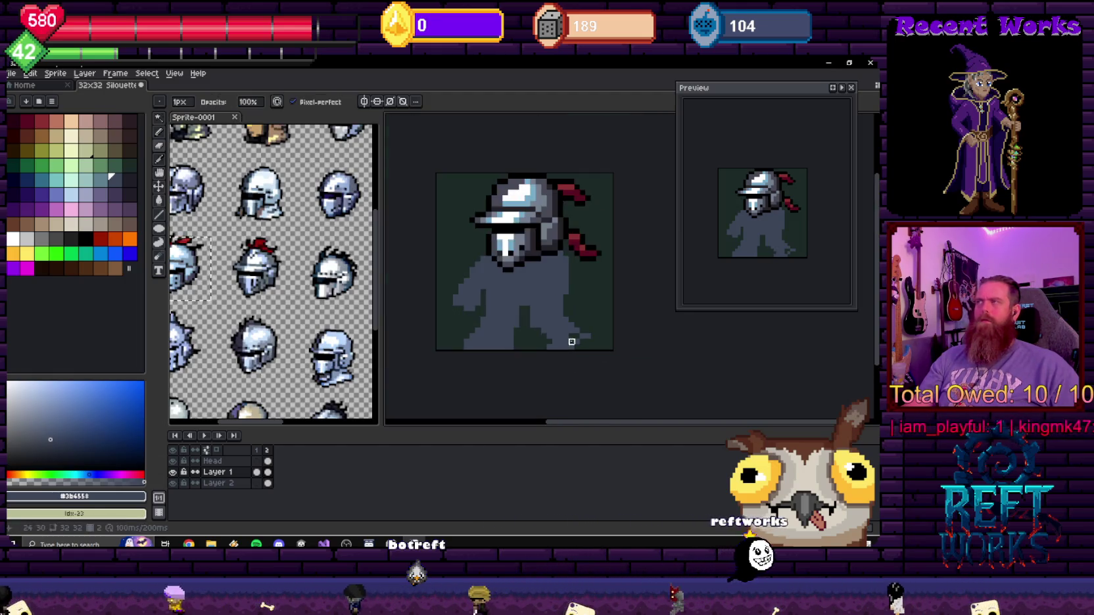
{"action": "scroll", "coordinate": [571, 341], "scroll_direction": "up", "scroll_amount": 1}
{"action": "key", "text": "b"}
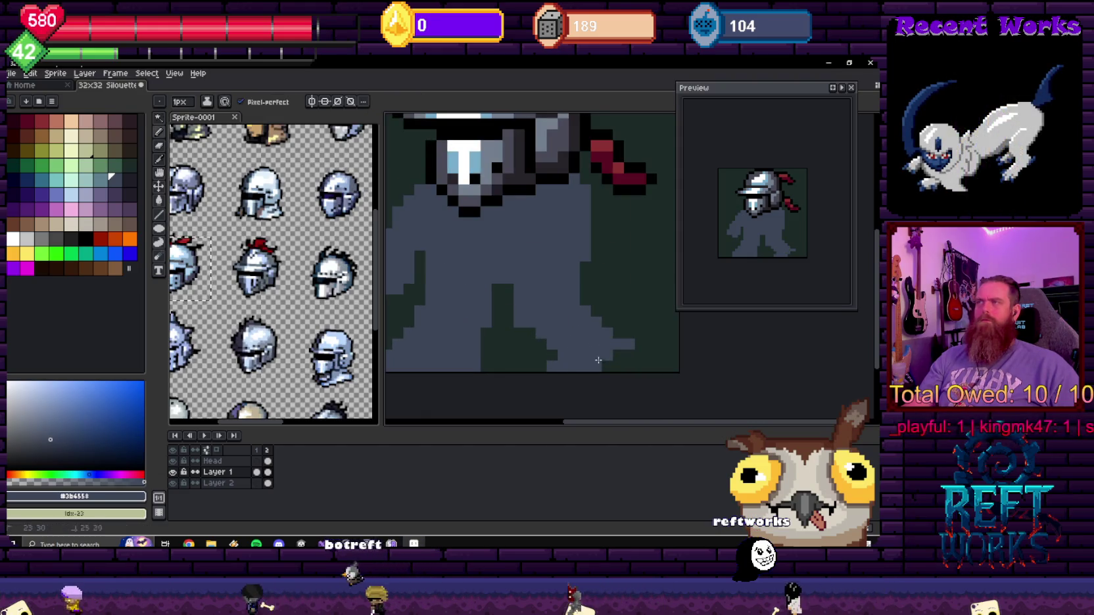
{"action": "left_click_drag", "start_coordinate": [641, 333], "coordinate": [609, 320]}
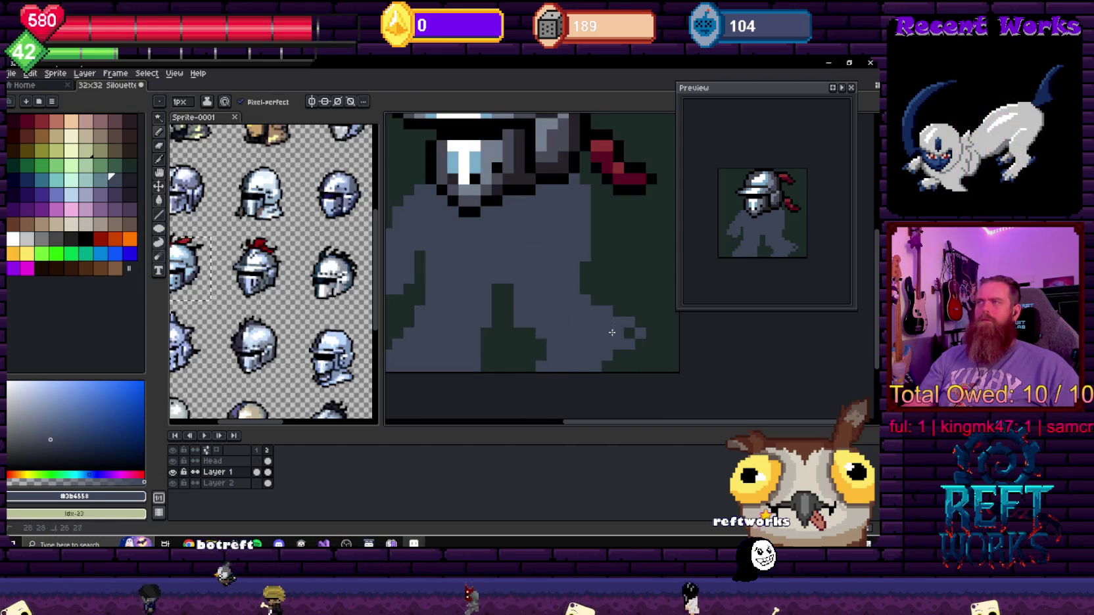
{"action": "key", "text": "e"}
{"action": "key", "text": "b"}
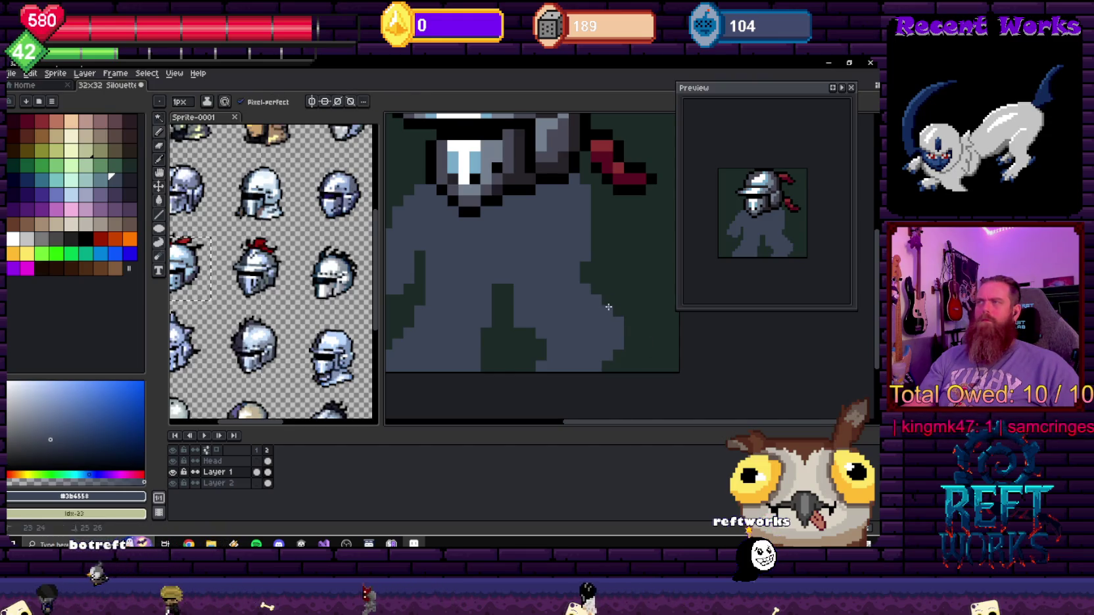
{"action": "scroll", "coordinate": [592, 312], "scroll_direction": "down", "scroll_amount": 1}
{"action": "scroll", "coordinate": [566, 318], "scroll_direction": "down", "scroll_amount": 1}
{"action": "scroll", "coordinate": [543, 326], "scroll_direction": "up", "scroll_amount": 2}
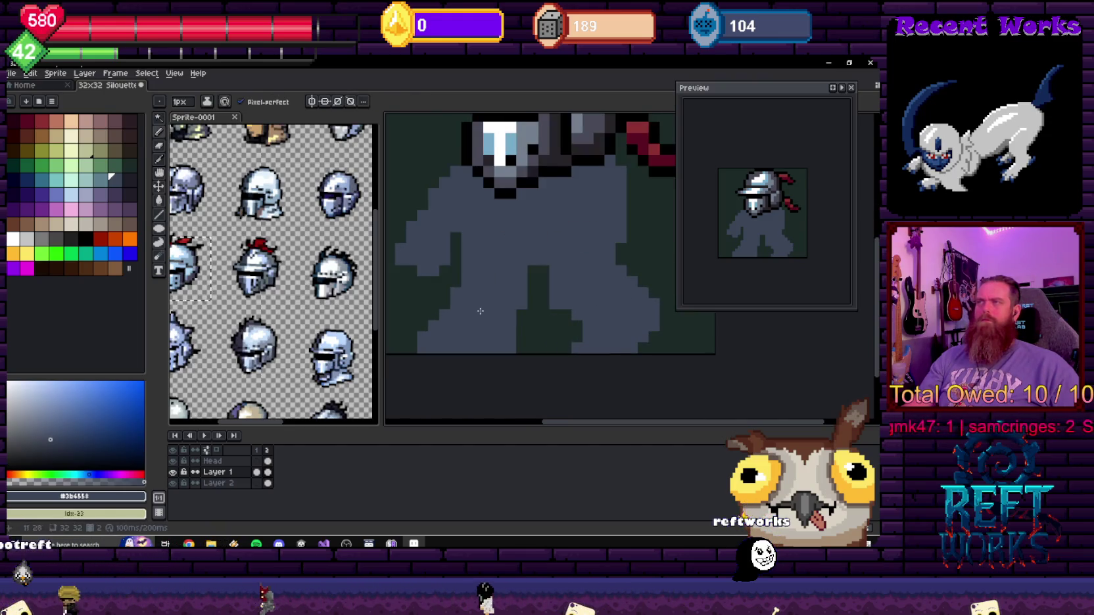
- Select the lower left leg, rotate it slightly, nudge it two pixels right and commit
{"action": "key", "text": "m"}
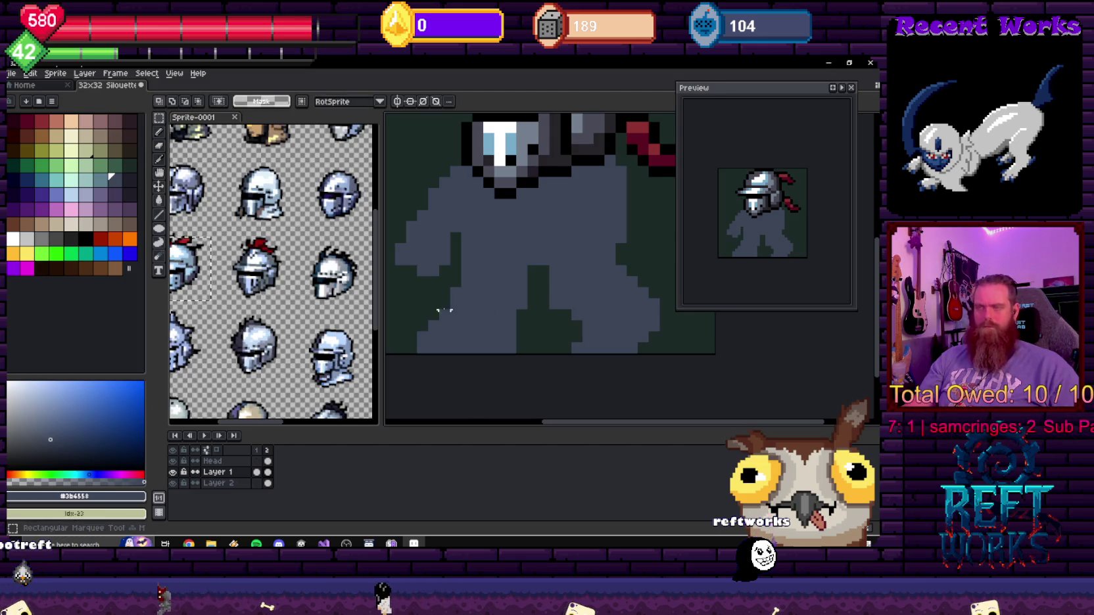
{"action": "left_click_drag", "start_coordinate": [411, 281], "coordinate": [526, 351]}
{"action": "key", "text": "ctrl+z"}
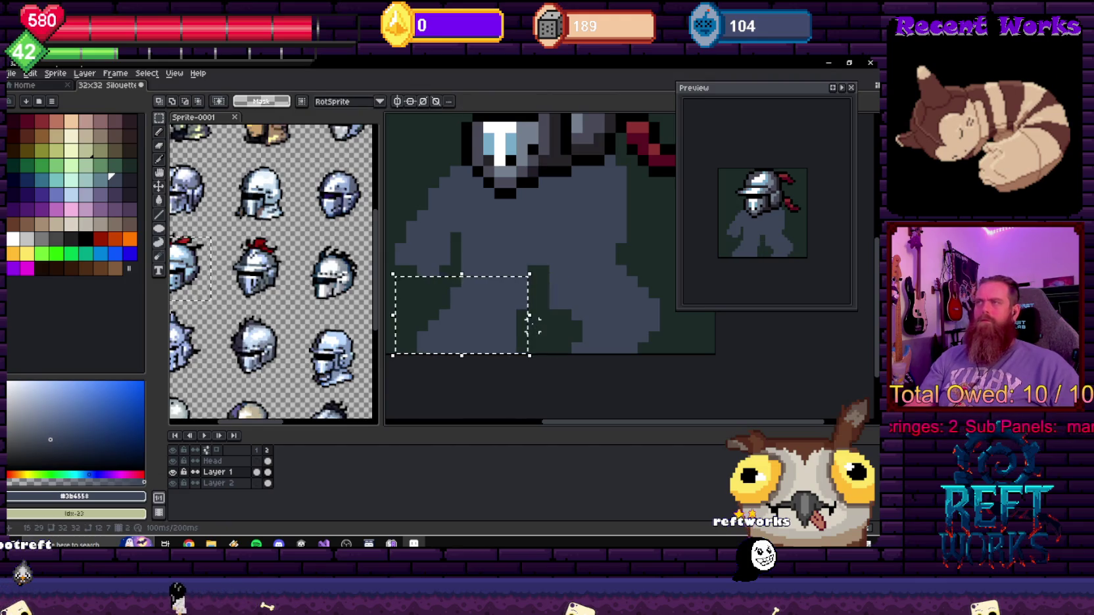
{"action": "mouse_move", "coordinate": [411, 309]}
{"action": "left_mouse_down"}
{"action": "mouse_move", "coordinate": [527, 358]}
{"action": "mouse_move", "coordinate": [552, 356]}
{"action": "left_mouse_up"}
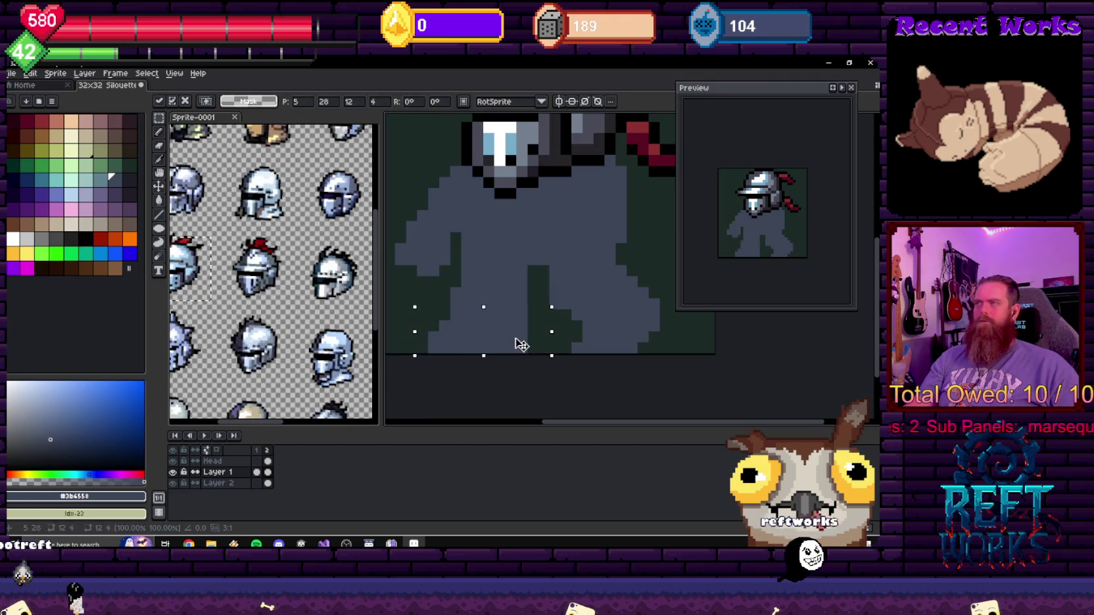
{"action": "left_click_drag", "start_coordinate": [559, 305], "coordinate": [564, 307]}
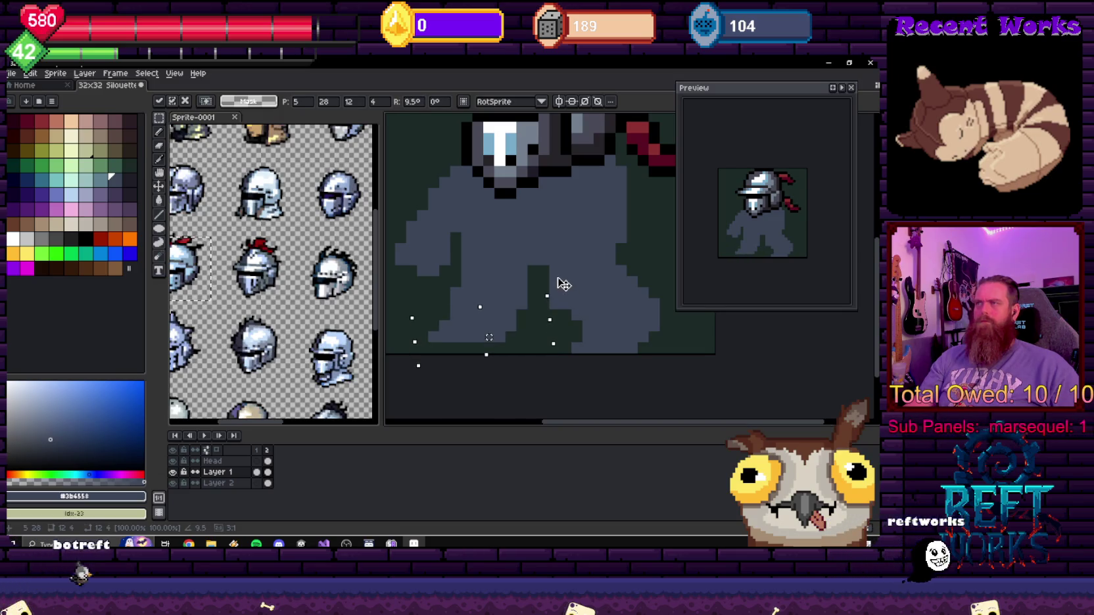
{"action": "key", "text": "Right"}
{"action": "key", "text": "Right"}
{"action": "key", "text": "b"}
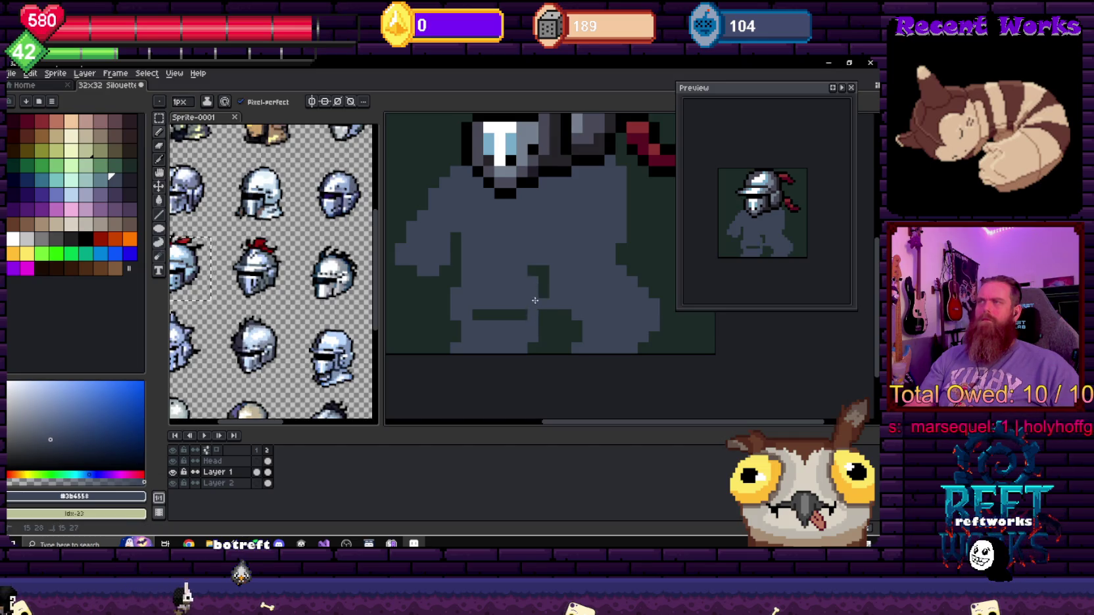
- Undo a stray edit and clear the leg selection
{"action": "key", "text": "e"}
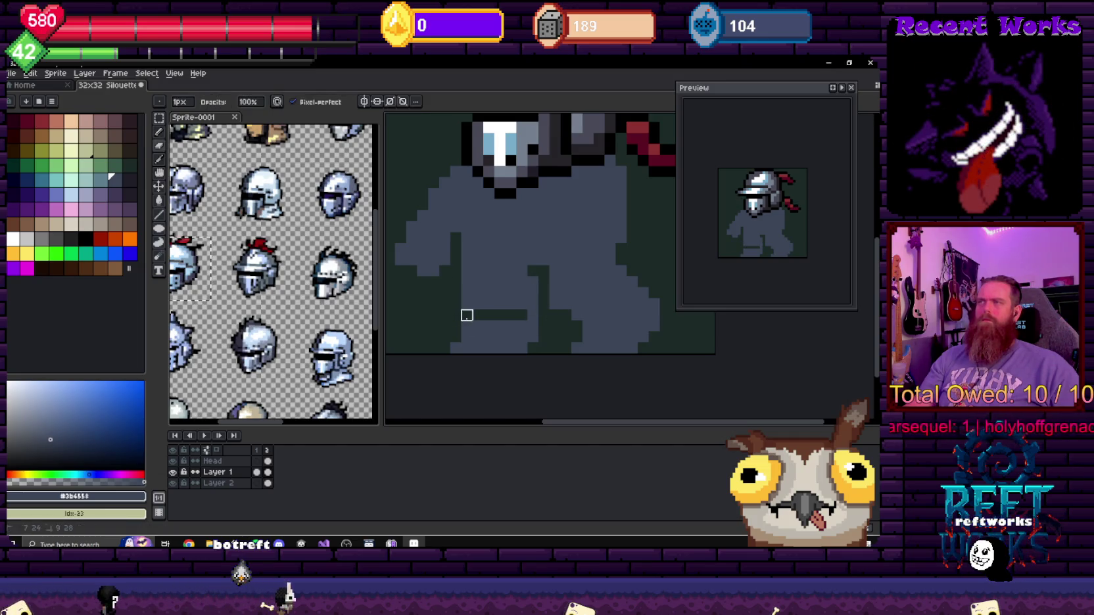
{"action": "scroll", "coordinate": [475, 314], "scroll_direction": "down", "scroll_amount": 2}
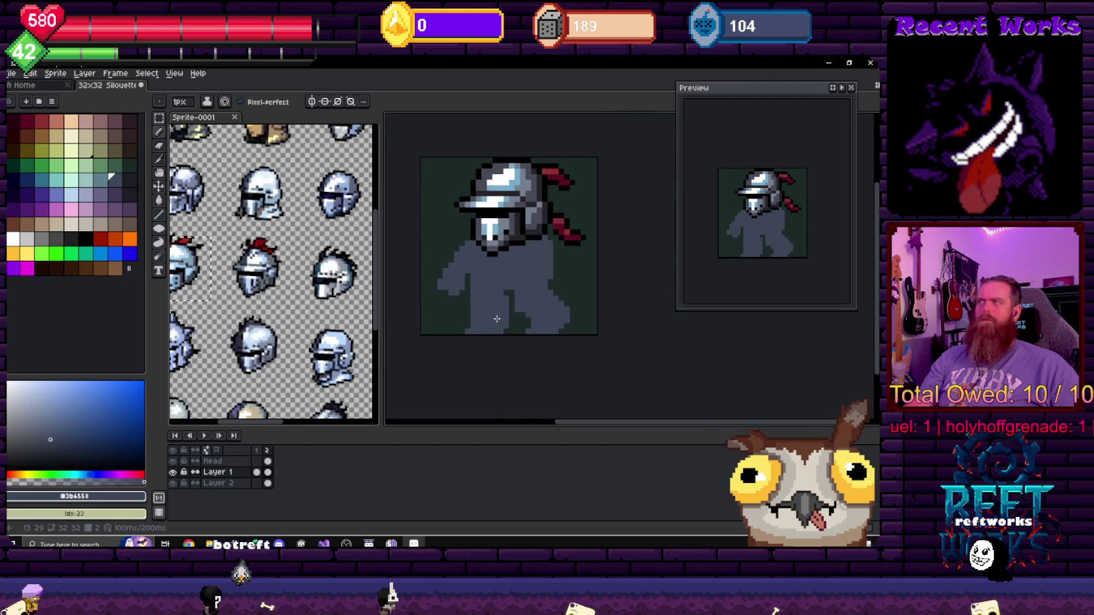
{"action": "scroll", "coordinate": [475, 314], "scroll_direction": "up", "scroll_amount": 2}
{"action": "scroll", "coordinate": [474, 314], "scroll_direction": "down", "scroll_amount": 2}
{"action": "key", "text": "e"}
{"action": "scroll", "coordinate": [474, 311], "scroll_direction": "up", "scroll_amount": 3}
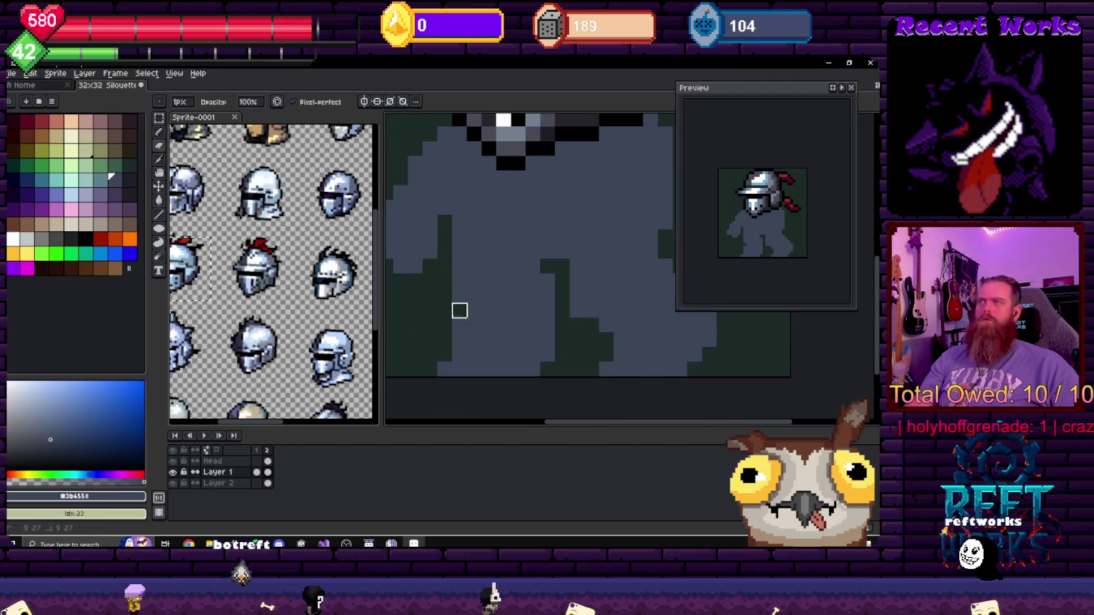
{"action": "scroll", "coordinate": [459, 311], "scroll_direction": "down", "scroll_amount": 3}
{"action": "key", "text": "v"}
{"action": "key", "text": "ctrl+z"}
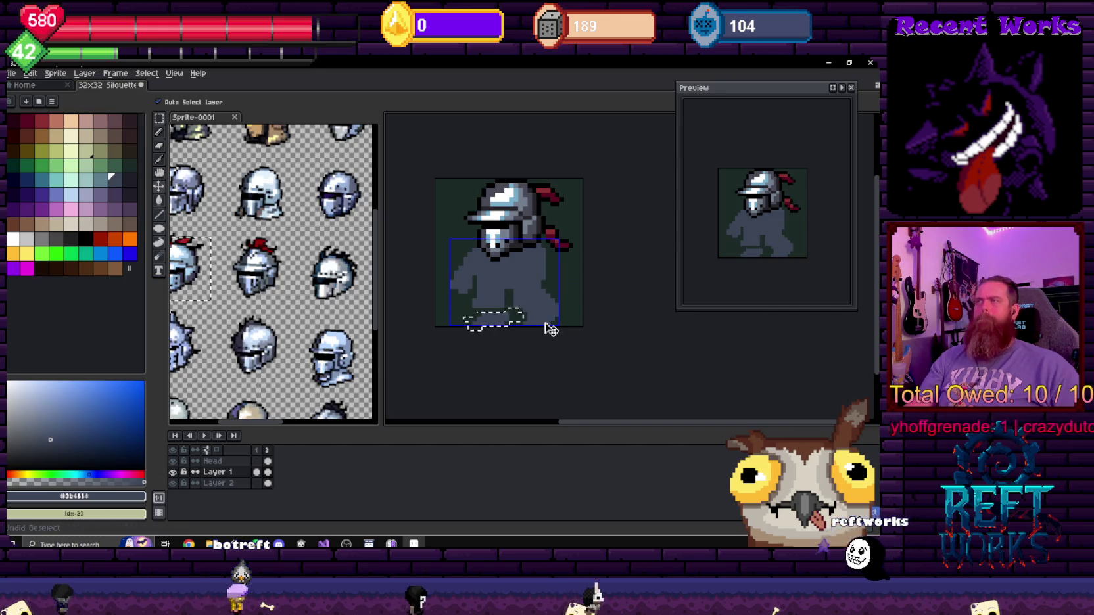
{"action": "key", "text": "ctrl+d"}
- Erase the lower part of the right leg with a 3px eraser
{"action": "key", "text": "e"}
{"action": "scroll", "coordinate": [522, 329], "scroll_direction": "up", "scroll_amount": 1}
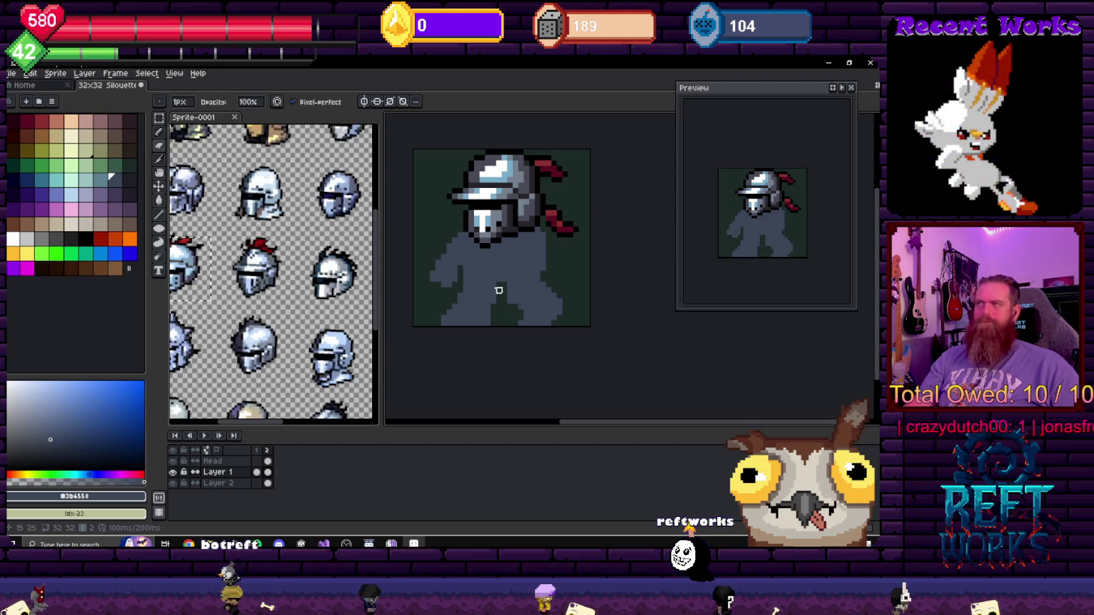
{"action": "key", "text": "e"}
{"action": "key", "text": "plus"}
{"action": "key", "text": "plus"}
{"action": "mouse_move", "coordinate": [510, 290]}
{"action": "left_mouse_down"}
{"action": "mouse_move", "coordinate": [564, 311]}
{"action": "mouse_move", "coordinate": [535, 288]}
{"action": "left_mouse_up"}
{"action": "key", "text": "b"}
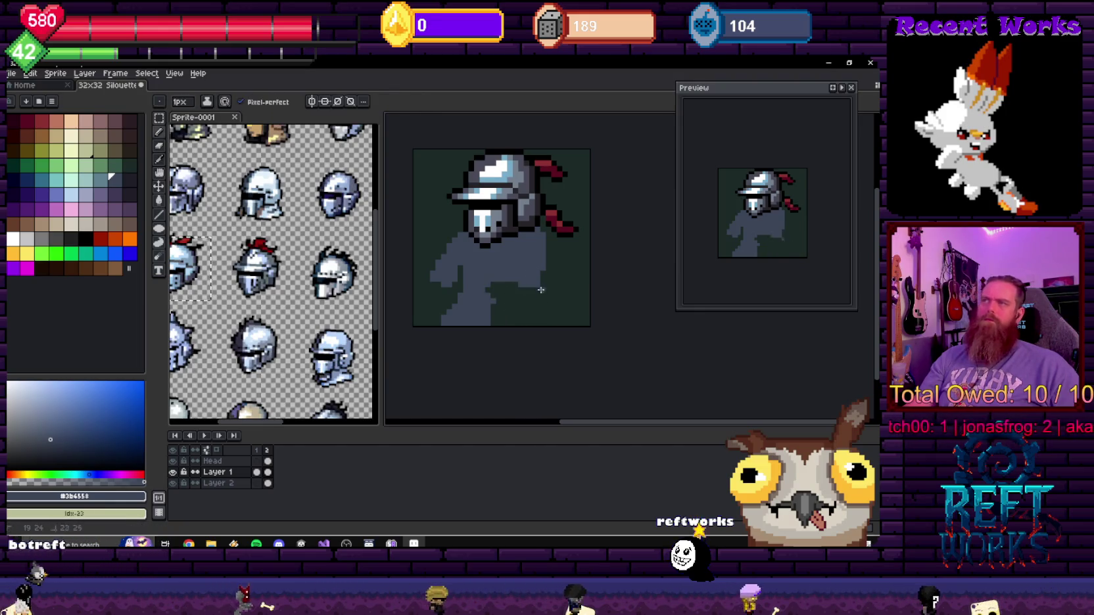